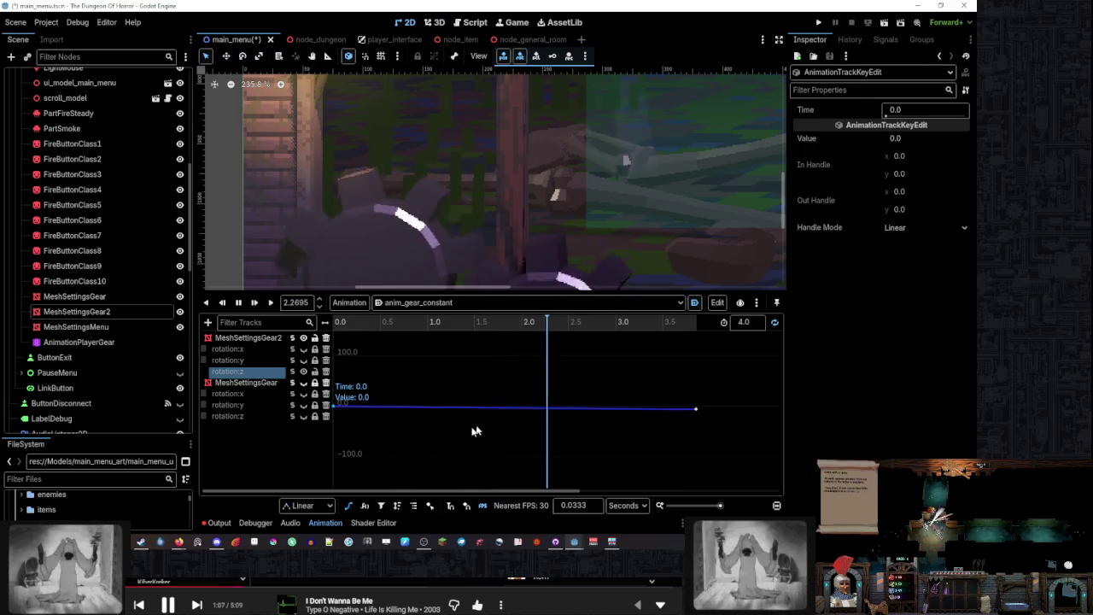
# Give the gear rotation's end key Linear handle mode and set its time to 4.0
pyautogui.click(312, 501)
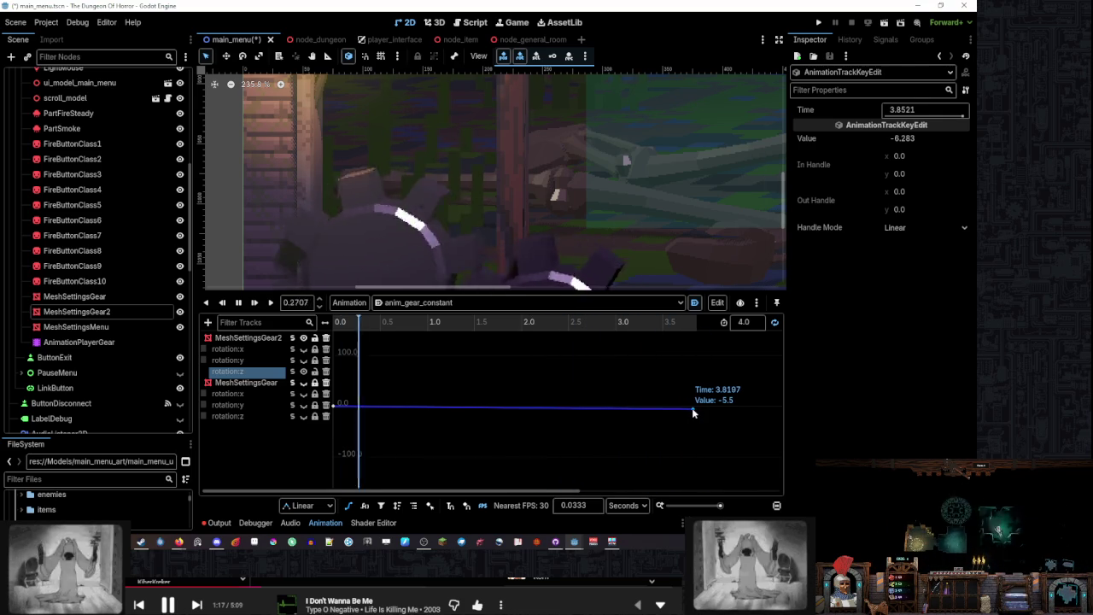
pyautogui.click(921, 111)
pyautogui.write('4')
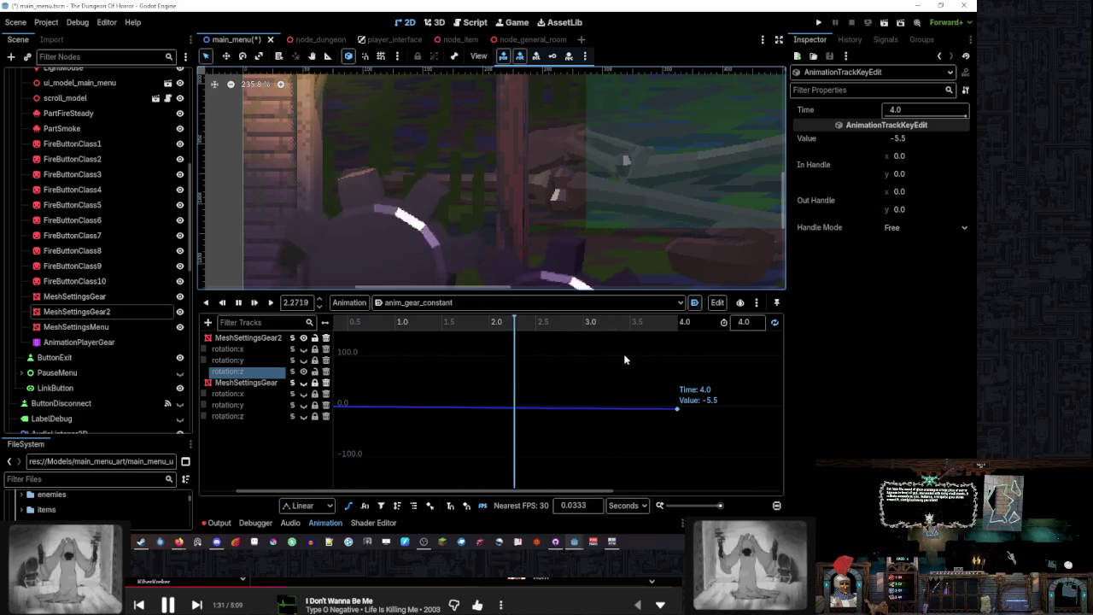
pyautogui.scroll(-3, 626, 364)
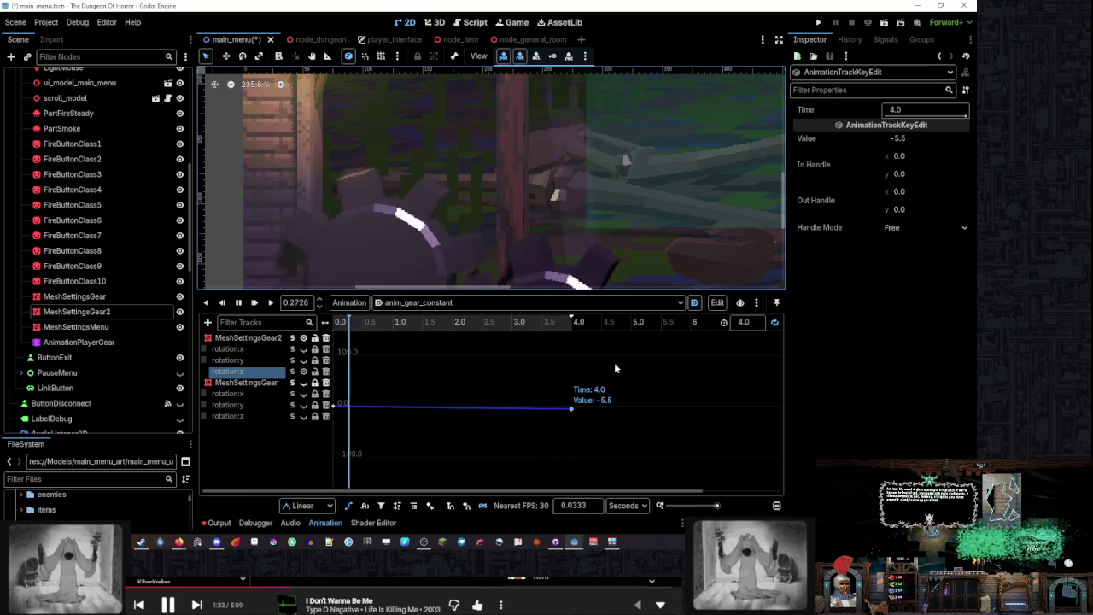
pyautogui.scroll(1, 580, 370)
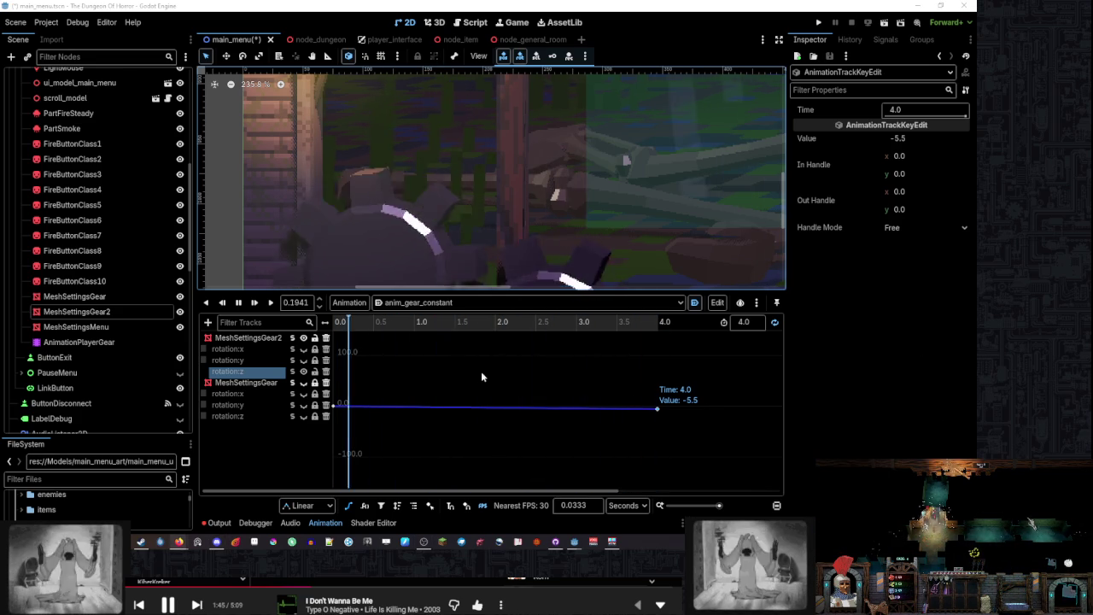
pyautogui.scroll(-5, 575, 183)
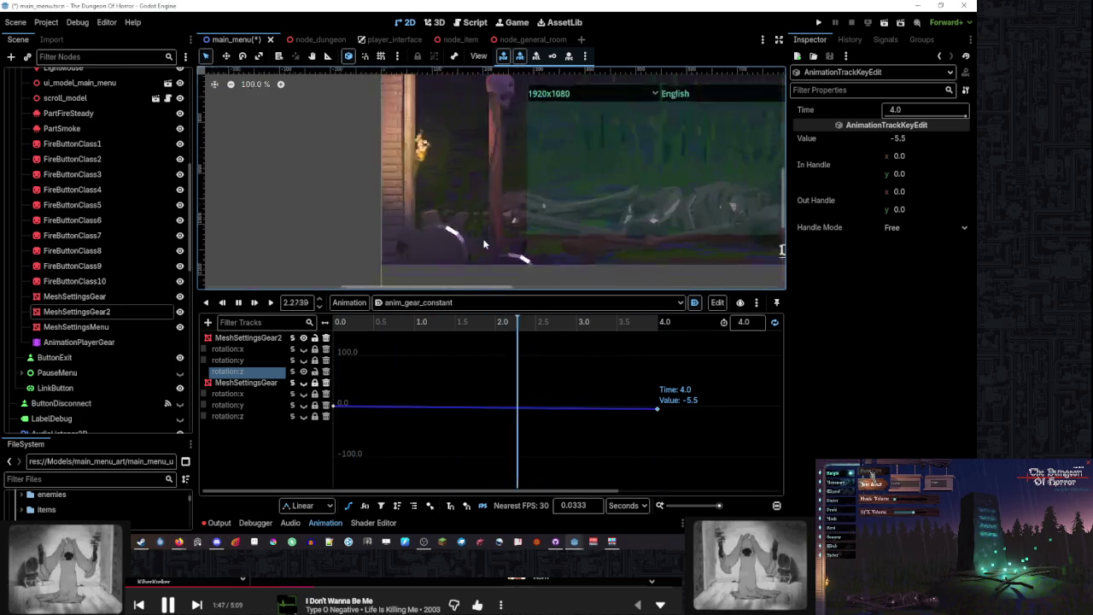
# Switch the animation to keyframe track view, save main_menu and run the game
pyautogui.moveTo(575, 183); pyautogui.dragTo(461, 203)
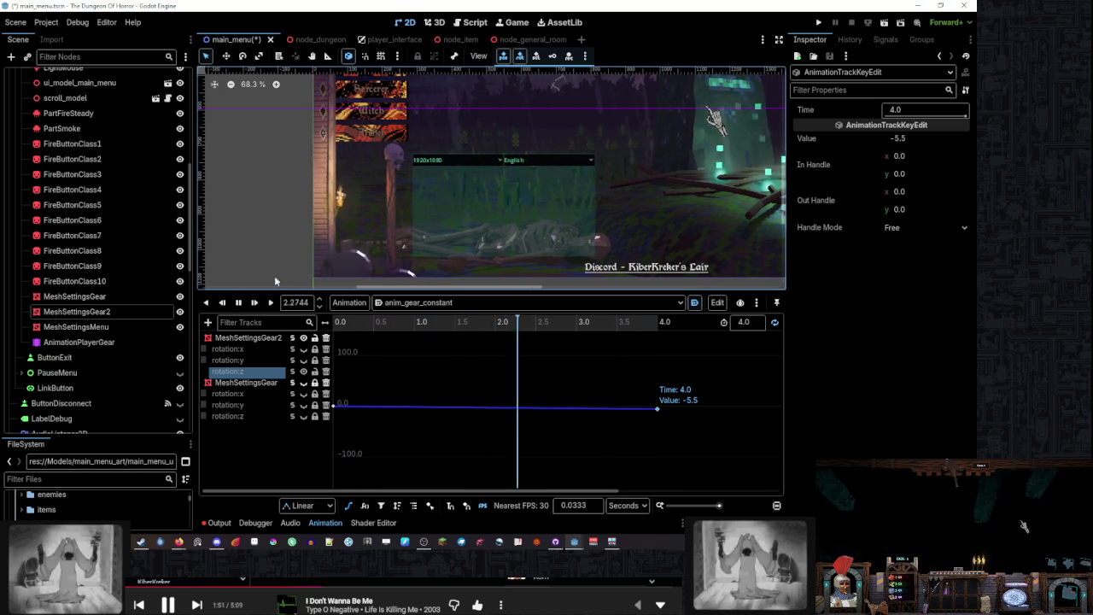
pyautogui.moveTo(270, 290); pyautogui.dragTo(267, 346)
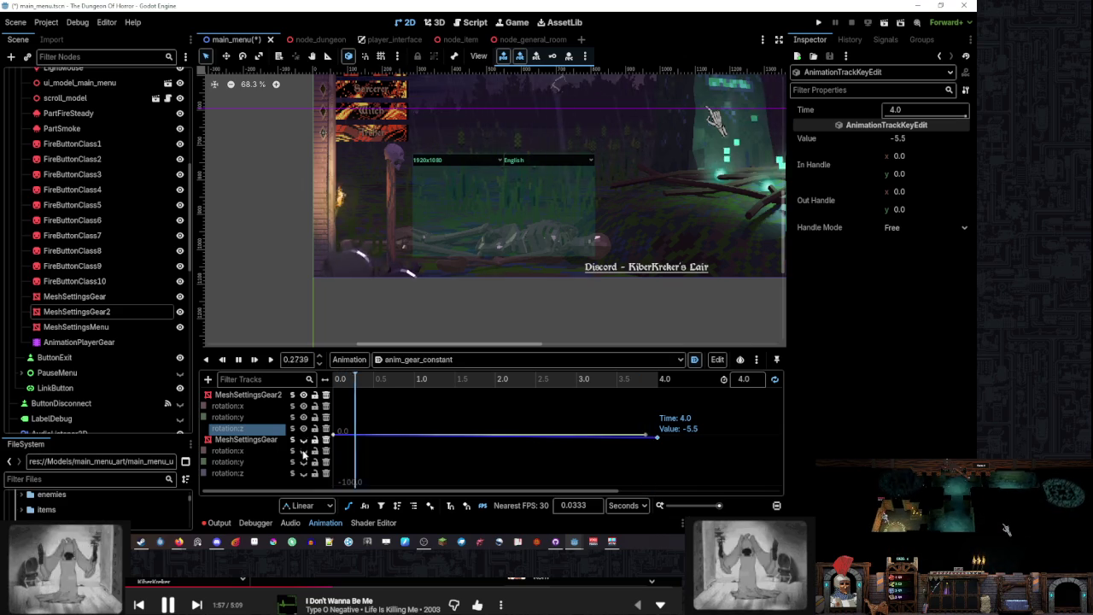
pyautogui.click(347, 504)
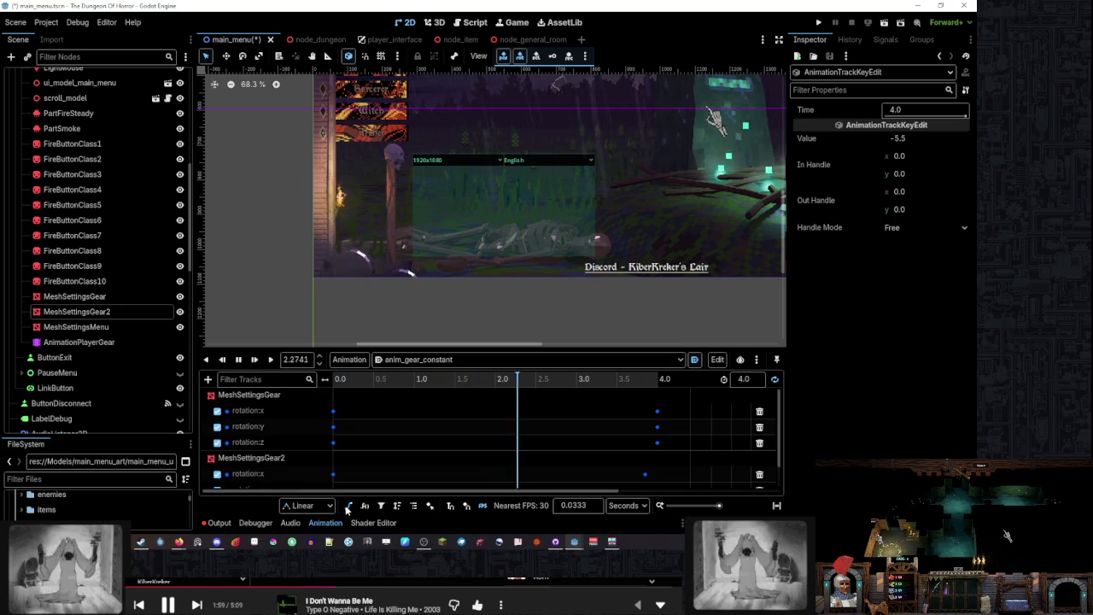
pyautogui.moveTo(396, 348); pyautogui.dragTo(395, 340)
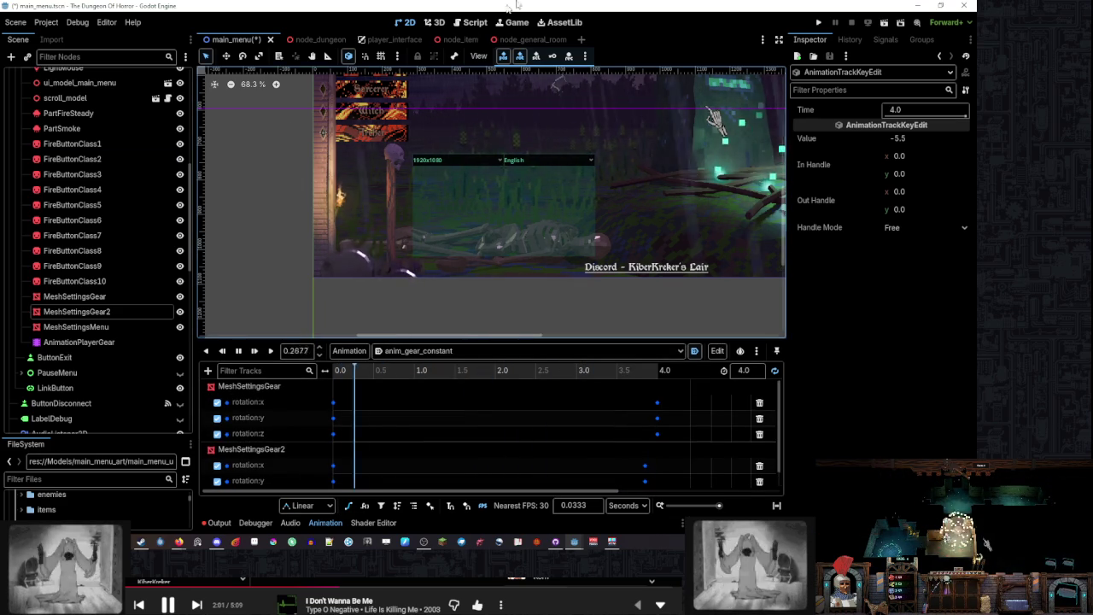
pyautogui.hotkey('ctrl', 's')
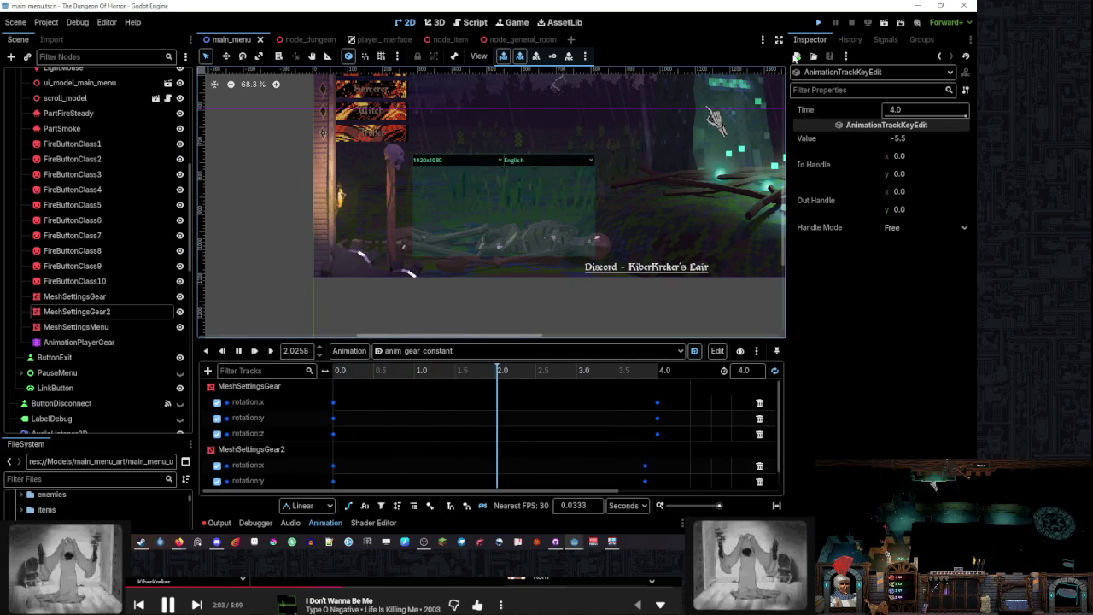
pyautogui.press('F5')
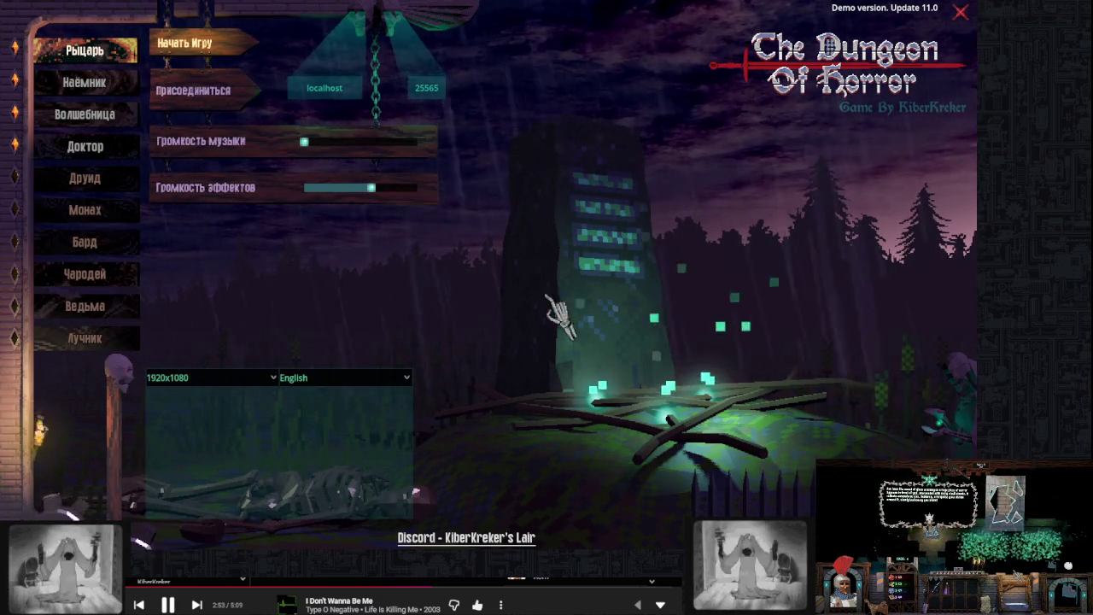
# Switch the game's menu language to Russian and back to English, open the lobby, then quit
pyautogui.moveTo(794, 359)
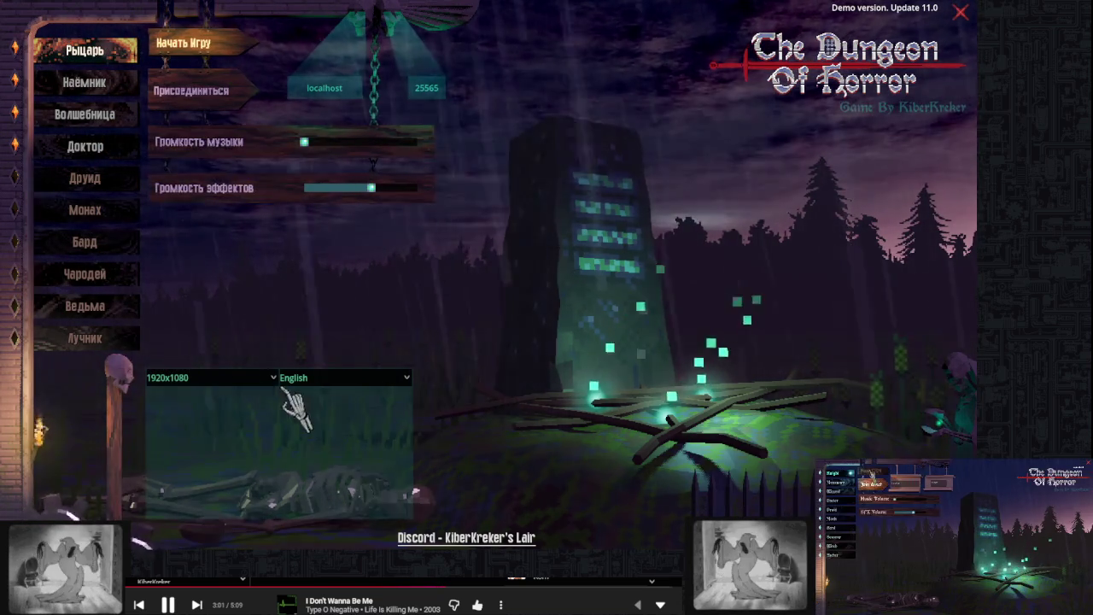
pyautogui.click(333, 377)
pyautogui.click(335, 393)
pyautogui.click(338, 378)
pyautogui.click(359, 410)
pyautogui.click(350, 377)
pyautogui.click(346, 393)
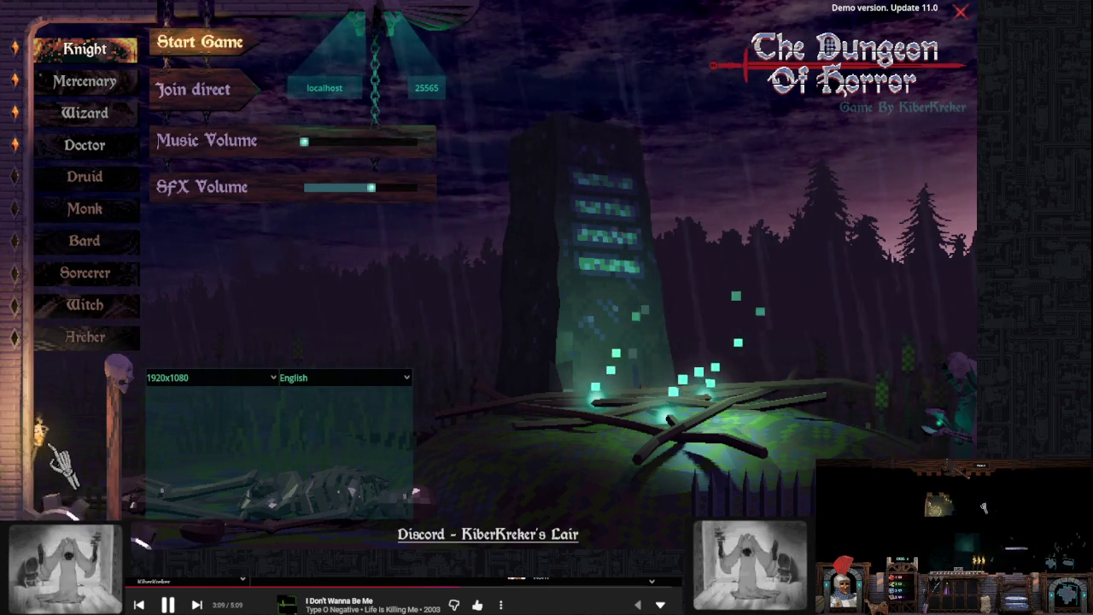
pyautogui.click(579, 339)
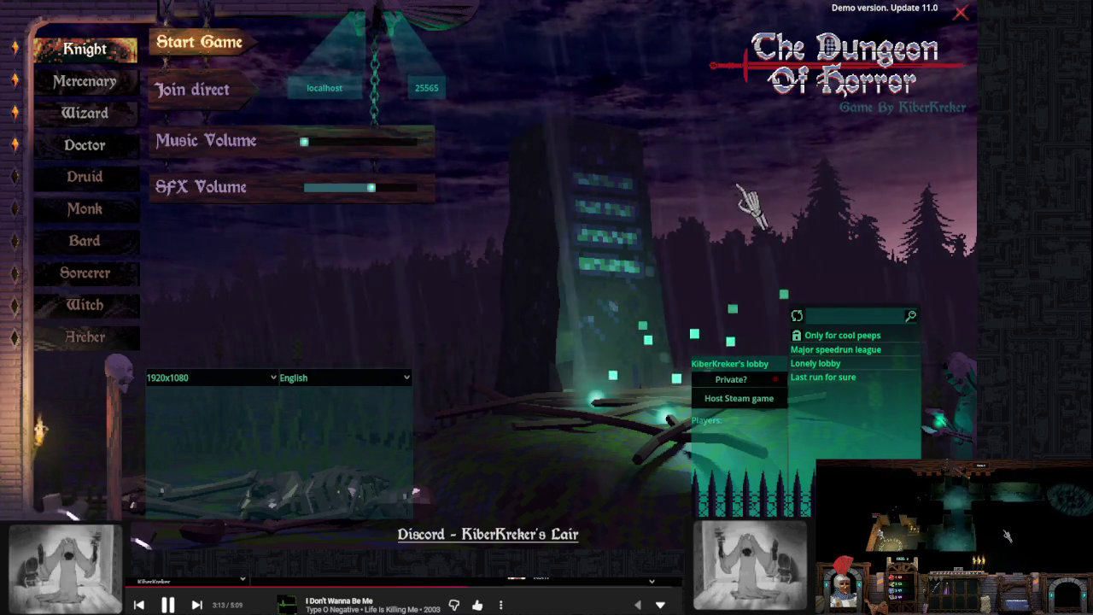
pyautogui.click(959, 11)
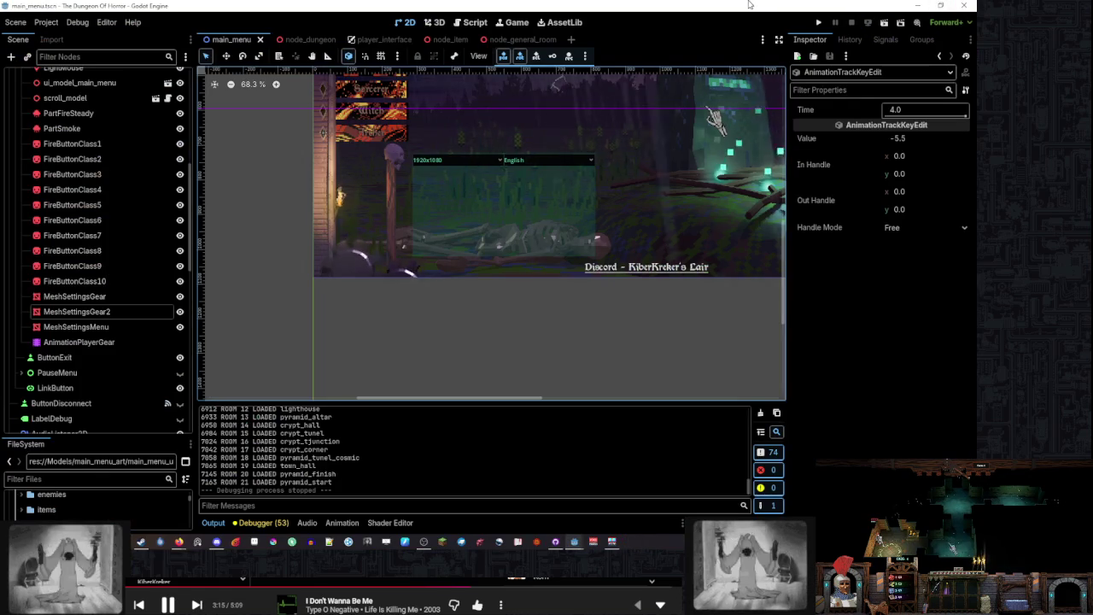
# Add a CheckButton child under NodeSettingsMenu, found by searching 'button'
pyautogui.scroll(3, 419, 243)
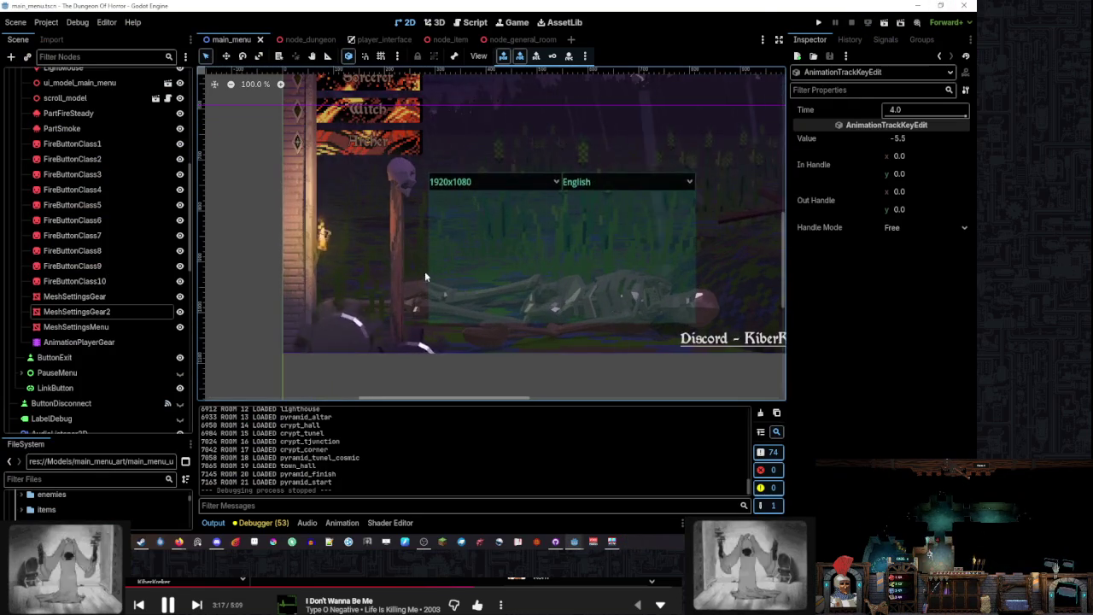
pyautogui.scroll(-10, 118, 321)
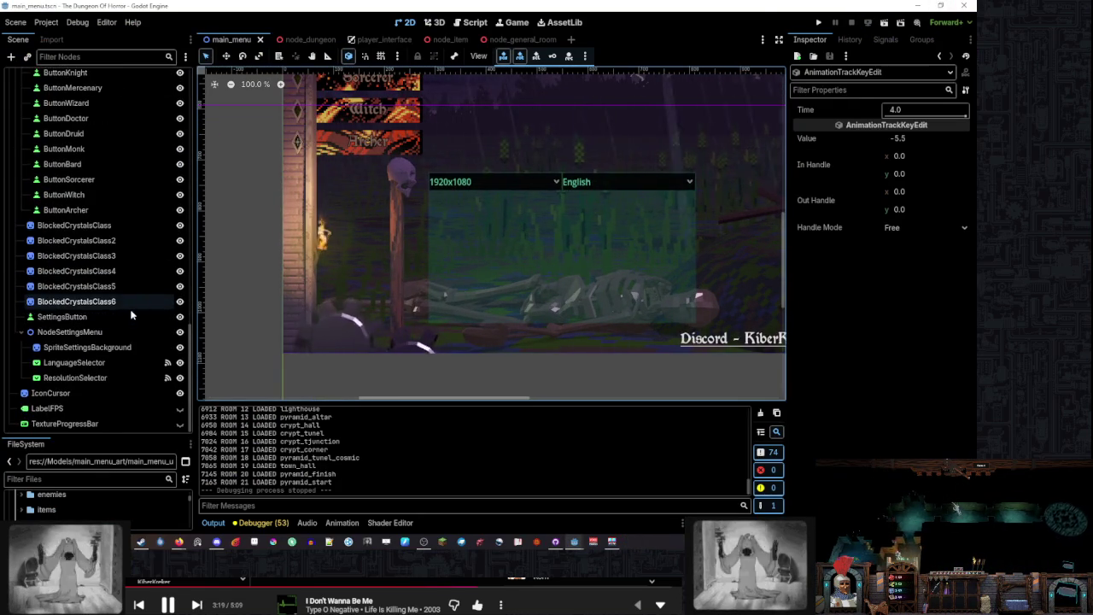
pyautogui.click(99, 334)
pyautogui.rightClick(109, 334)
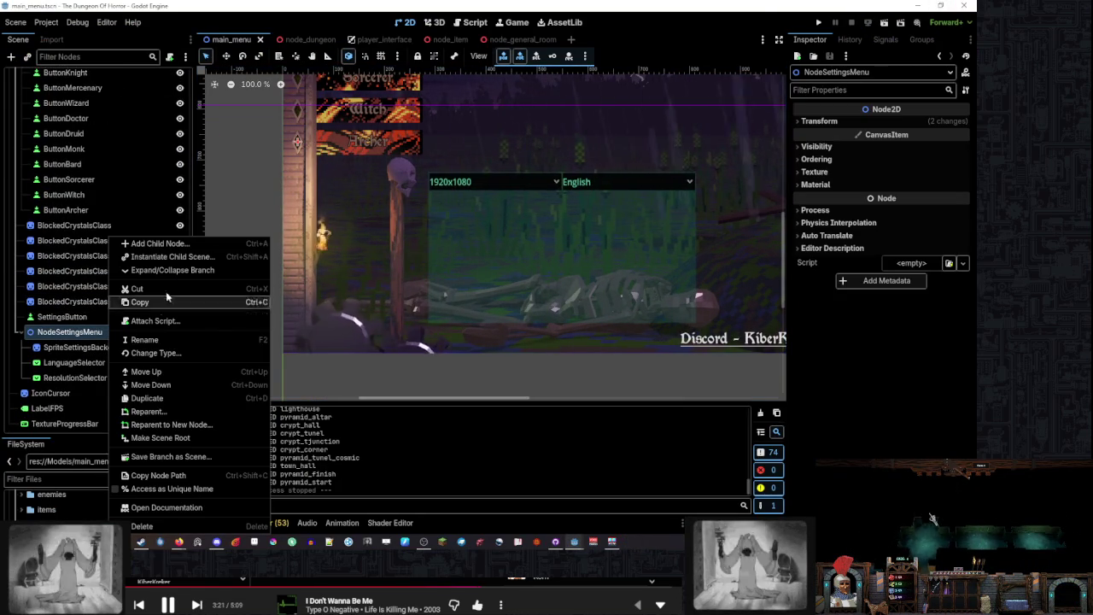
pyautogui.click(196, 244)
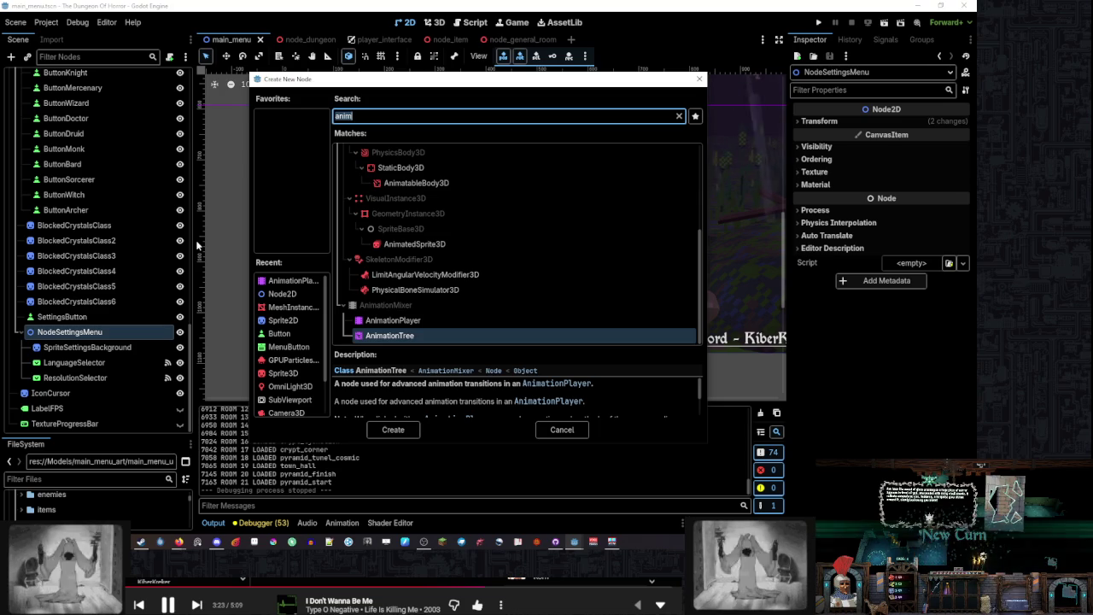
pyautogui.write('button')
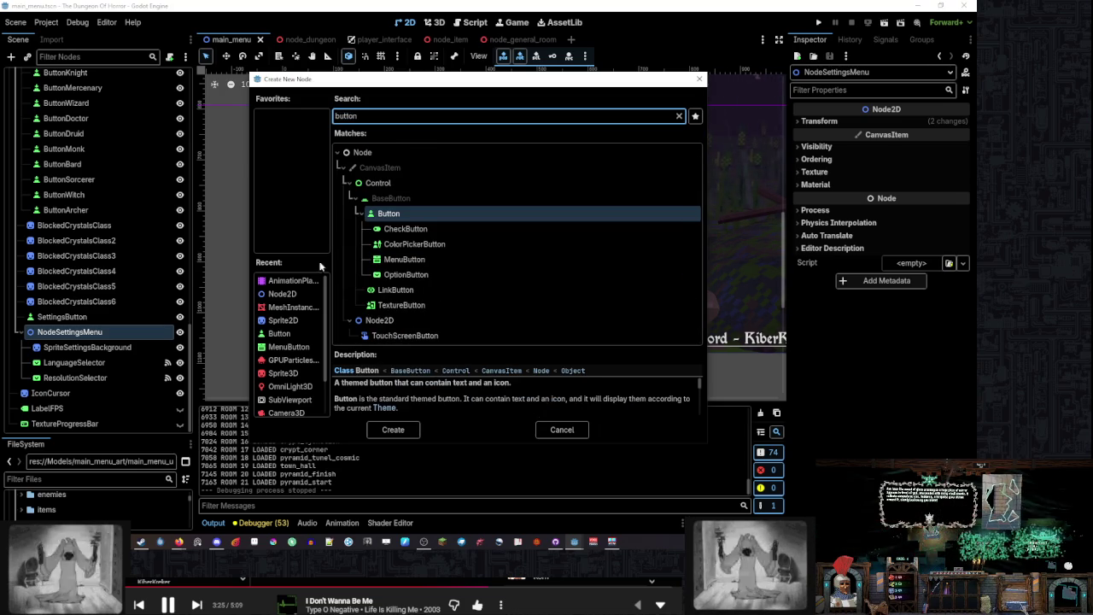
pyautogui.doubleClick(433, 230)
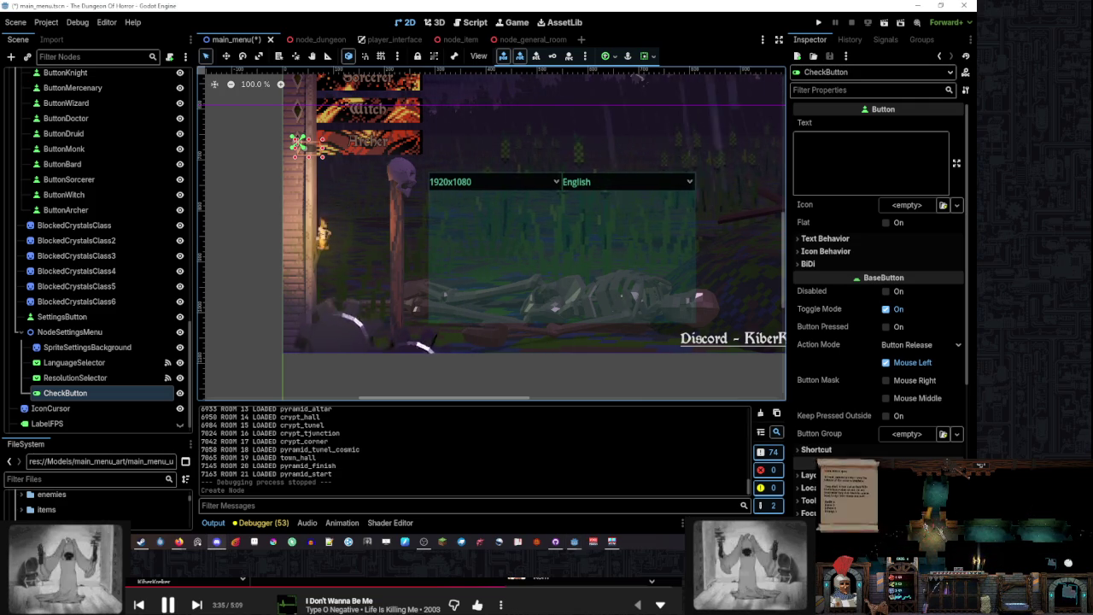
# Move the CheckButton into the settings panel and shrink it to 44×42 at (258, 243)
pyautogui.scroll(-3, 467, 261)
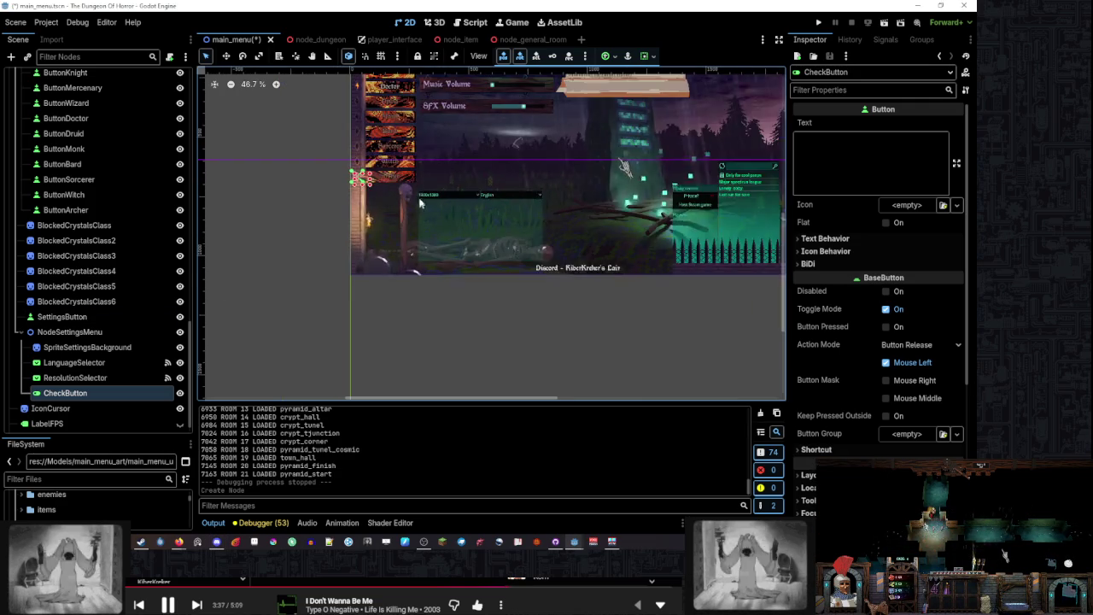
pyautogui.moveTo(359, 181); pyautogui.dragTo(471, 220)
pyautogui.hscroll(5, 287, 240)
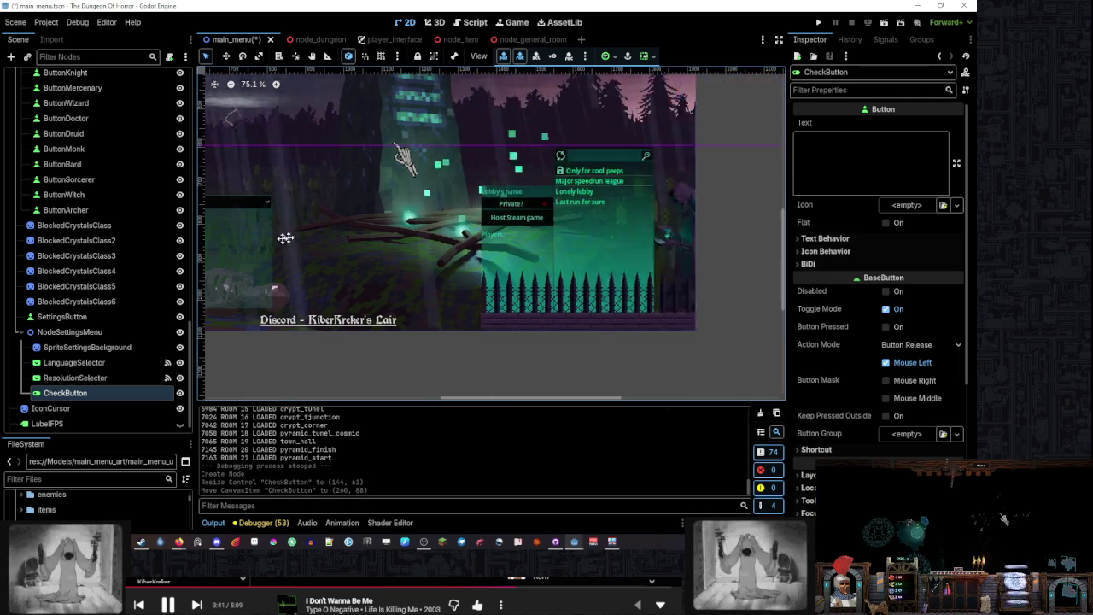
pyautogui.scroll(6, 478, 247)
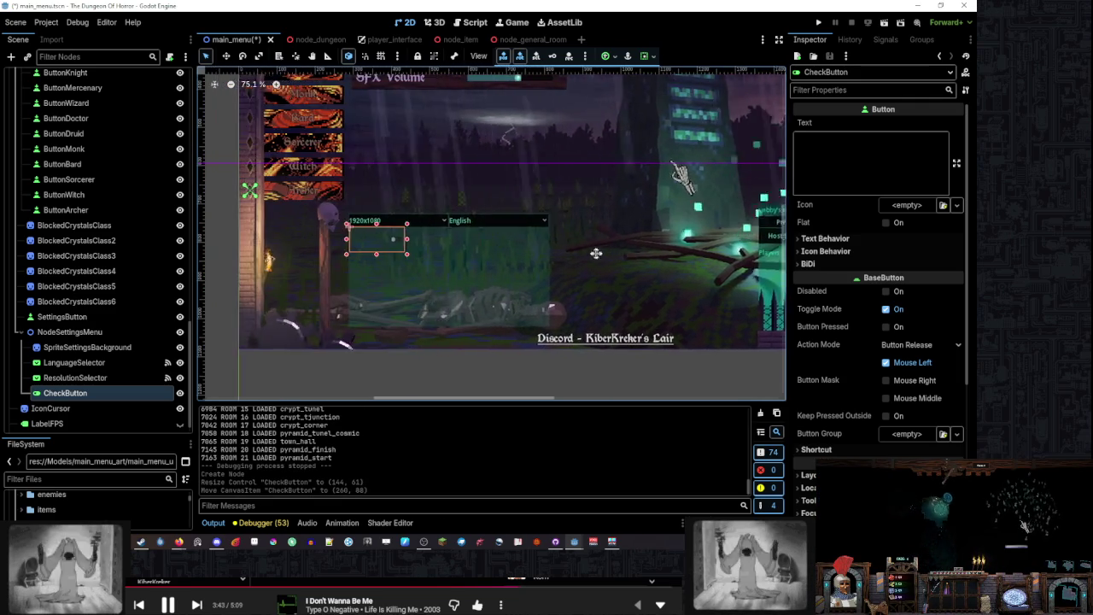
pyautogui.scroll(5, 365, 232)
pyautogui.moveTo(513, 271)
pyautogui.mouseDown()
pyautogui.moveTo(374, 240)
pyautogui.moveTo(386, 248)
pyautogui.moveTo(380, 362)
pyautogui.mouseUp()
pyautogui.scroll(-3, 387, 233)
pyautogui.scroll(-3, 450, 159)
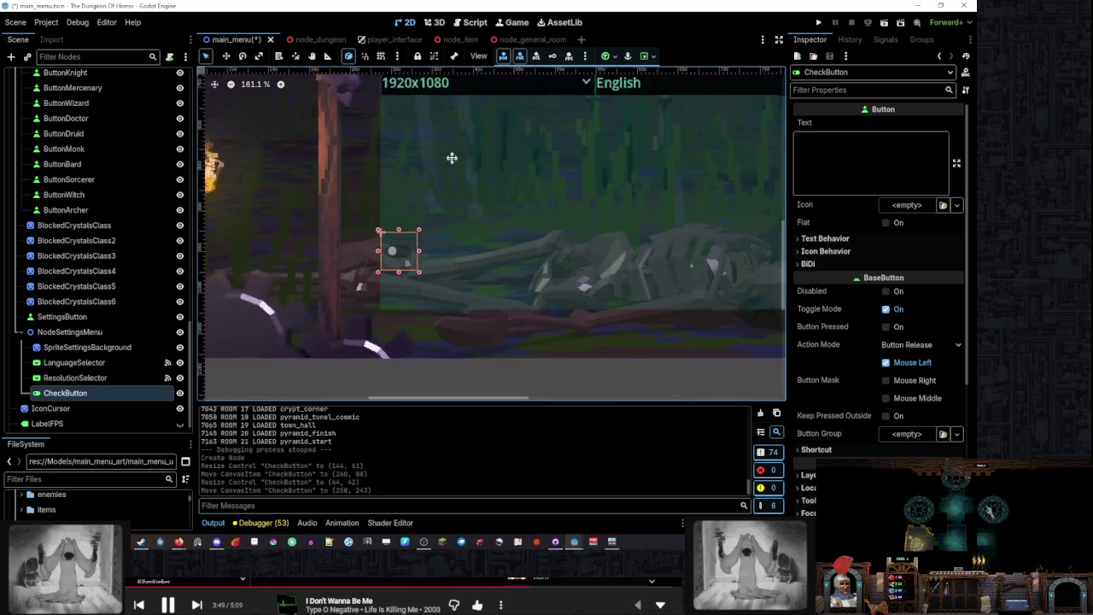
pyautogui.scroll(-5, 888, 395)
pyautogui.click(918, 346)
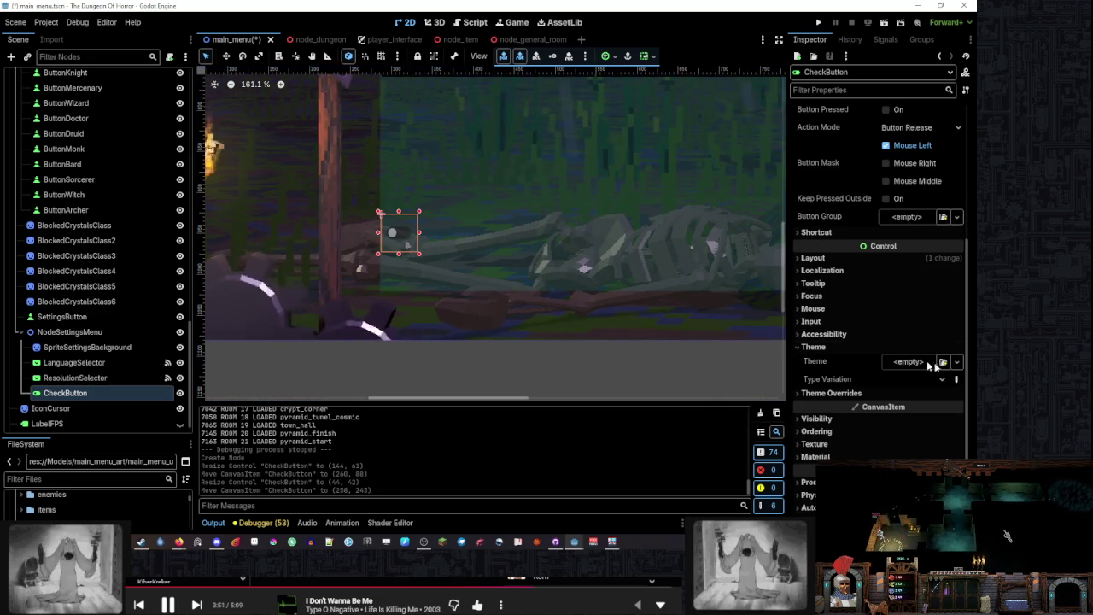
# Assign main_ui_theme, then main_ui_ghost_theme, to the CheckButton's Theme property
pyautogui.click(956, 362)
pyautogui.click(918, 409)
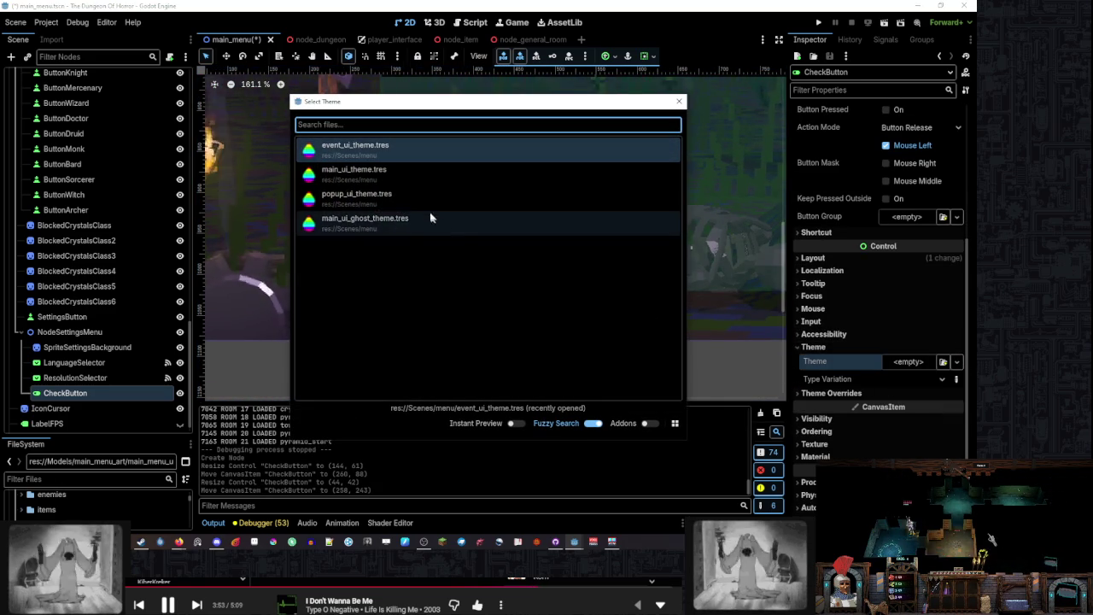
pyautogui.click(427, 176)
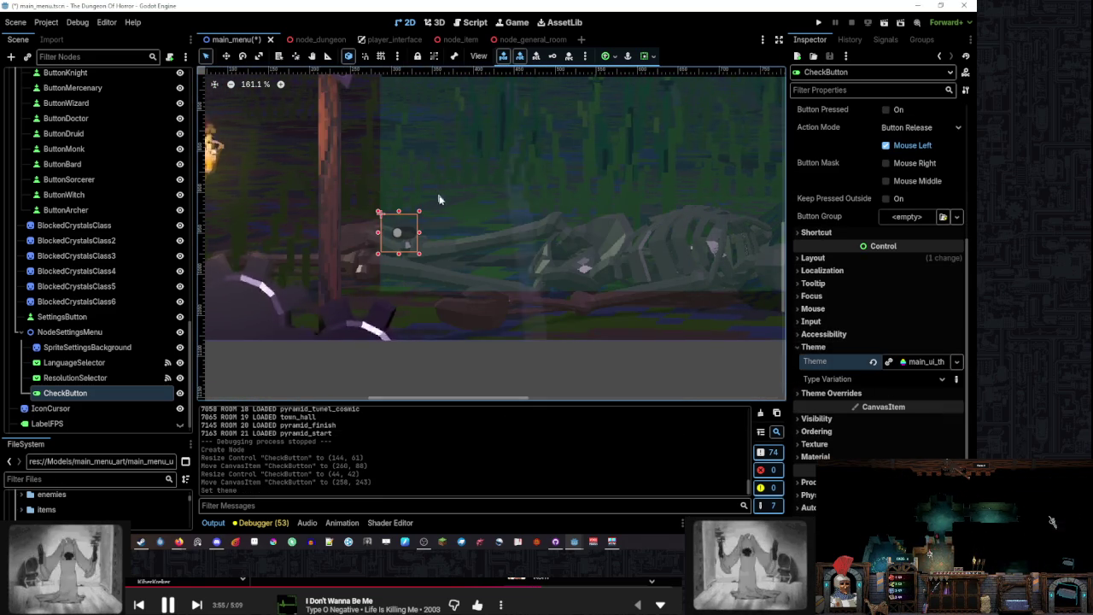
pyautogui.click(957, 363)
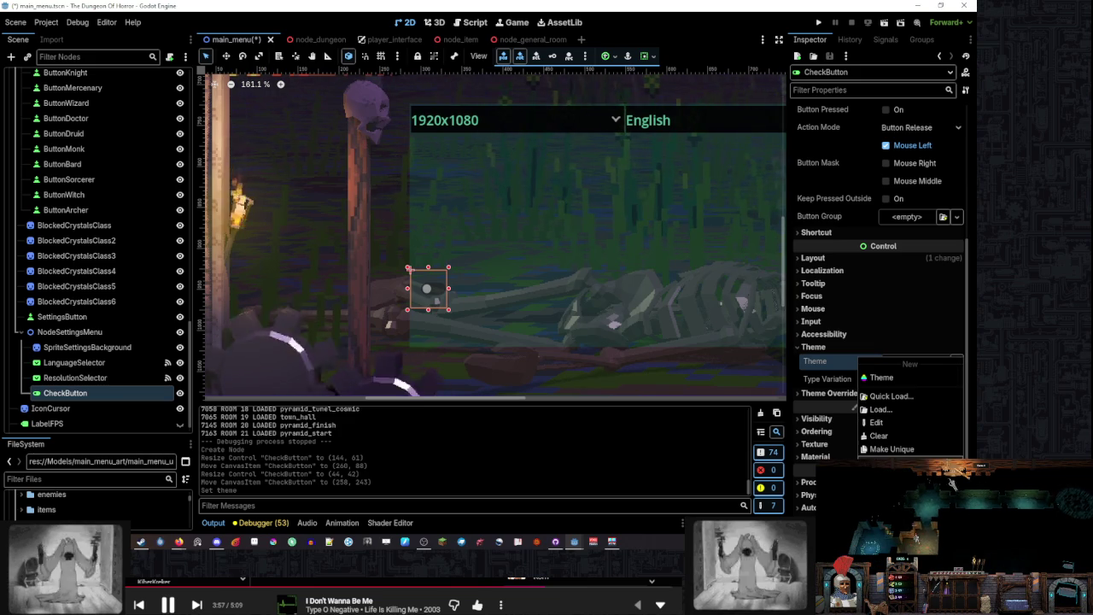
pyautogui.click(860, 391)
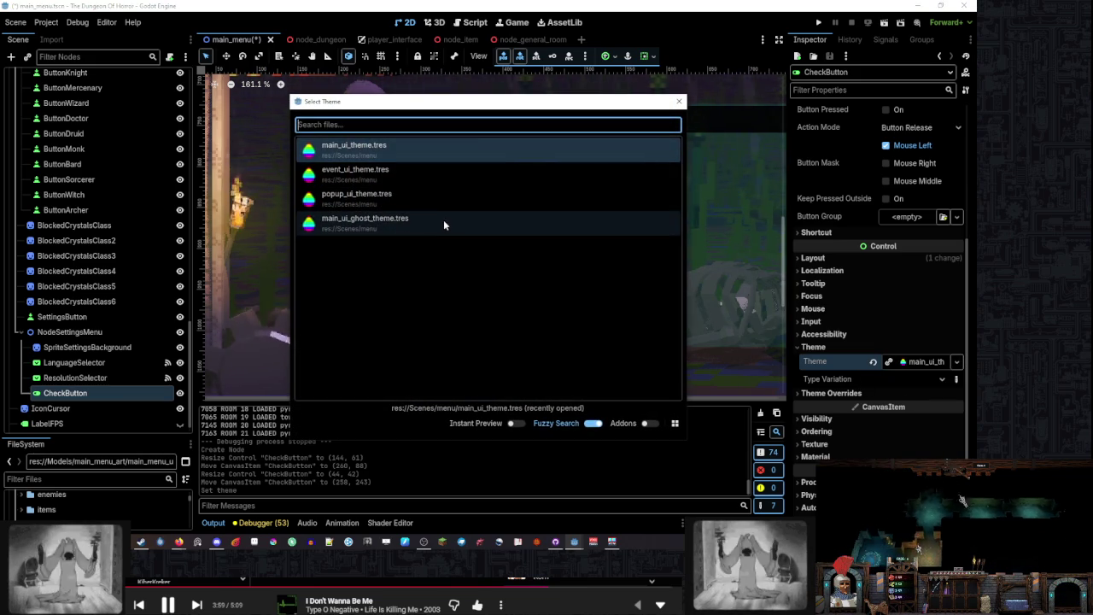
pyautogui.click(443, 219)
# Resize the CheckButton to 52×31 and move it to (259, 145) beneath the resolution dropdown
pyautogui.moveTo(448, 309)
pyautogui.mouseDown()
pyautogui.moveTo(466, 304)
pyautogui.moveTo(457, 299)
pyautogui.mouseUp()
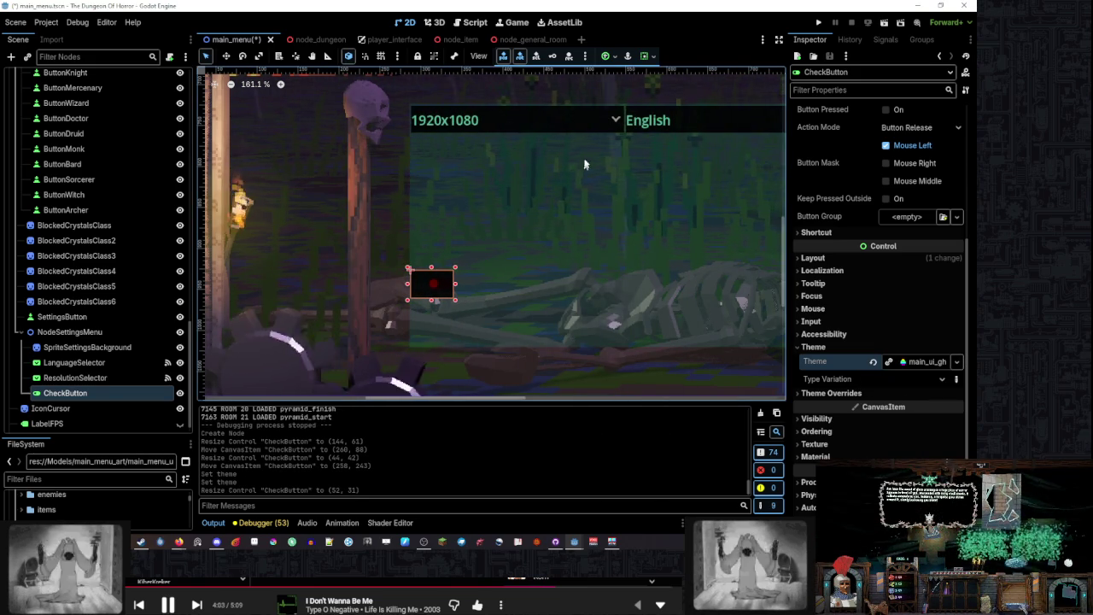
pyautogui.scroll(-3, 512, 171)
pyautogui.scroll(2, 407, 248)
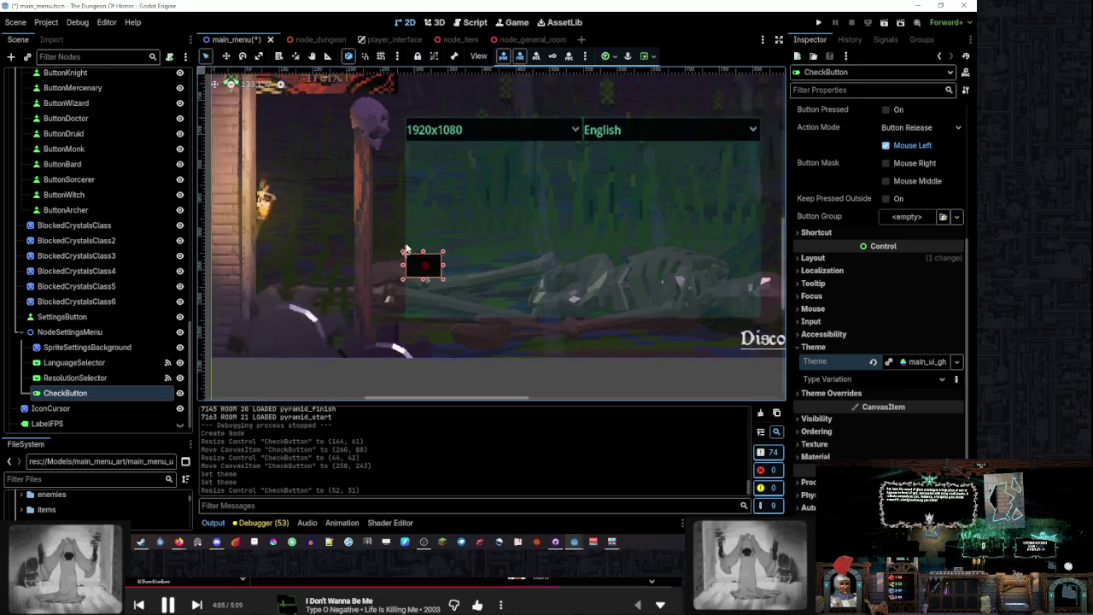
pyautogui.scroll(1, 407, 249)
pyautogui.moveTo(435, 273)
pyautogui.mouseDown()
pyautogui.moveTo(436, 313)
pyautogui.moveTo(436, 253)
pyautogui.mouseUp()
pyautogui.scroll(5, 427, 310)
pyautogui.scroll(-4, 436, 254)
pyautogui.moveTo(369, 293); pyautogui.dragTo(366, 197)
pyautogui.scroll(6, 400, 225)
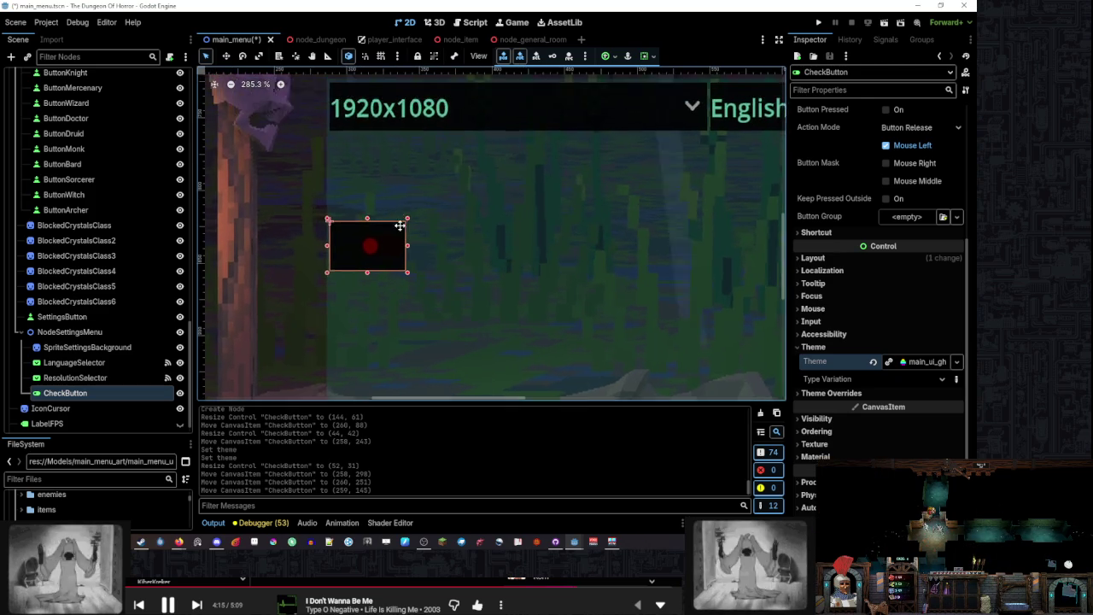
pyautogui.scroll(2, 399, 225)
pyautogui.click(692, 165)
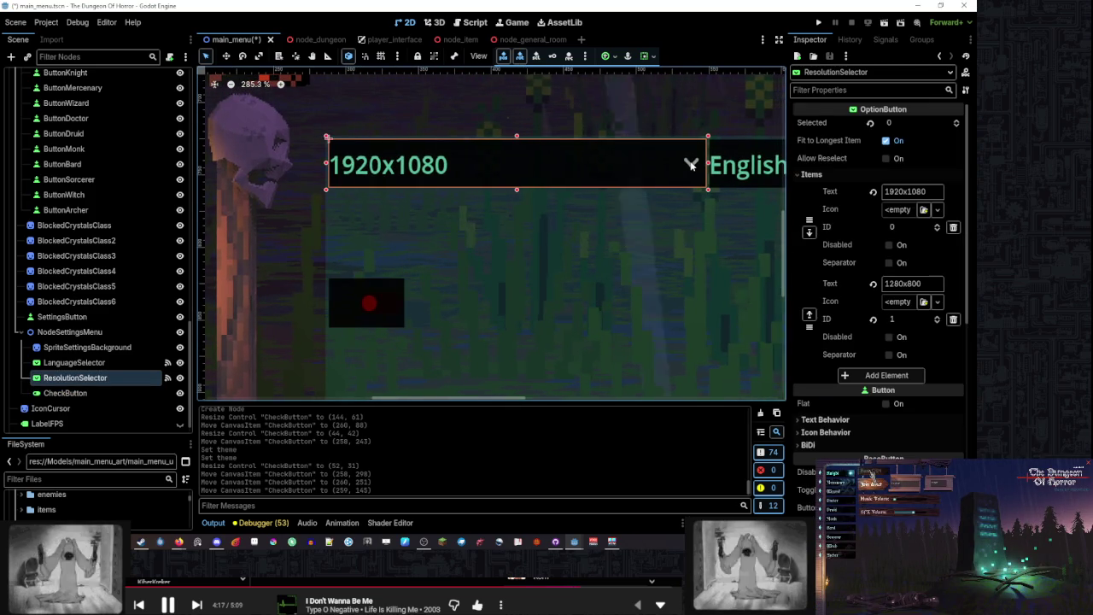
# Toggle ResolutionSelector's Allow Reselect and separator, switching Selected to 1 and back to 0
pyautogui.click(900, 157)
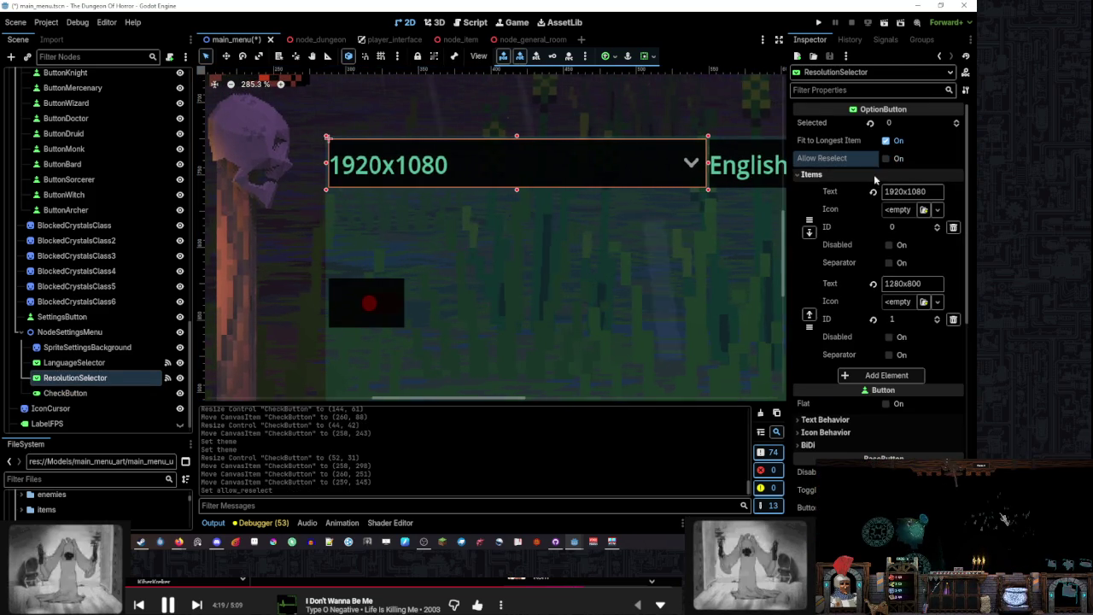
pyautogui.click(892, 263)
pyautogui.scroll(-4, 884, 267)
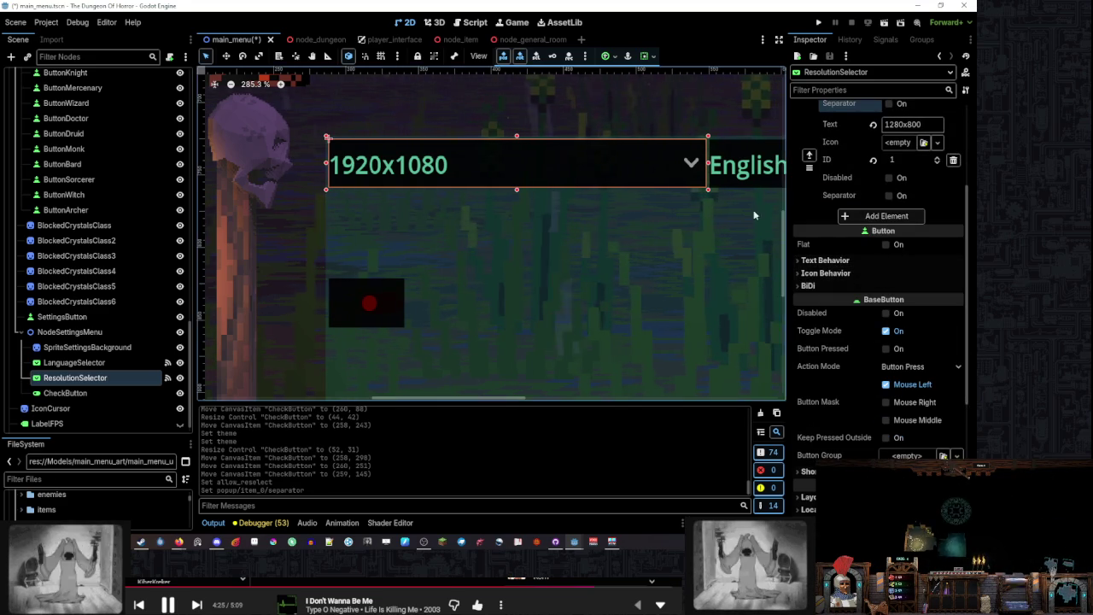
pyautogui.scroll(4, 838, 245)
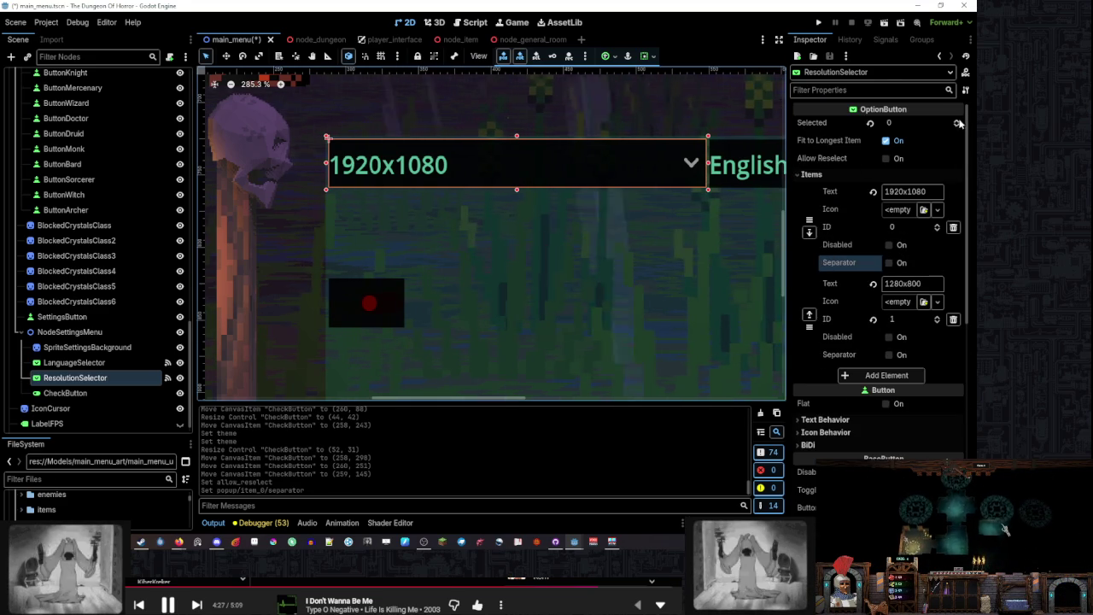
pyautogui.click(957, 123)
pyautogui.click(957, 127)
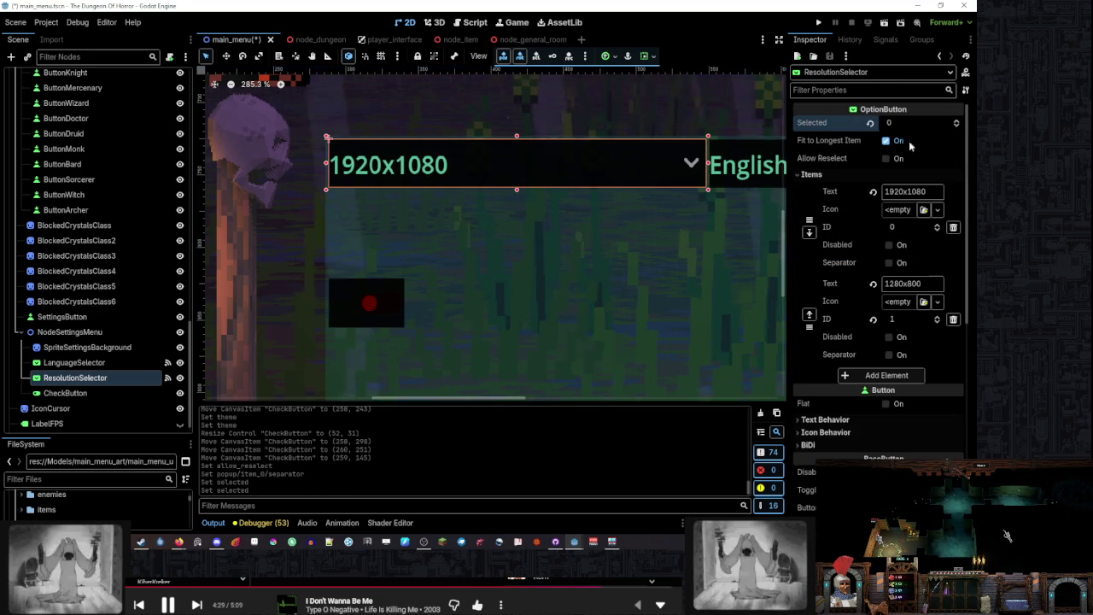
# Nudge the CheckButton up to (258, 141), just under the 1920x1080 dropdown
pyautogui.moveTo(368, 312); pyautogui.dragTo(370, 302)
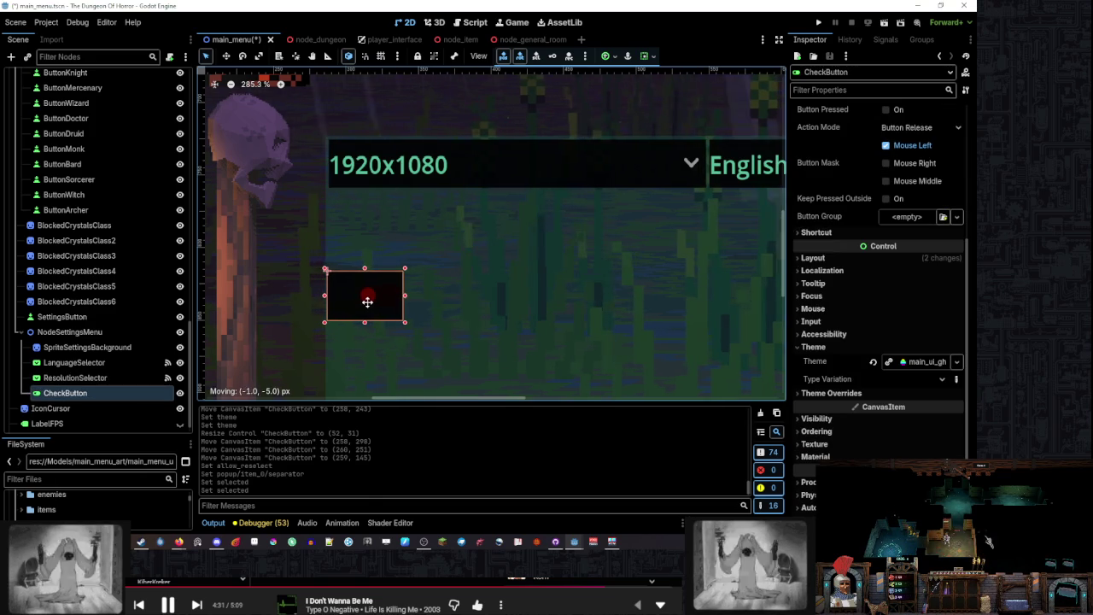
pyautogui.scroll(-3, 494, 285)
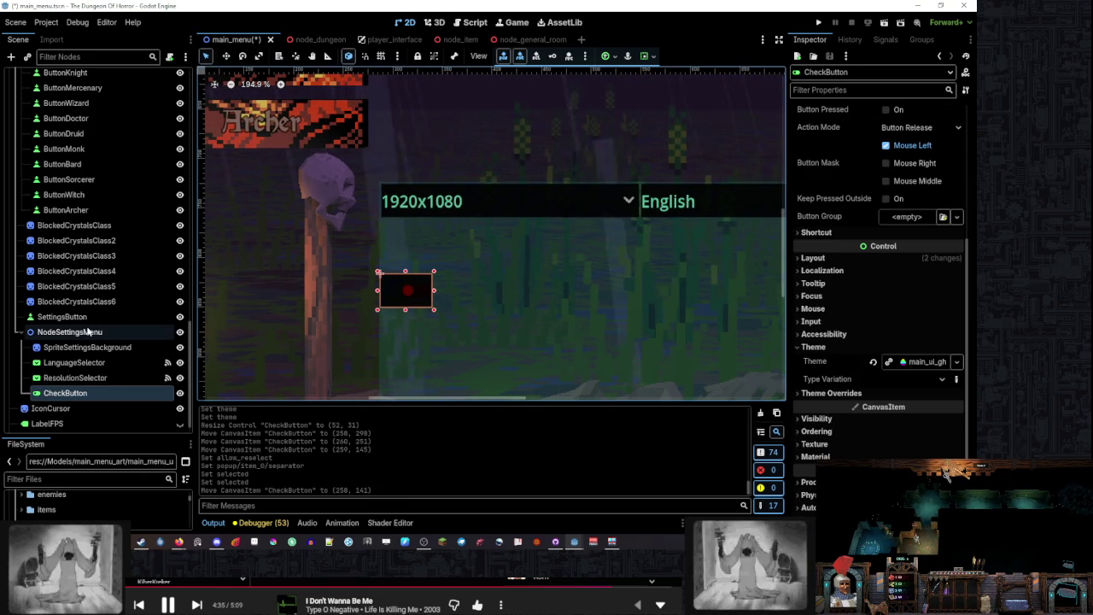
pyautogui.scroll(-2, 319, 212)
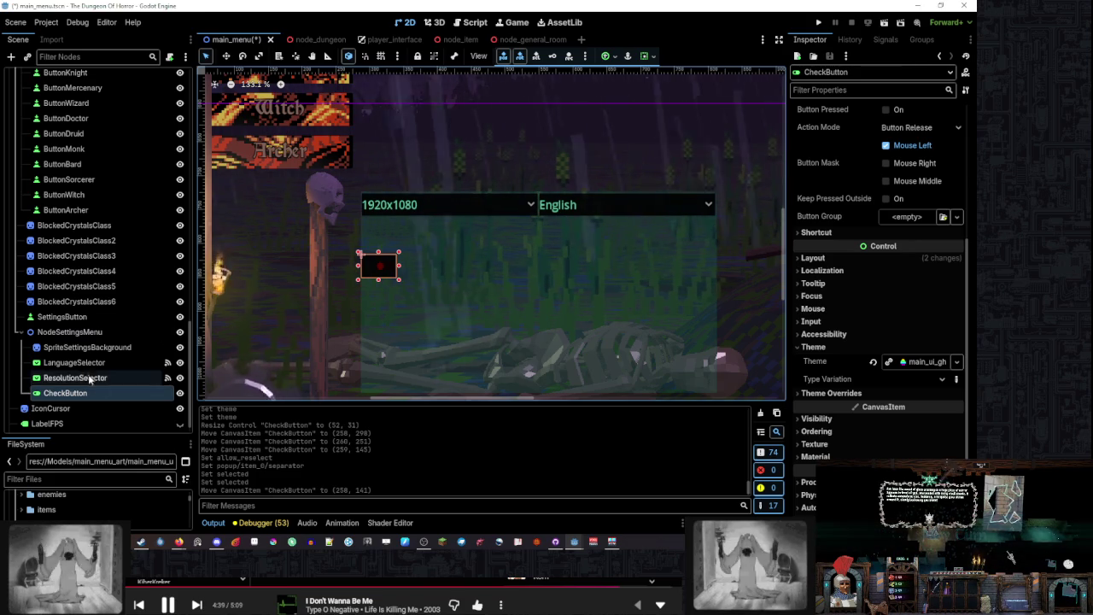
pyautogui.doubleClick(116, 393)
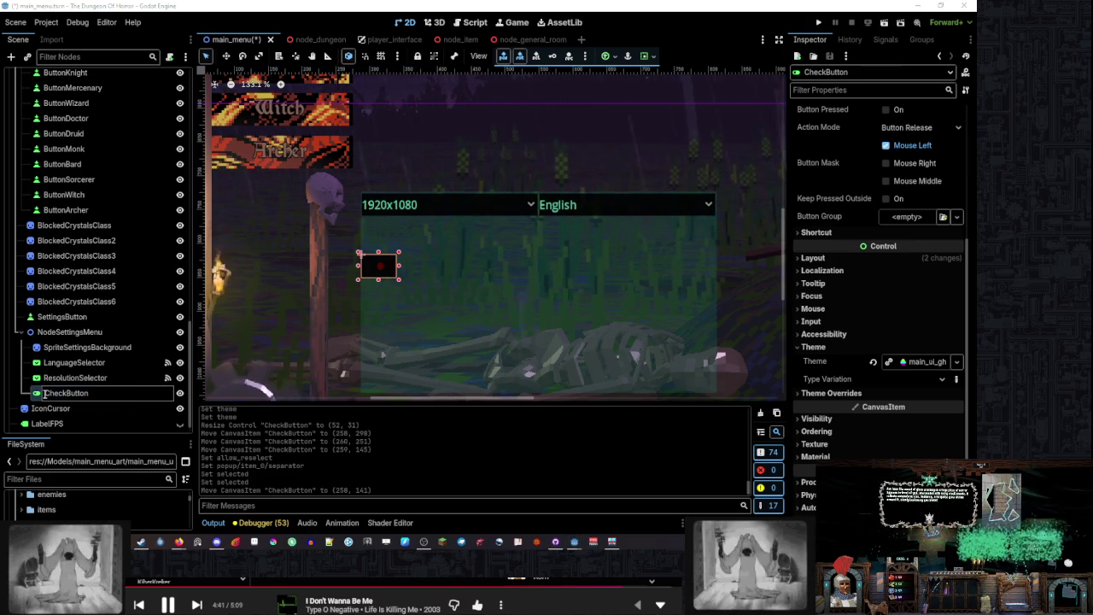
pyautogui.write('Vsy')
# Rename the check button node to CheckButtonVsync
pyautogui.hotkey('ctrl', 'z')
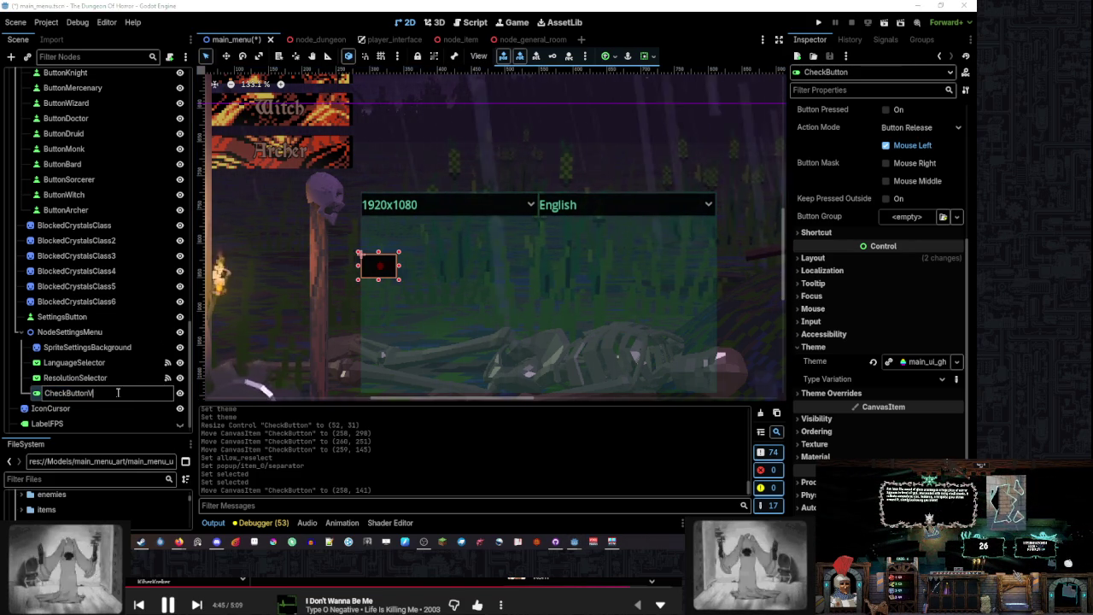
pyautogui.write('sync')
pyautogui.press('Return')
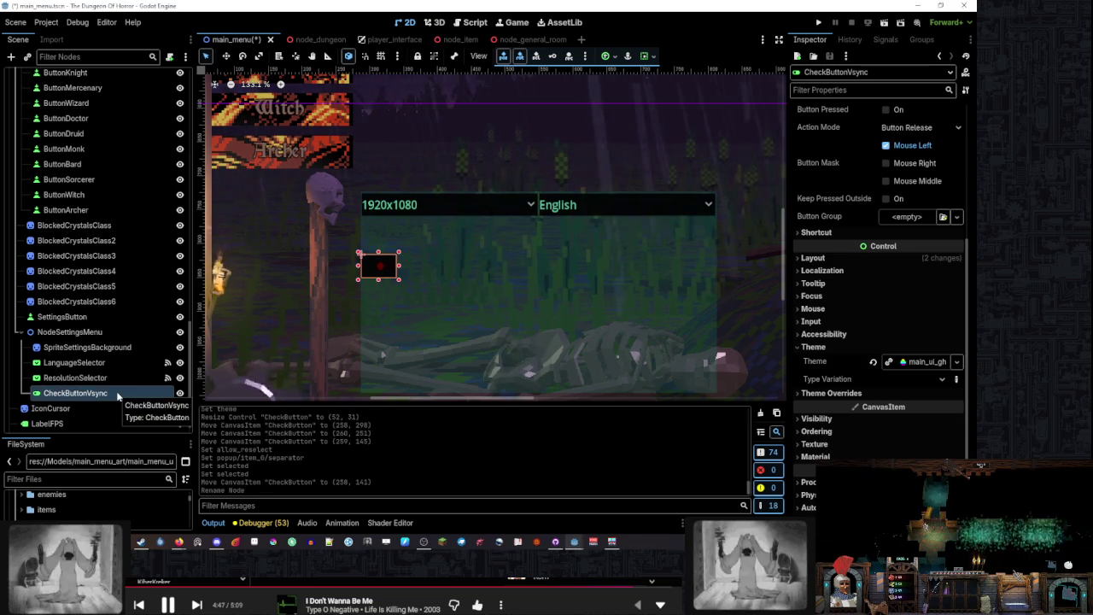
# Duplicate CheckButtonVsync and place the copy directly below the original
pyautogui.rightClick(86, 332)
pyautogui.click(85, 398)
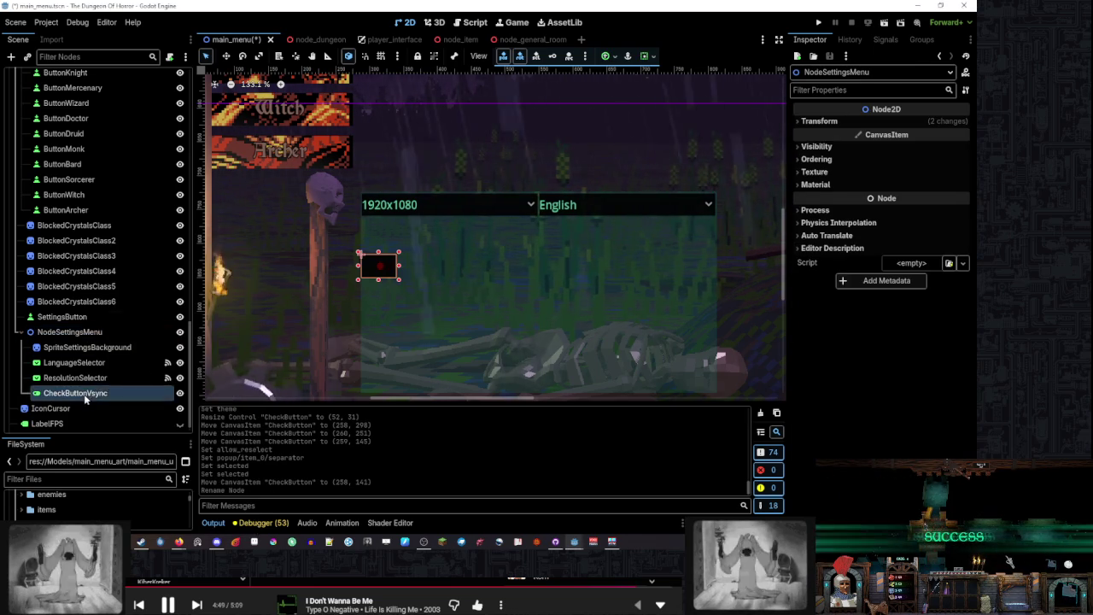
pyautogui.rightClick(89, 395)
pyautogui.click(129, 401)
pyautogui.scroll(5, 382, 260)
pyautogui.moveTo(383, 266); pyautogui.dragTo(379, 302)
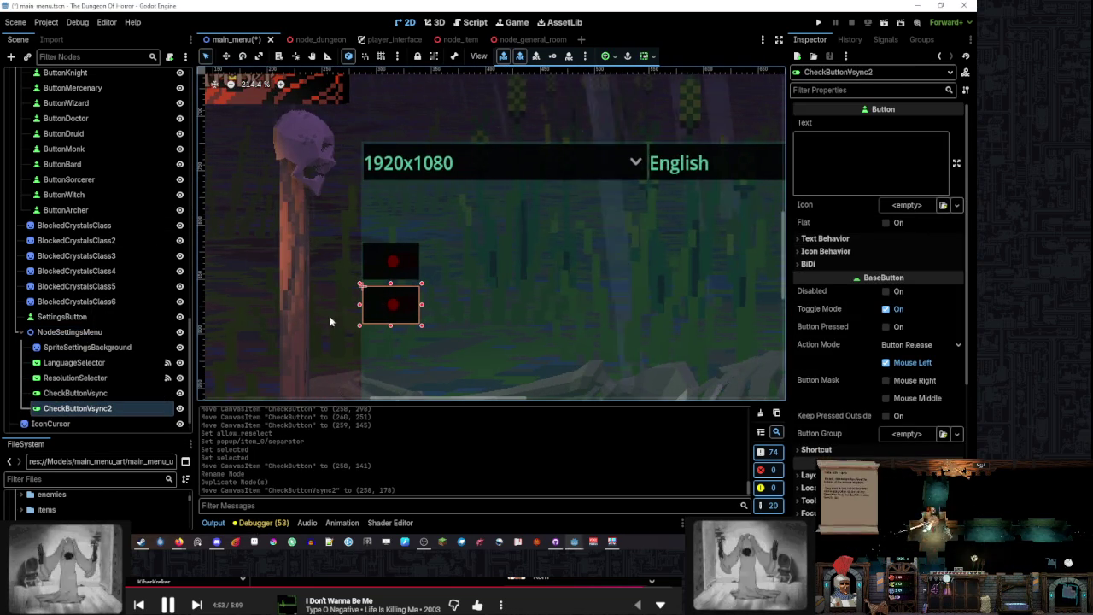
# Rename the duplicate to CheckButtonFullscreen
pyautogui.doubleClick(142, 408)
pyautogui.moveTo(101, 408); pyautogui.dragTo(86, 408)
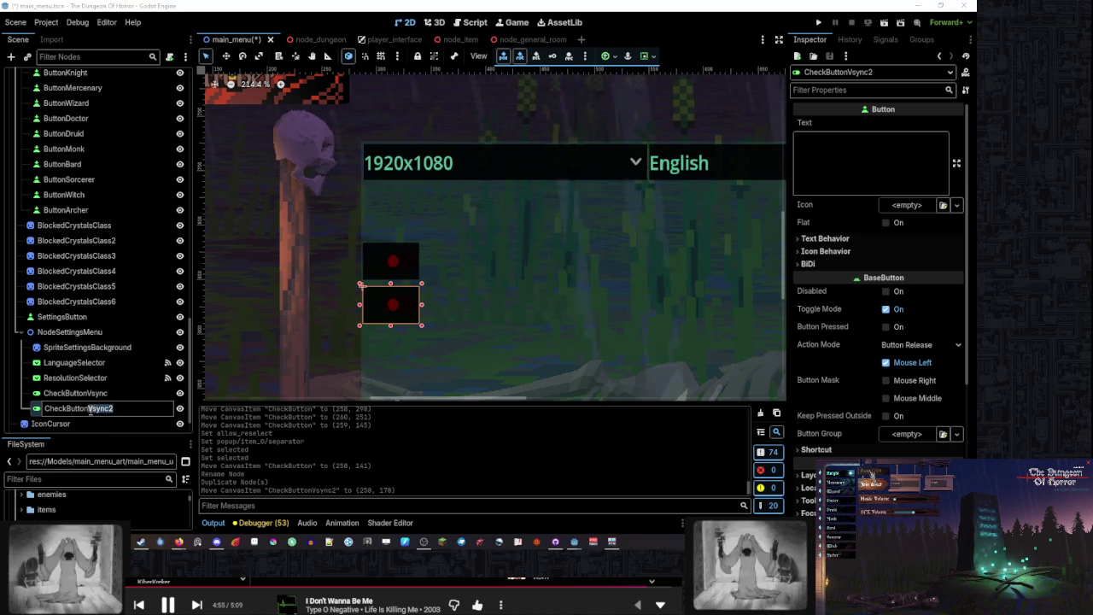
pyautogui.write('Fullscreen')
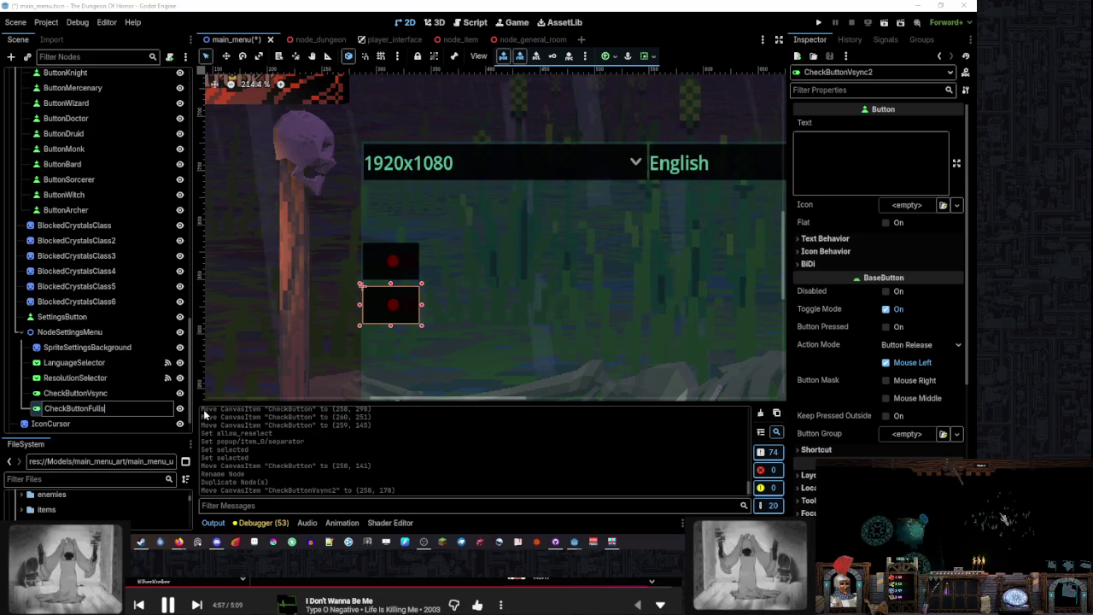
pyautogui.press('Return')
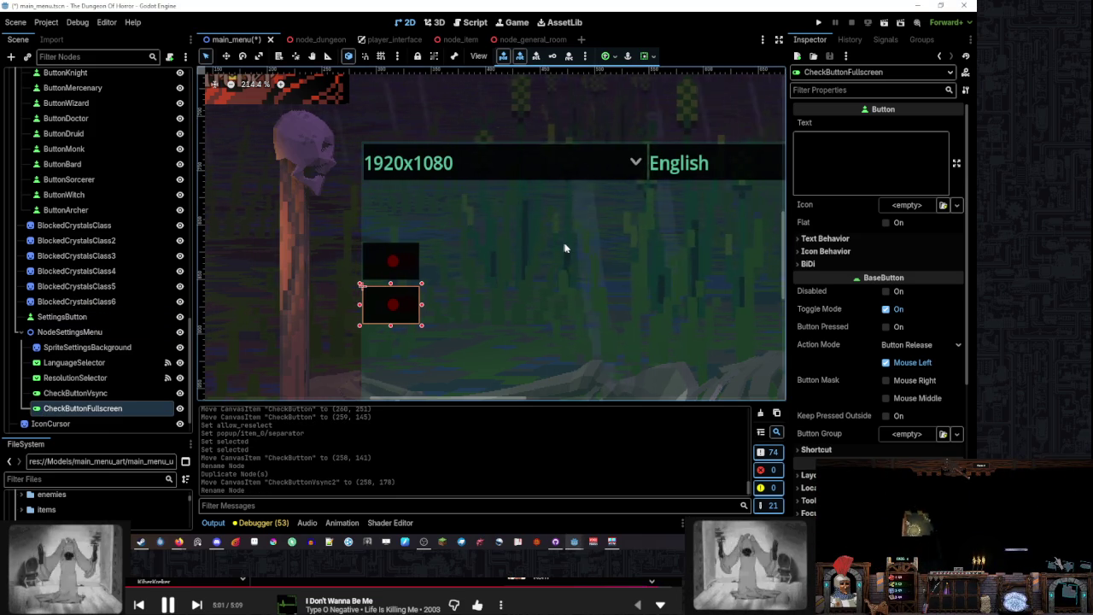
# Select both check buttons and move them further down the settings panel
pyautogui.scroll(-4, 563, 243)
pyautogui.scroll(3, 558, 271)
pyautogui.keyDown('shift'); pyautogui.click(438, 251); pyautogui.keyUp('shift')
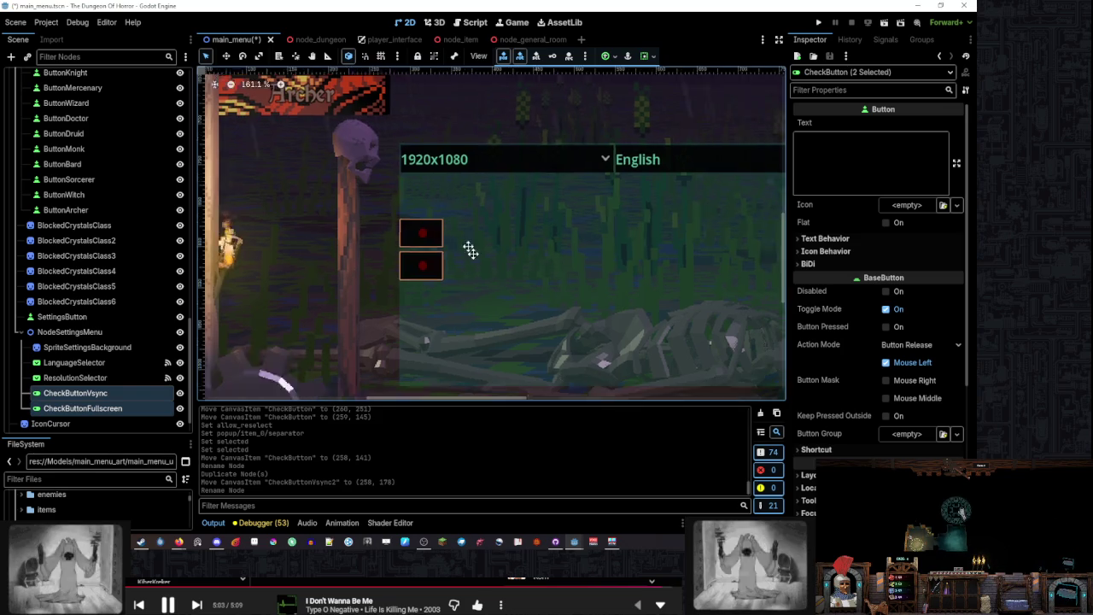
pyautogui.scroll(1, 470, 244)
pyautogui.moveTo(360, 180)
pyautogui.mouseDown()
pyautogui.moveTo(361, 297)
pyautogui.moveTo(353, 293)
pyautogui.mouseUp()
# Zoom and pan the 2D viewport to review the stacked Vsync and Fullscreen buttons
pyautogui.scroll(3, 347, 300)
pyautogui.scroll(-3, 411, 273)
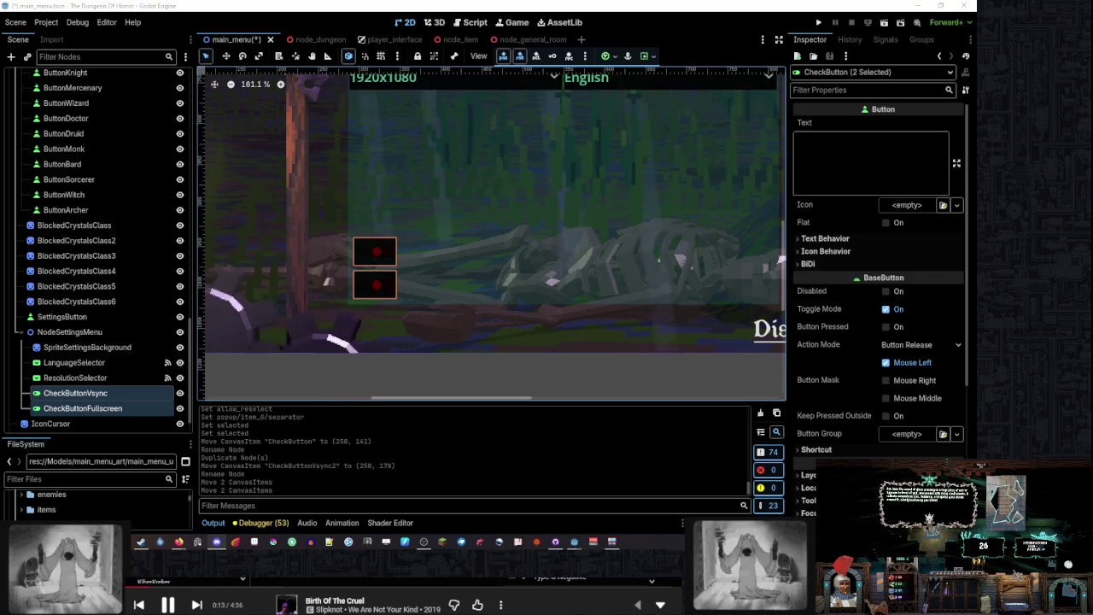
pyautogui.scroll(-4, 477, 201)
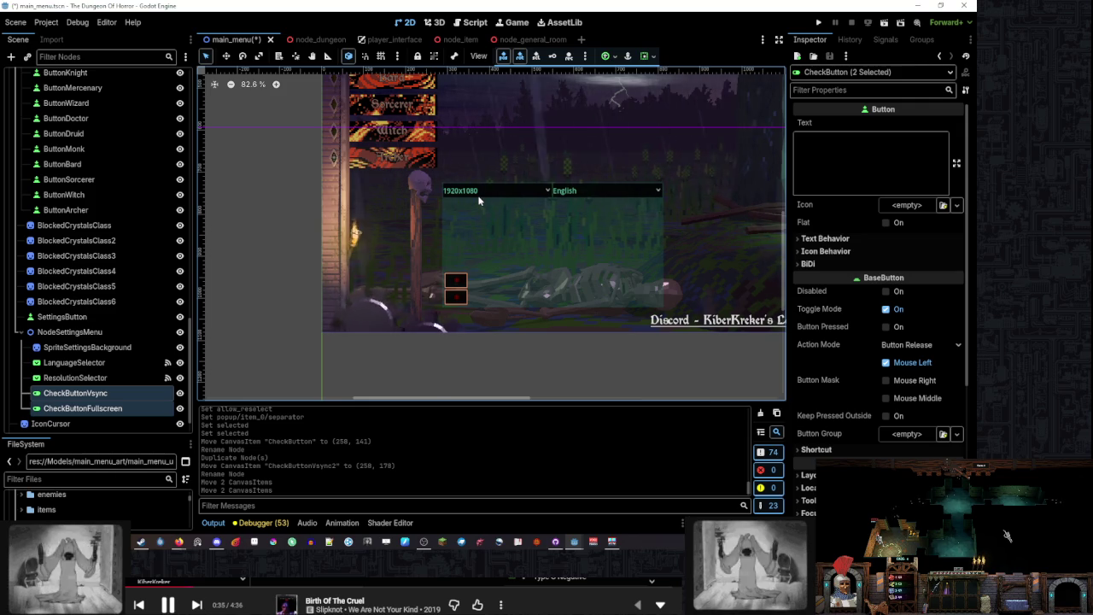
pyautogui.hscroll(8, 649, 214)
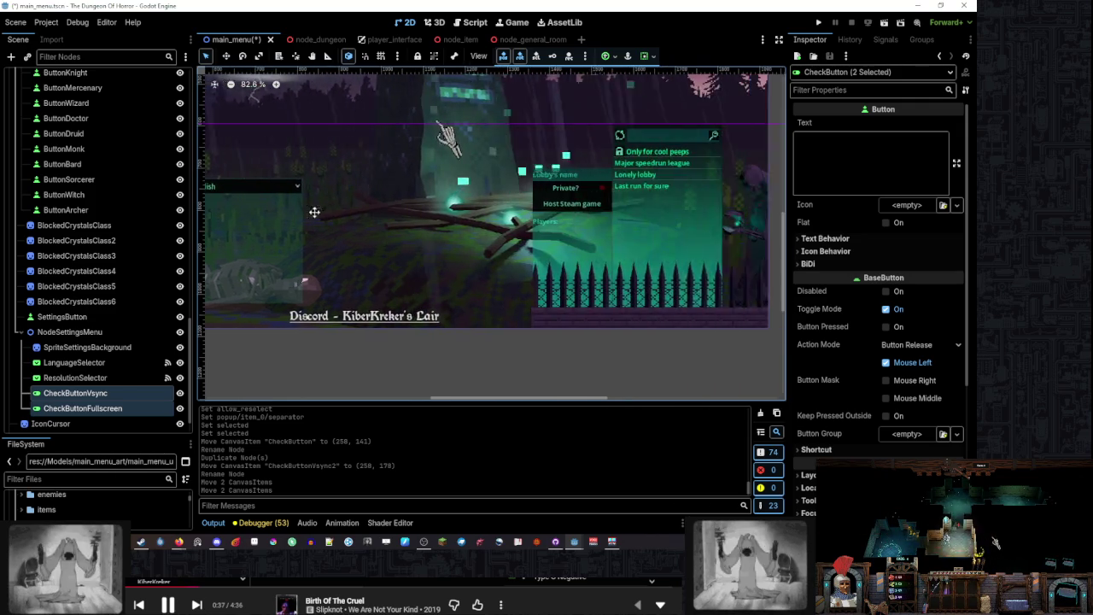
pyautogui.scroll(5, 689, 206)
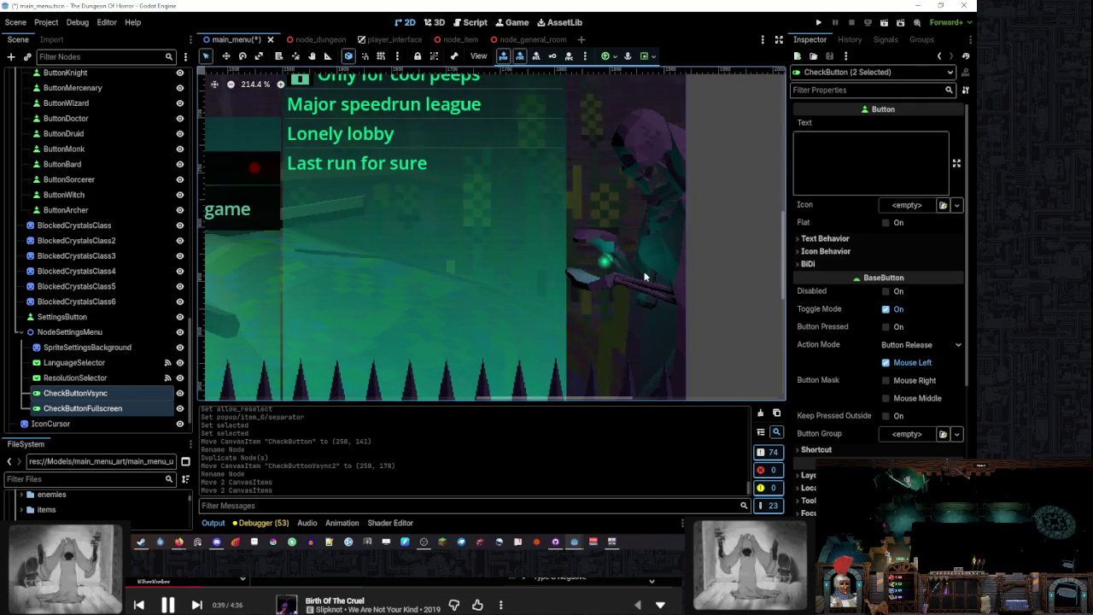
pyautogui.scroll(-2, 653, 202)
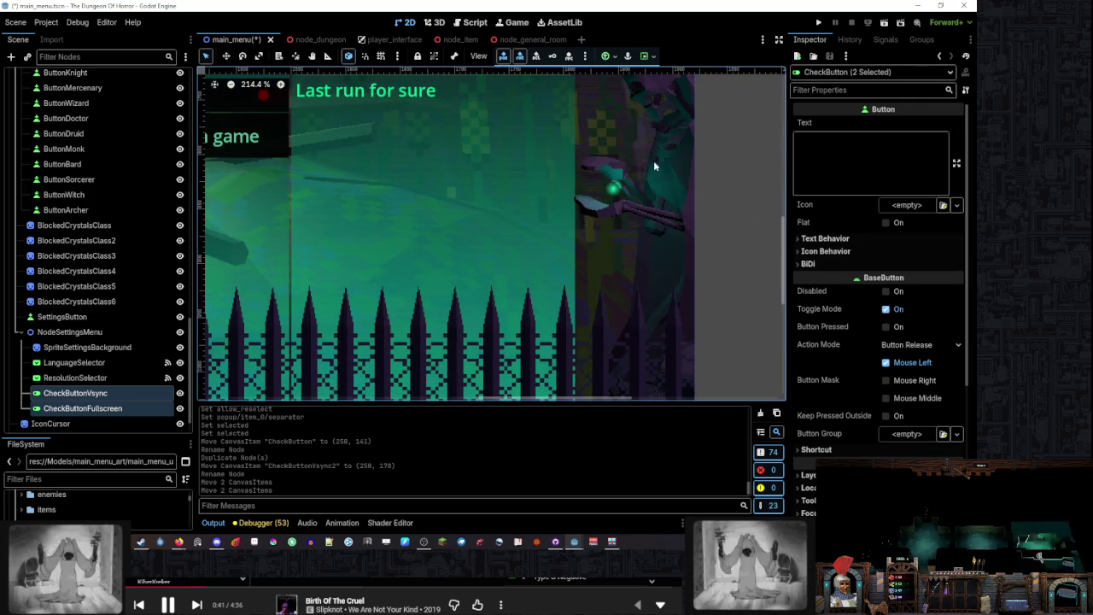
pyautogui.scroll(2, 649, 156)
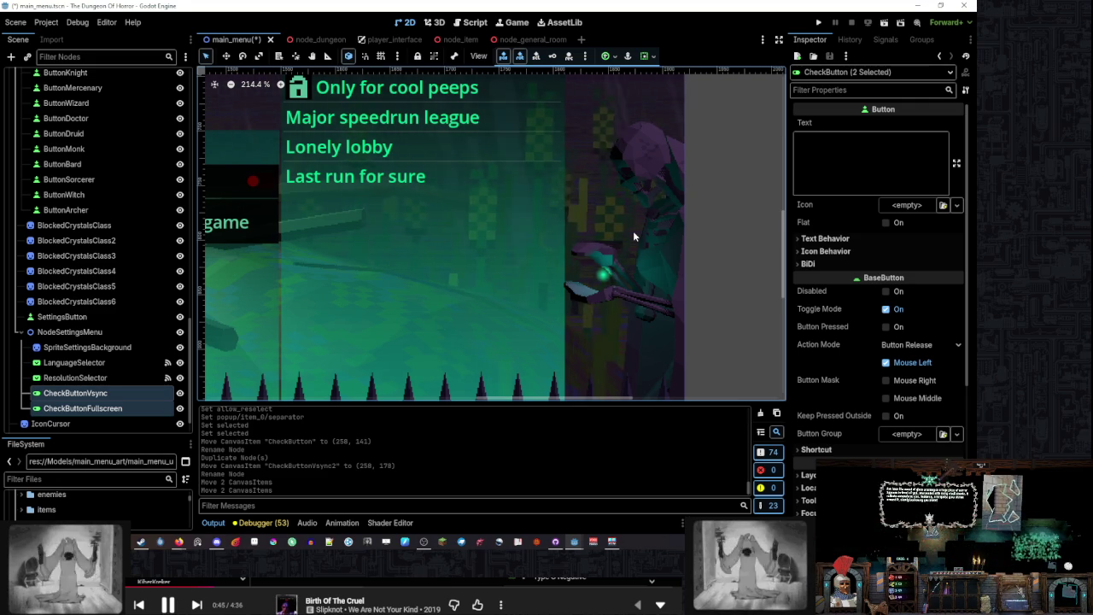
pyautogui.scroll(-5, 633, 231)
pyautogui.scroll(-5, 633, 232)
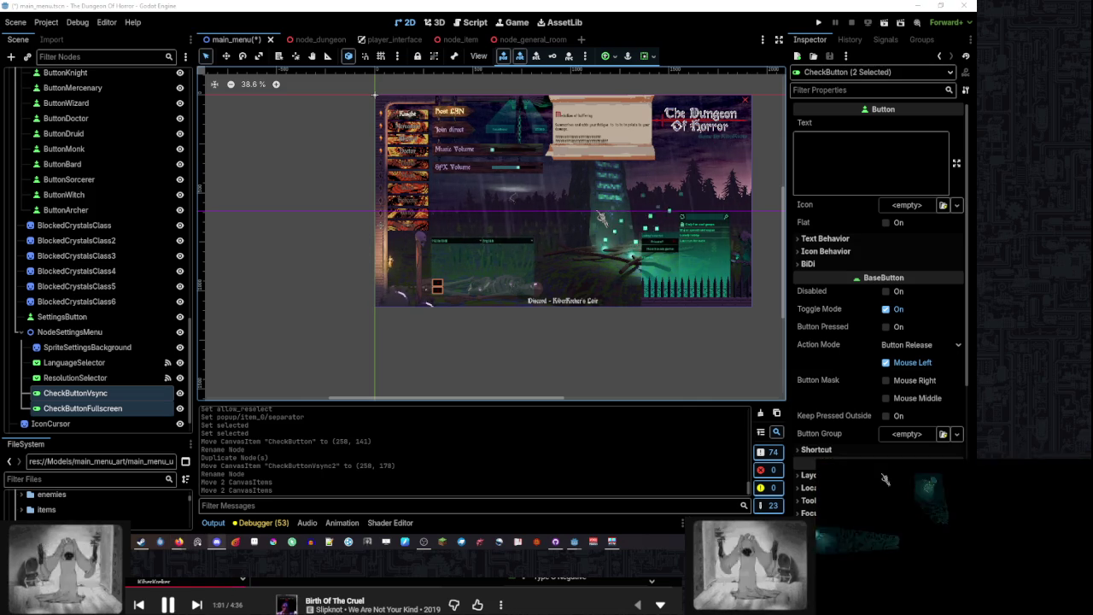
pyautogui.scroll(8, 412, 293)
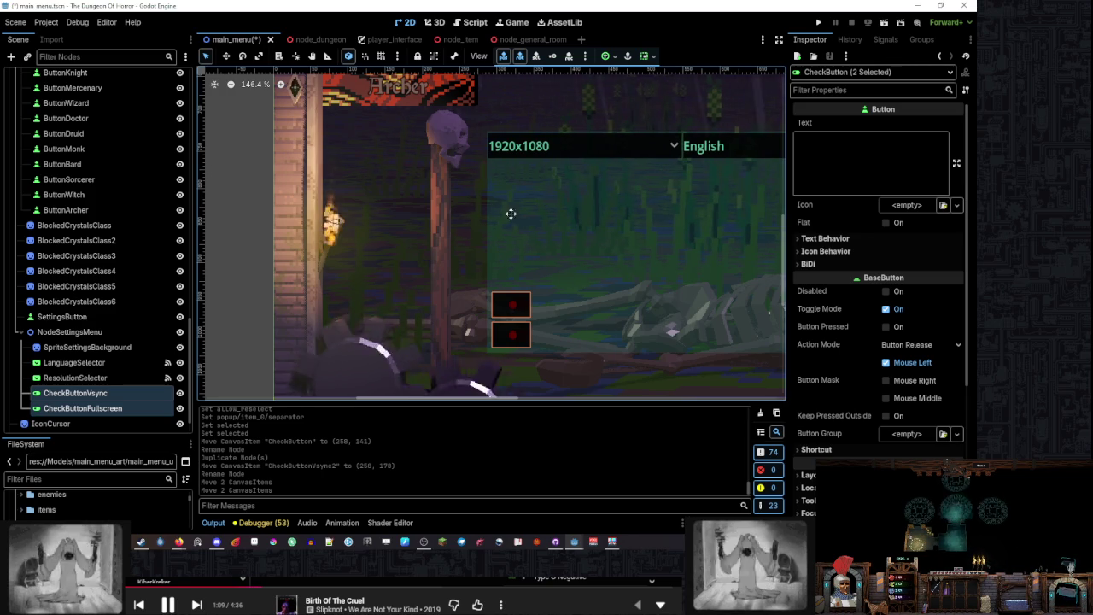
pyautogui.scroll(-3, 486, 282)
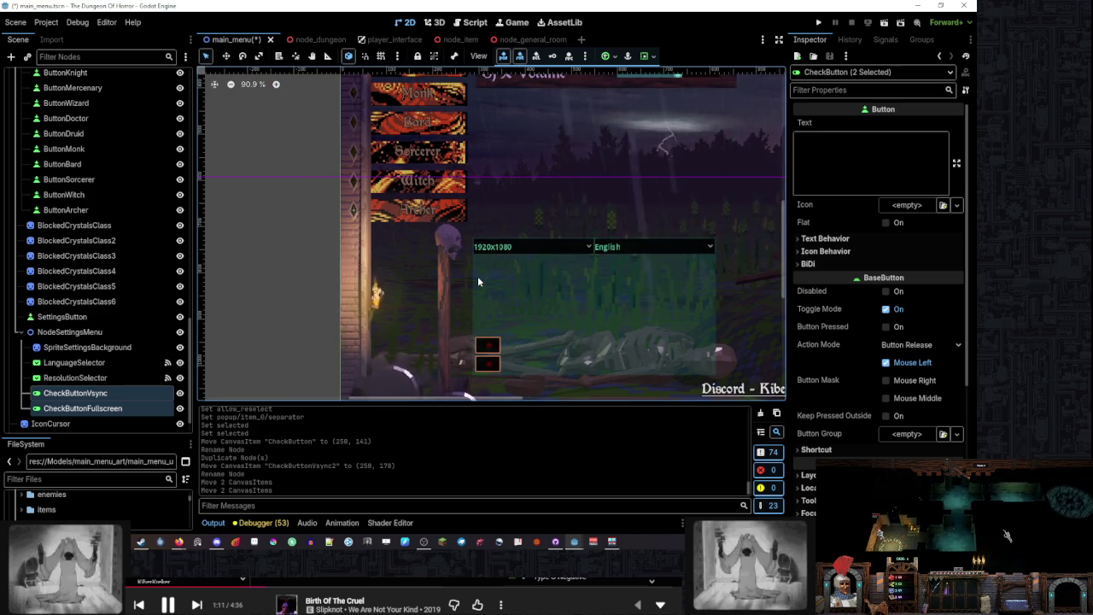
pyautogui.scroll(-2, 482, 274)
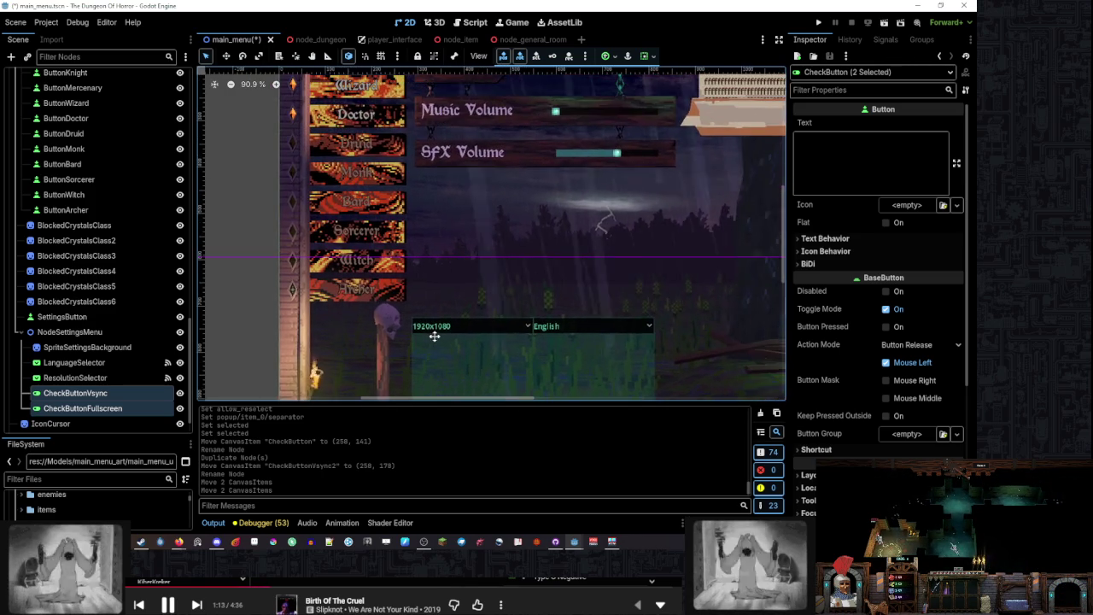
pyautogui.moveTo(472, 308); pyautogui.dragTo(431, 232)
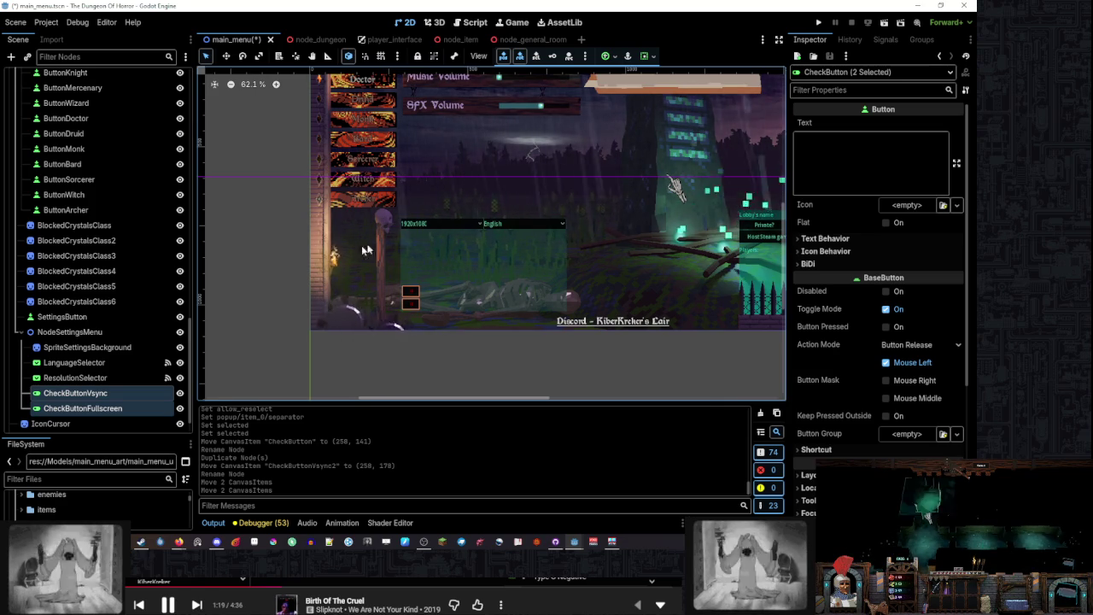
pyautogui.scroll(5, 124, 282)
pyautogui.scroll(4, 124, 286)
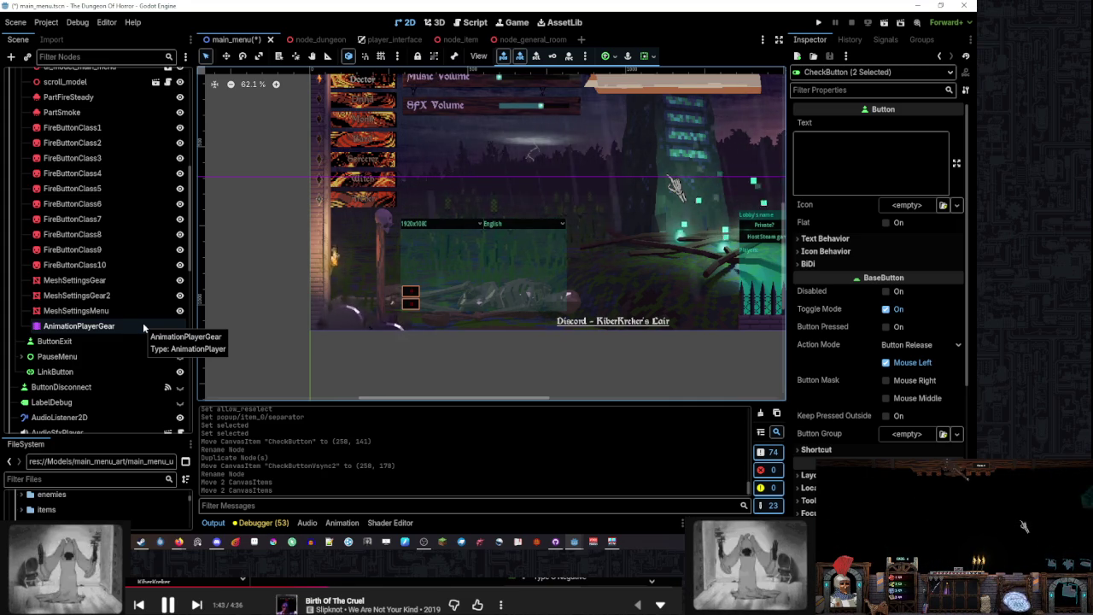
# Scroll the Scene dock to the settings section and select NodeSettingsMenu
pyautogui.scroll(4, 144, 324)
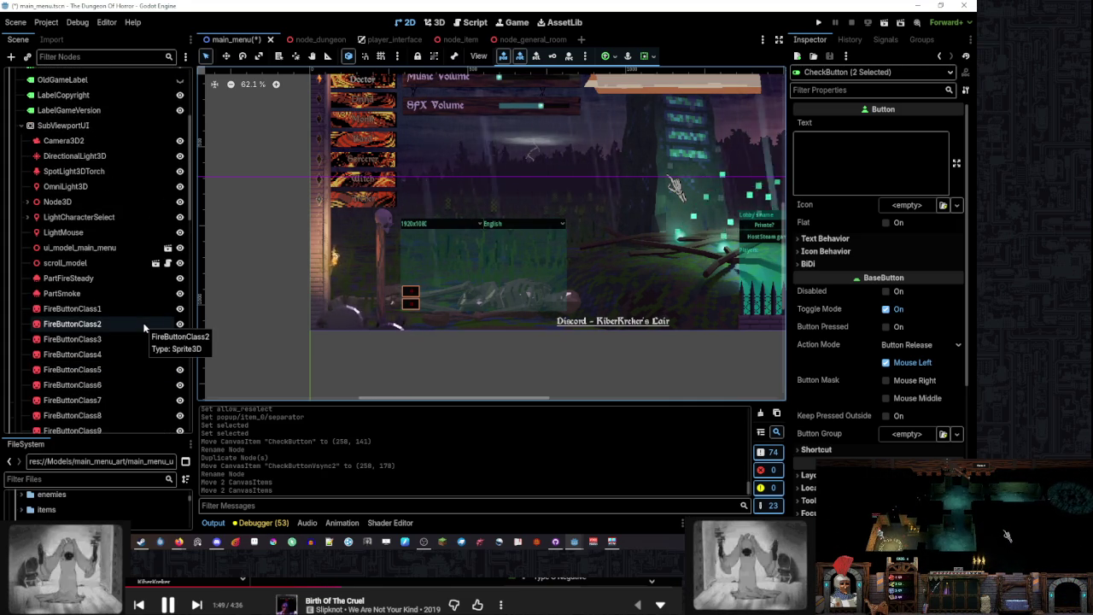
pyautogui.scroll(-6, 143, 322)
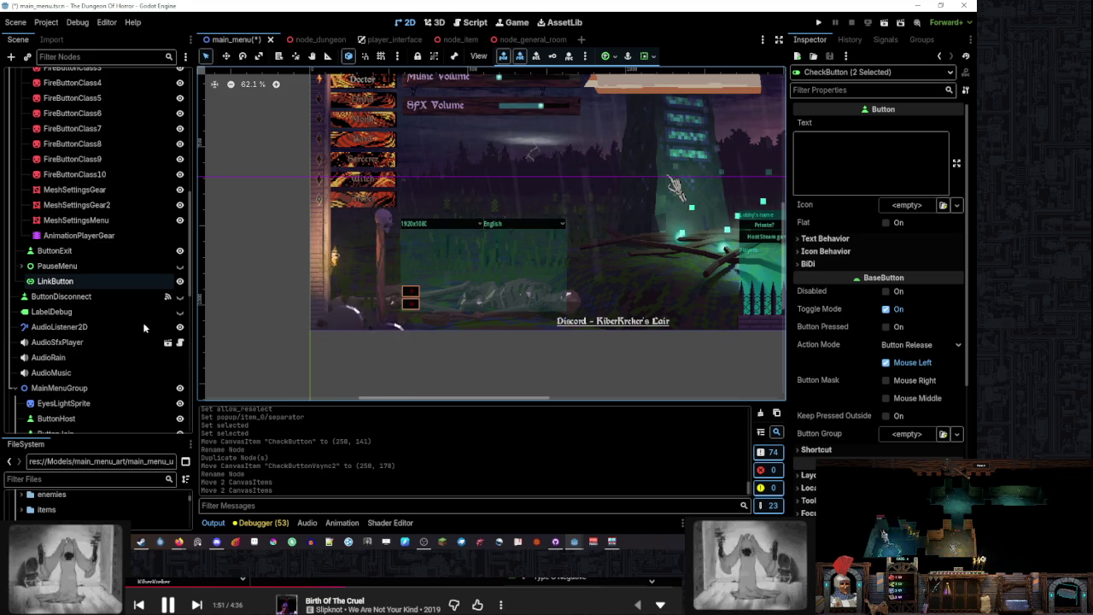
pyautogui.scroll(2, 143, 322)
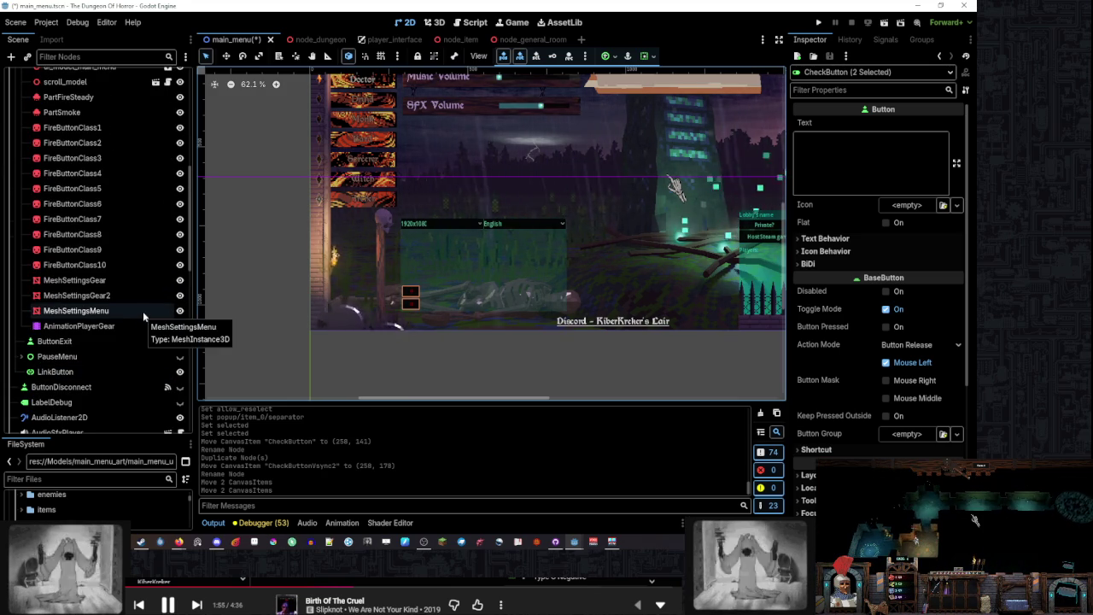
pyautogui.scroll(-10, 143, 311)
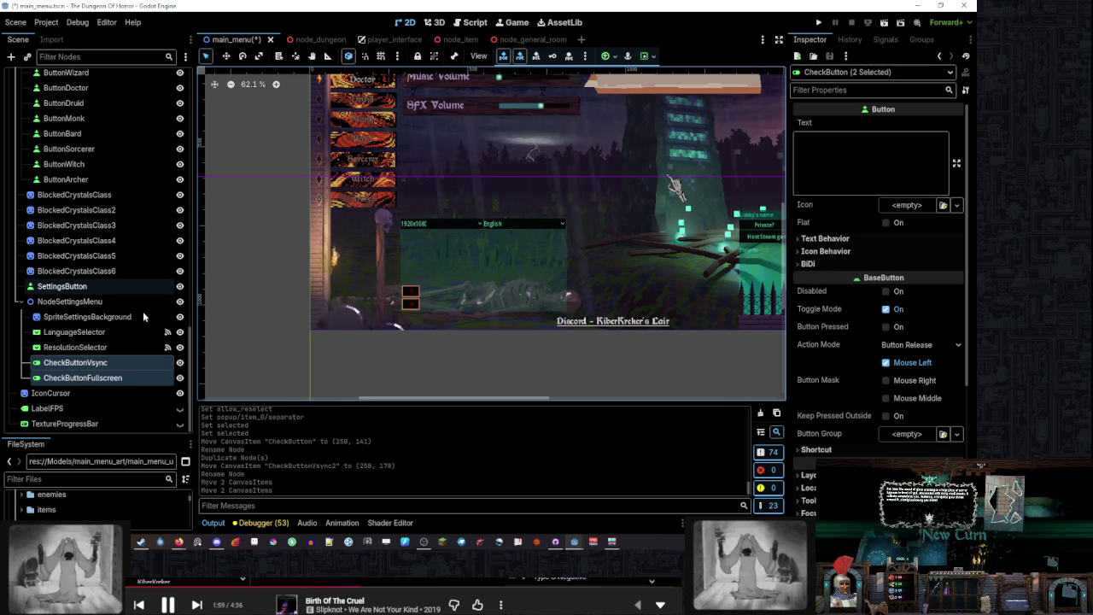
pyautogui.click(139, 302)
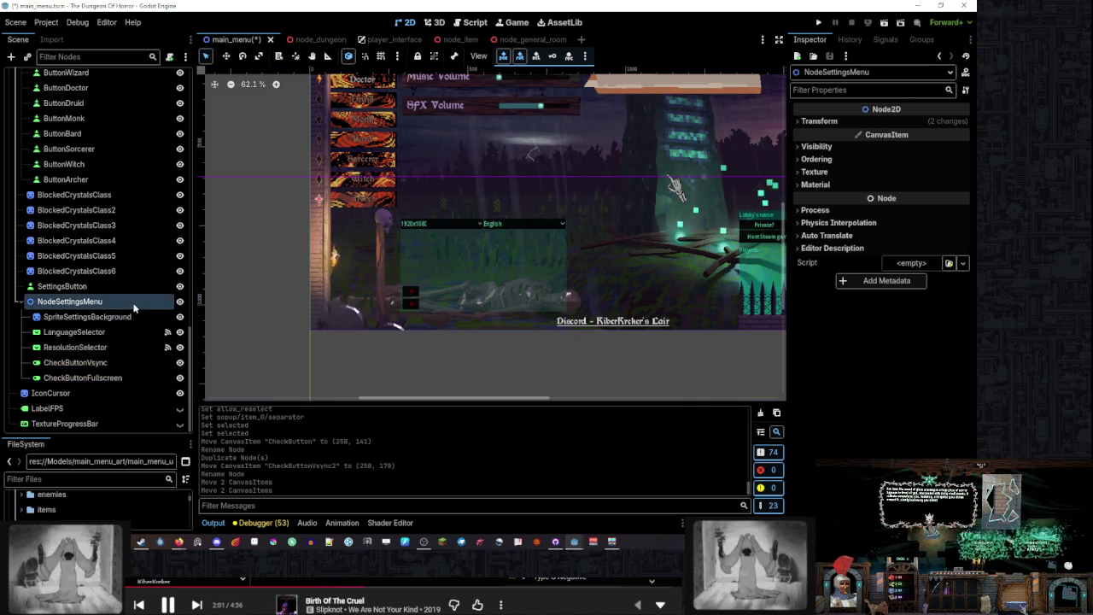
# Add a Label child under NodeSettingsMenu and move it beside the first check button
pyautogui.rightClick(137, 301)
pyautogui.click(184, 243)
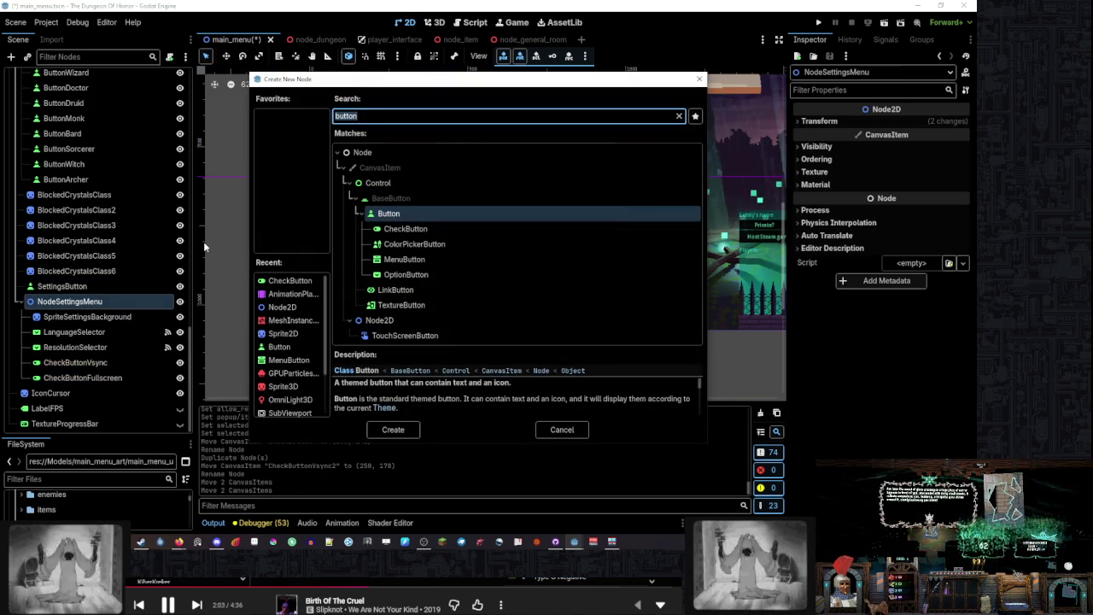
pyautogui.write('label')
pyautogui.press('Return')
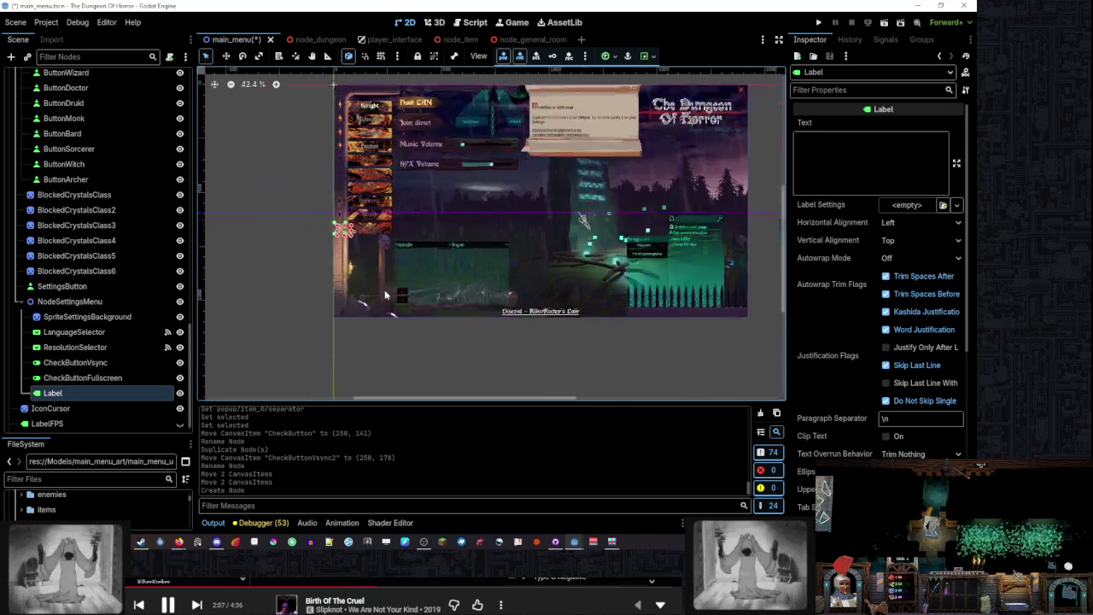
pyautogui.moveTo(330, 251)
pyautogui.mouseDown()
pyautogui.moveTo(399, 277)
pyautogui.moveTo(441, 357)
pyautogui.moveTo(386, 326)
pyautogui.moveTo(384, 269)
pyautogui.moveTo(582, 309)
pyautogui.mouseUp()
pyautogui.scroll(6, 467, 367)
pyautogui.scroll(10, 426, 361)
# Set the label's text to Vsync
pyautogui.click(862, 190)
pyautogui.write('Vsync')
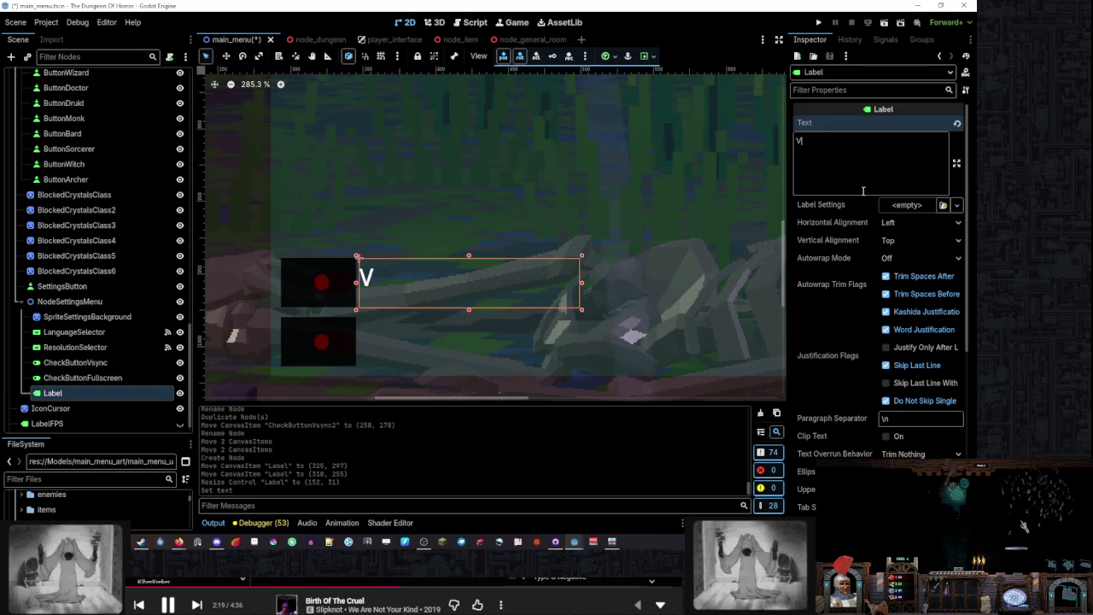
pyautogui.press('Return')
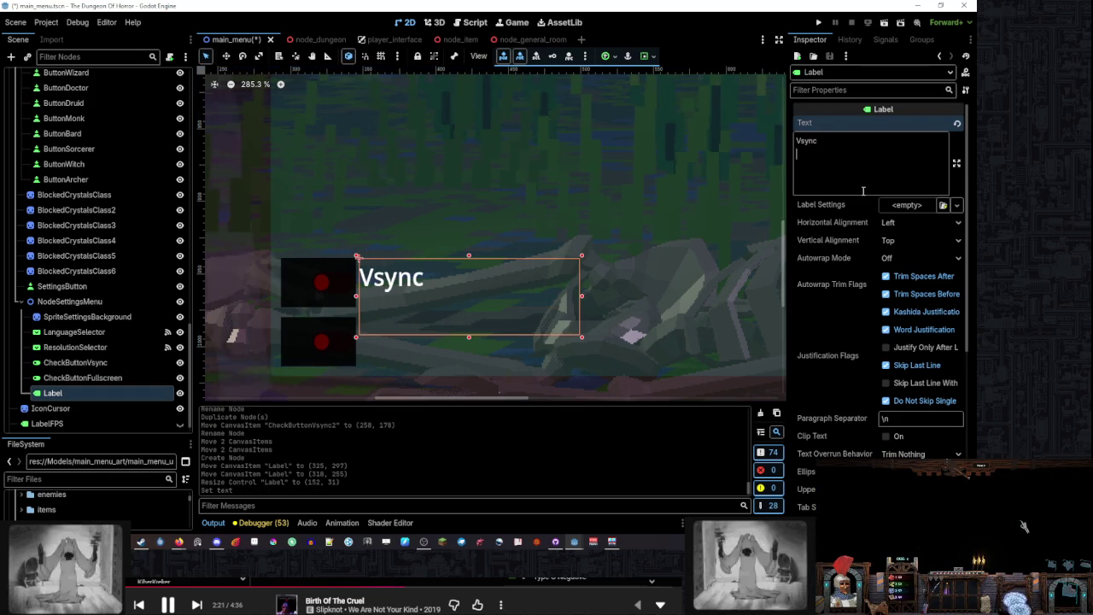
pyautogui.press('BackSpace')
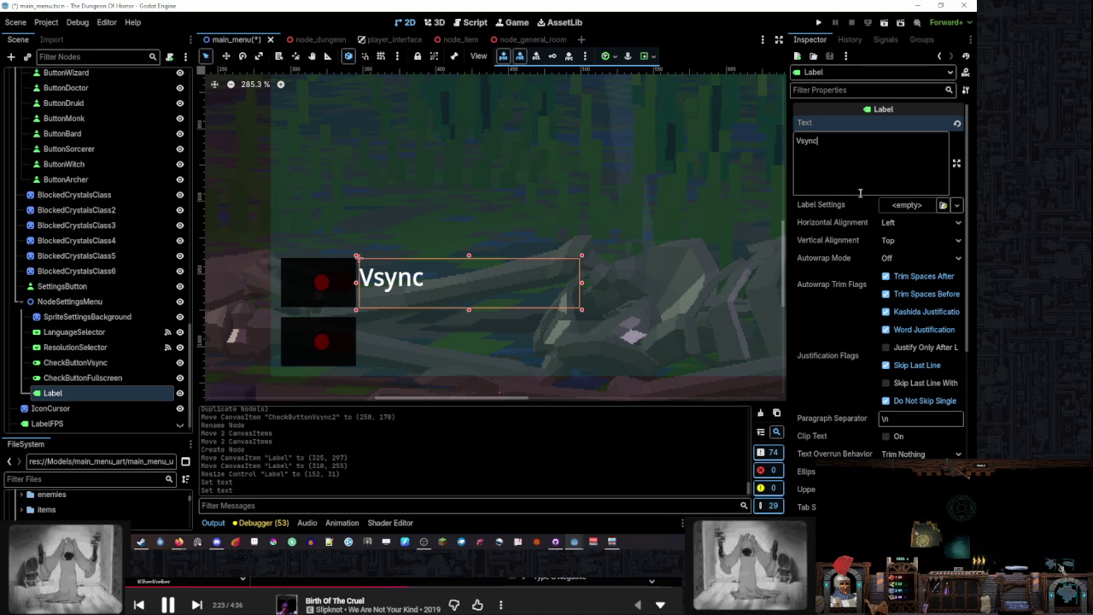
# Rename the Label node to LabelVsync
pyautogui.doubleClick(103, 392)
pyautogui.write('Vsync')
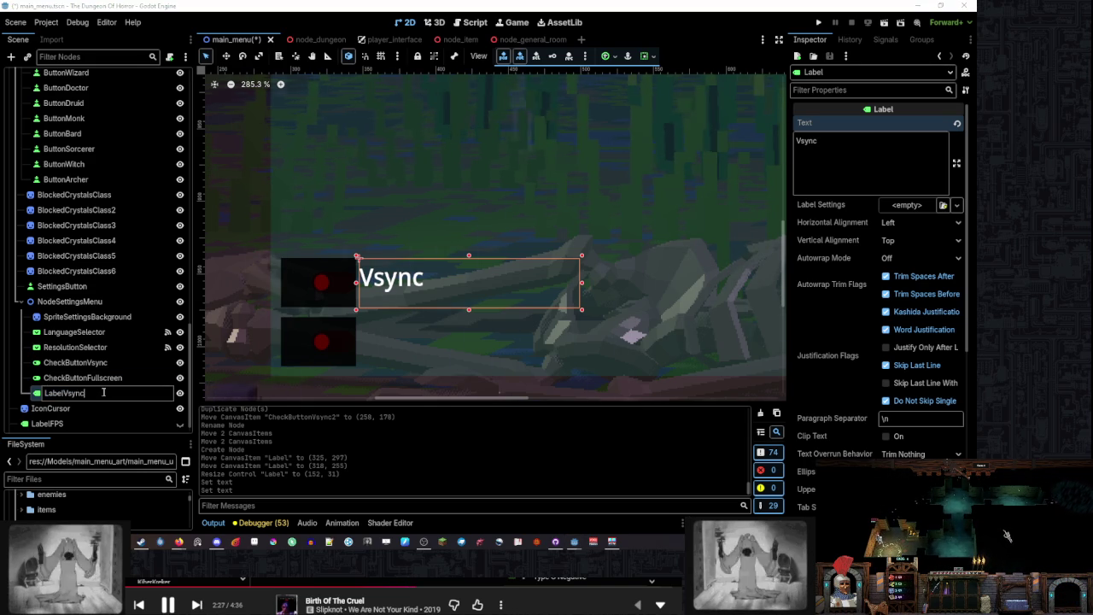
pyautogui.press('Return')
# Duplicate LabelVsync and rename the copy LabelFullscreen
pyautogui.rightClick(103, 395)
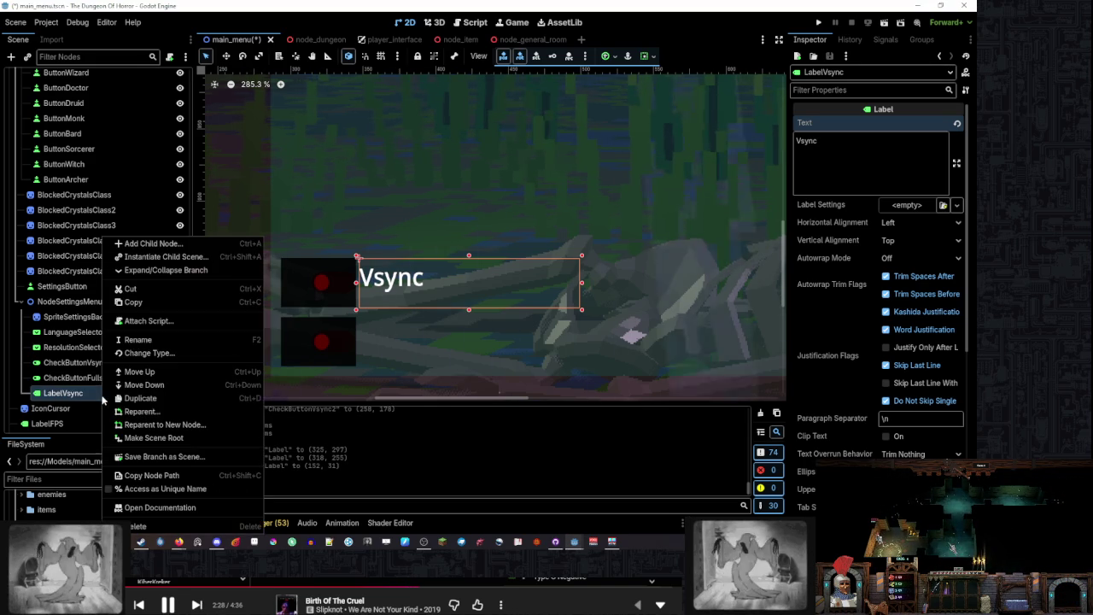
pyautogui.click(201, 399)
pyautogui.doubleClick(95, 408)
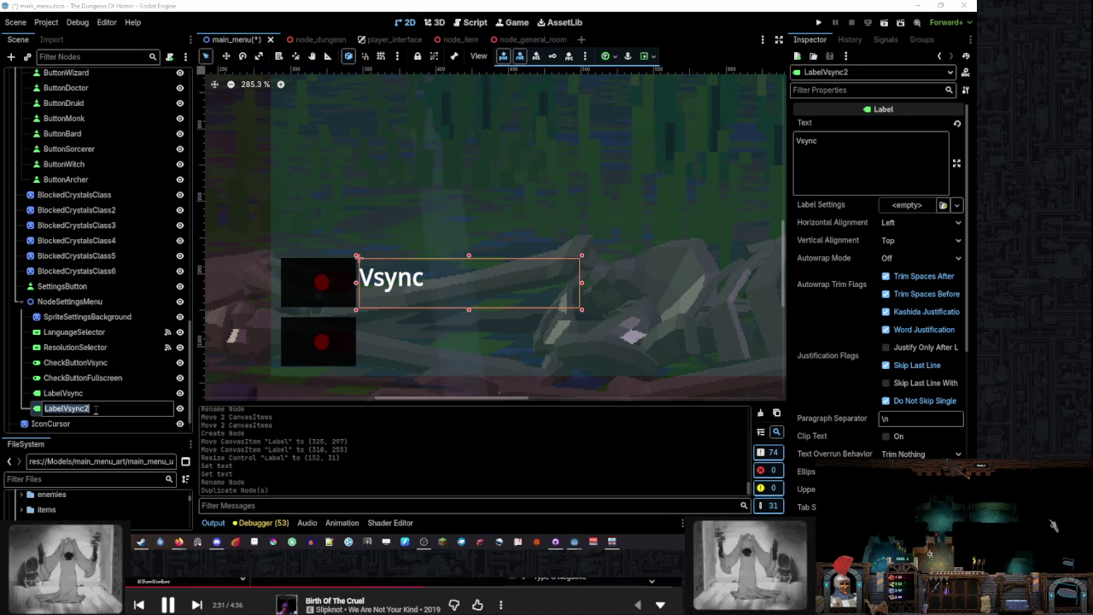
pyautogui.moveTo(102, 410); pyautogui.dragTo(67, 409)
pyautogui.write('ullscreen')
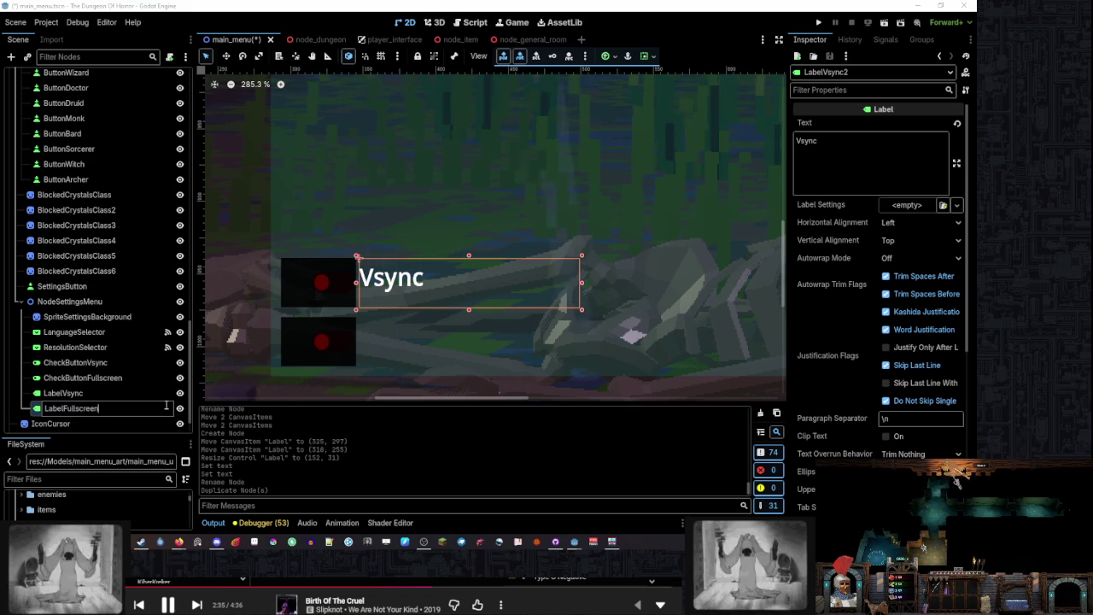
pyautogui.press('Return')
# Move LabelFullscreen beside the second check button, aligned with Vsync and matching its height
pyautogui.moveTo(388, 285); pyautogui.dragTo(388, 340)
pyautogui.scroll(3, 389, 341)
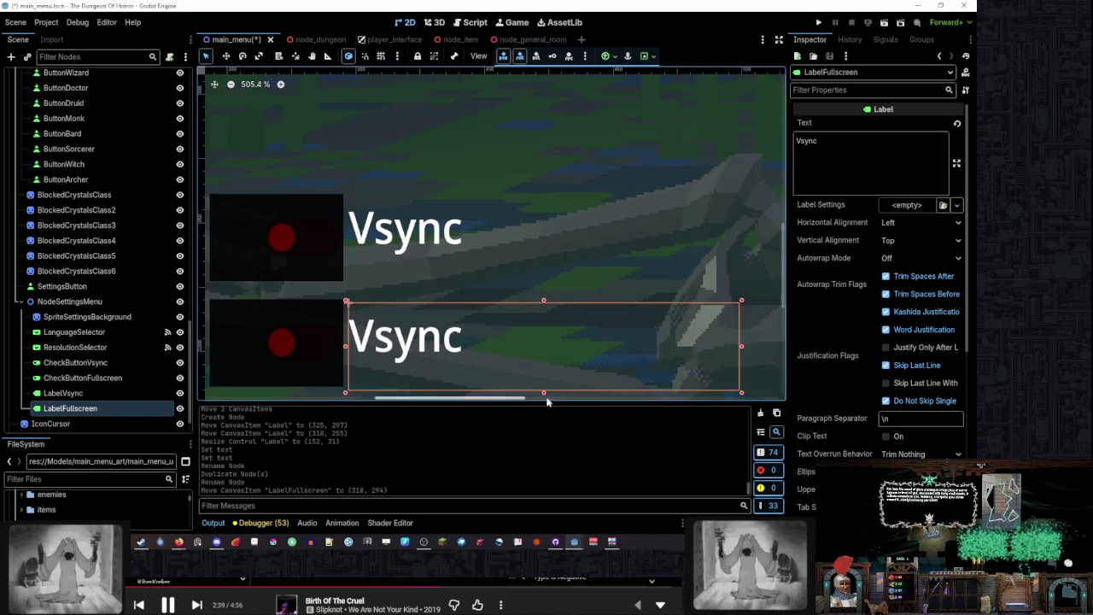
pyautogui.moveTo(543, 389); pyautogui.dragTo(544, 384)
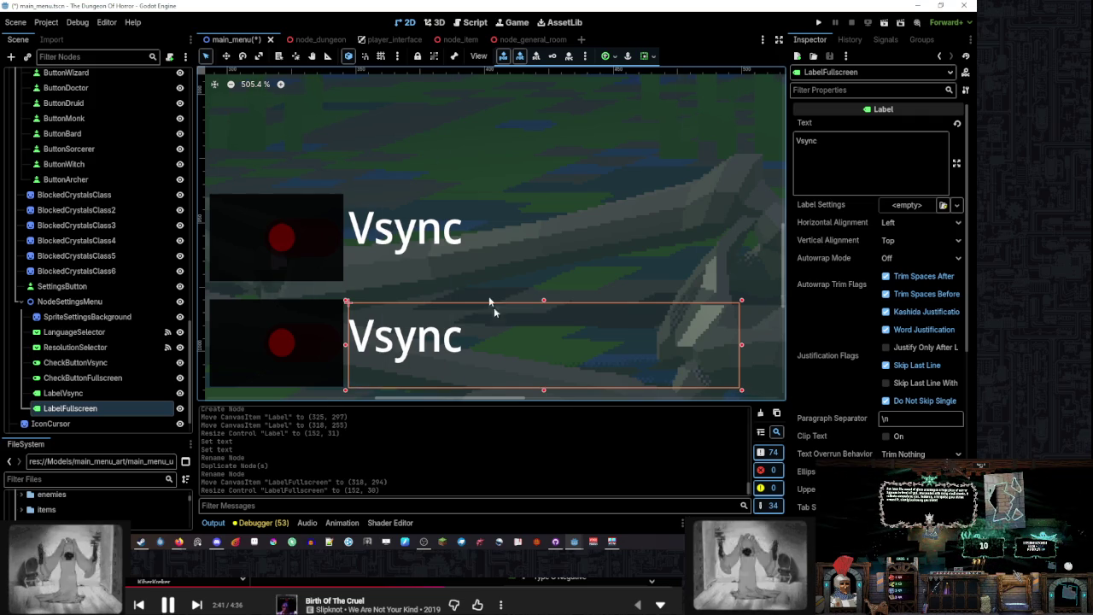
pyautogui.click(437, 210)
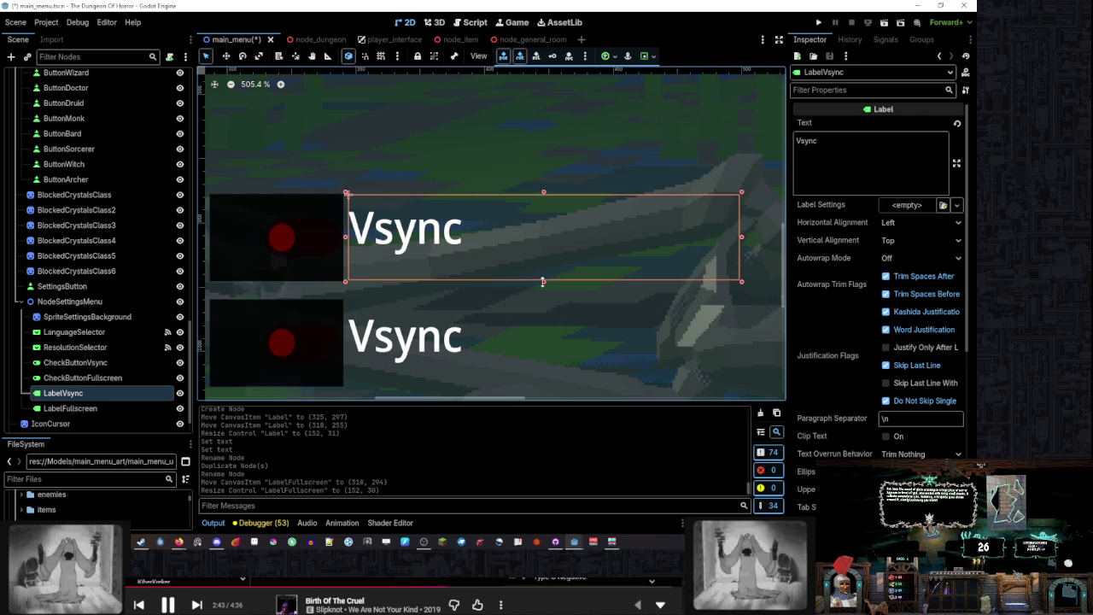
pyautogui.click(501, 372)
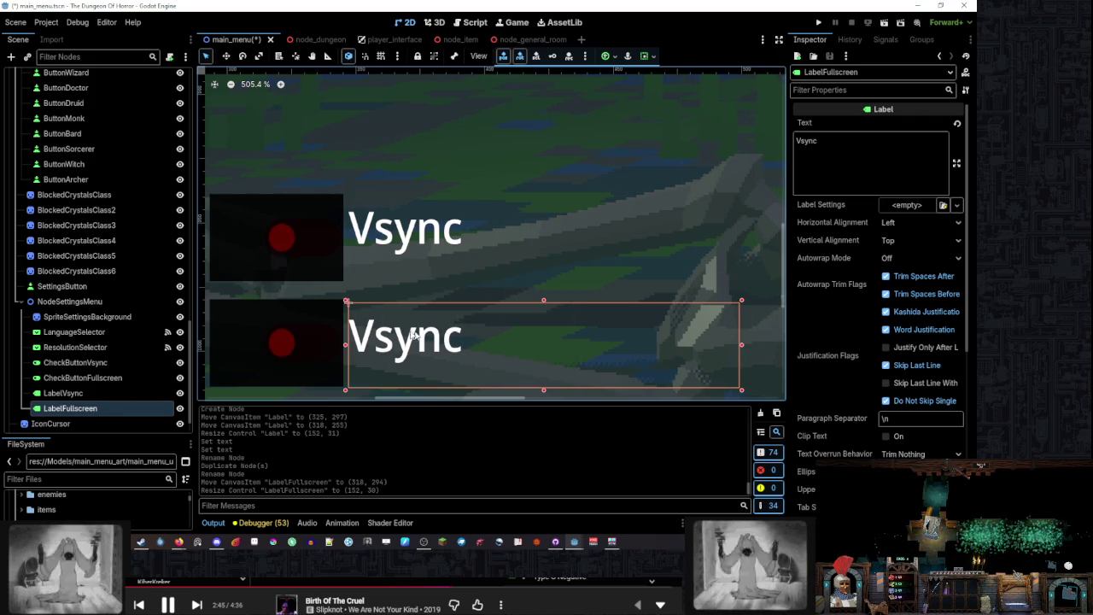
pyautogui.scroll(3, 413, 336)
pyautogui.moveTo(444, 342); pyautogui.dragTo(445, 335)
pyautogui.scroll(-2, 478, 342)
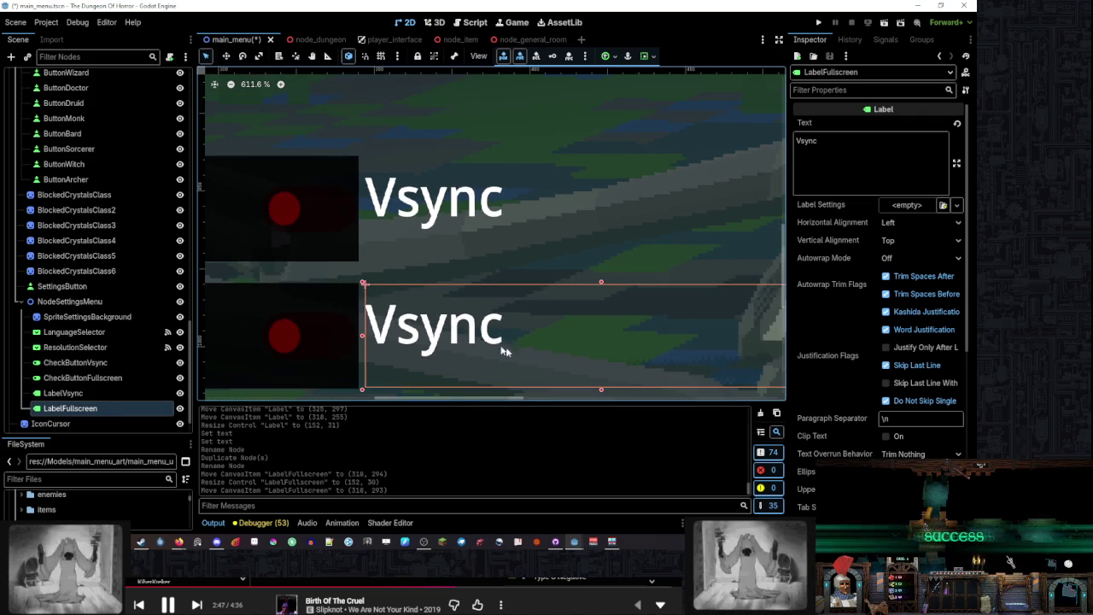
pyautogui.moveTo(601, 390); pyautogui.dragTo(602, 390)
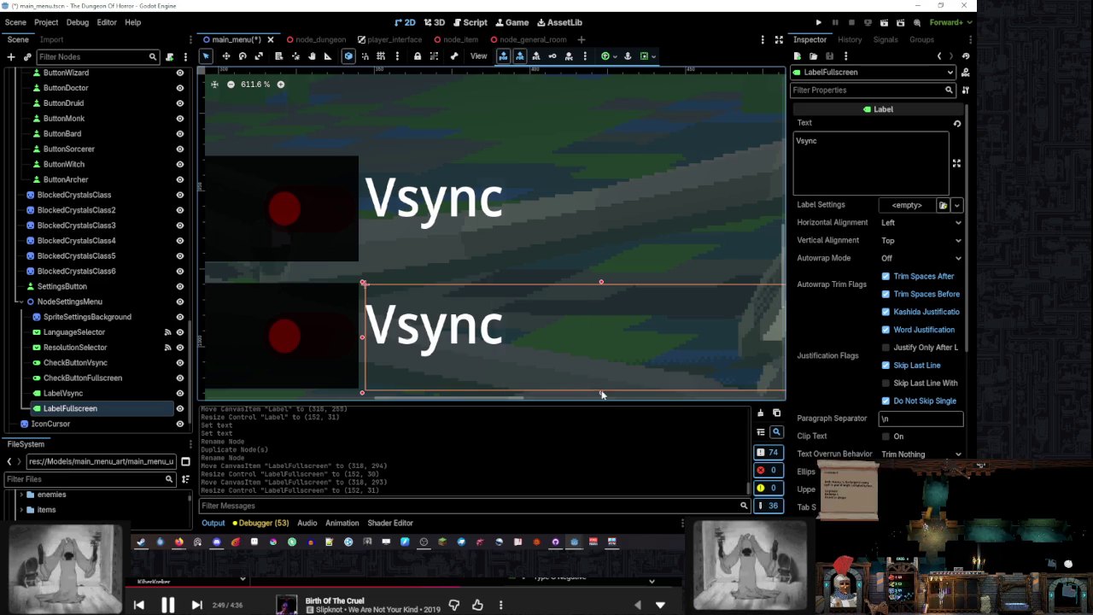
pyautogui.scroll(-4, 504, 316)
# Set LabelFullscreen's Inspector text to 'Fullscreen'
pyautogui.click(860, 146)
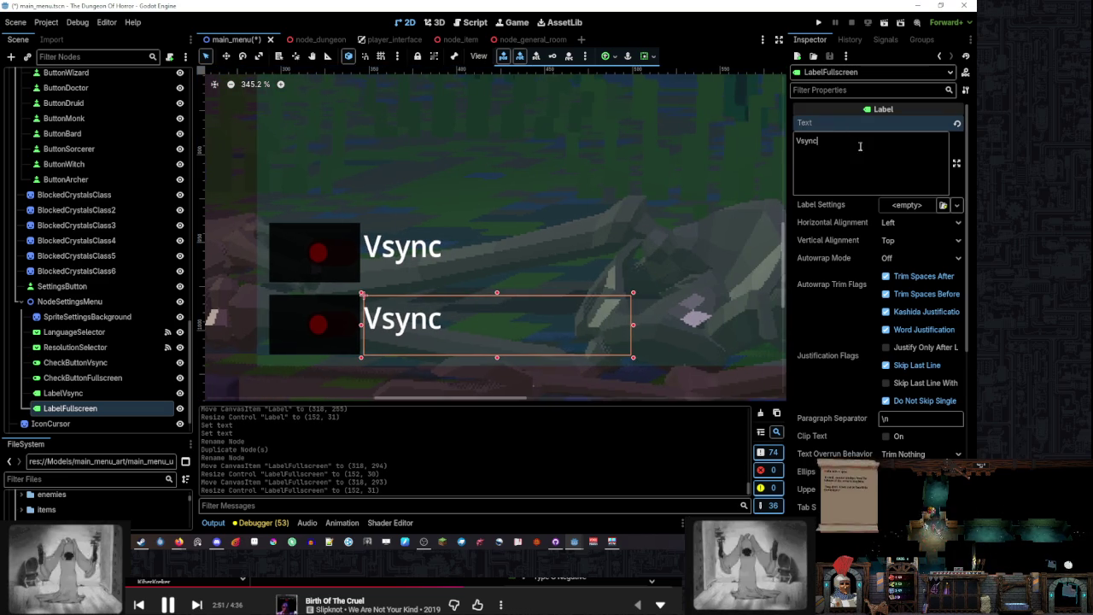
pyautogui.write('Fullscr')
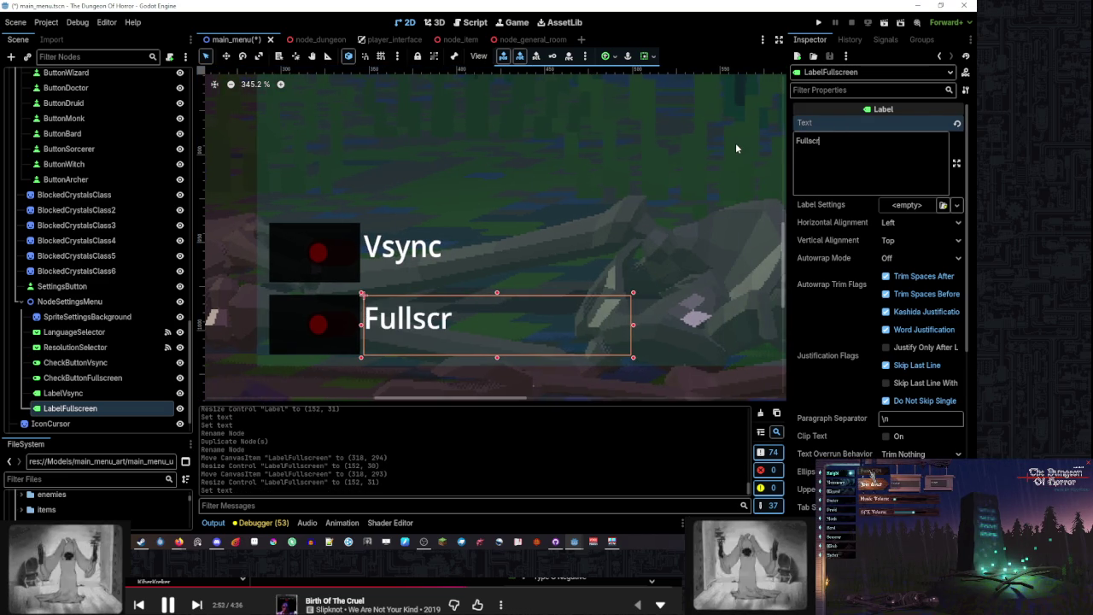
pyautogui.write('een')
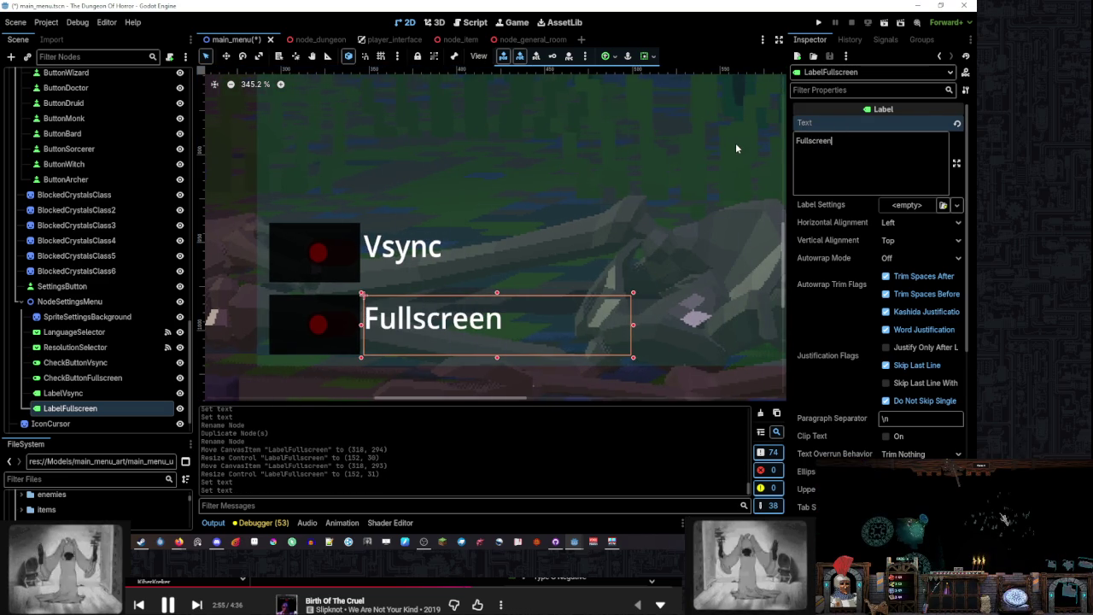
pyautogui.scroll(-6, 598, 200)
pyautogui.click(660, 327)
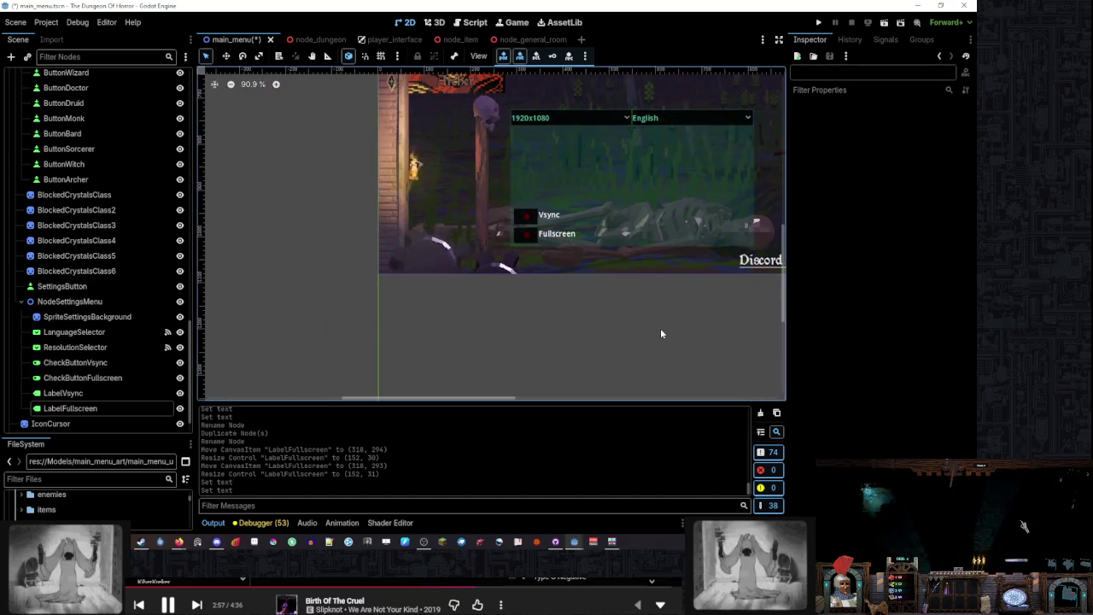
# Quick-load popup_ui_theme into LabelVsync's Theme property
pyautogui.click(63, 393)
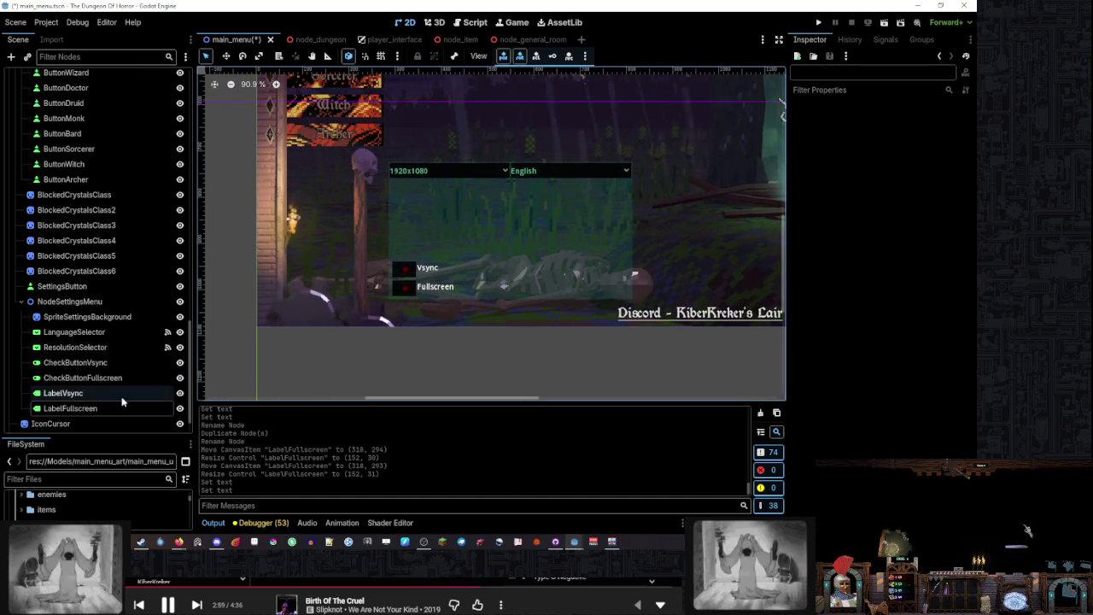
pyautogui.scroll(-5, 848, 338)
pyautogui.click(814, 347)
pyautogui.click(957, 361)
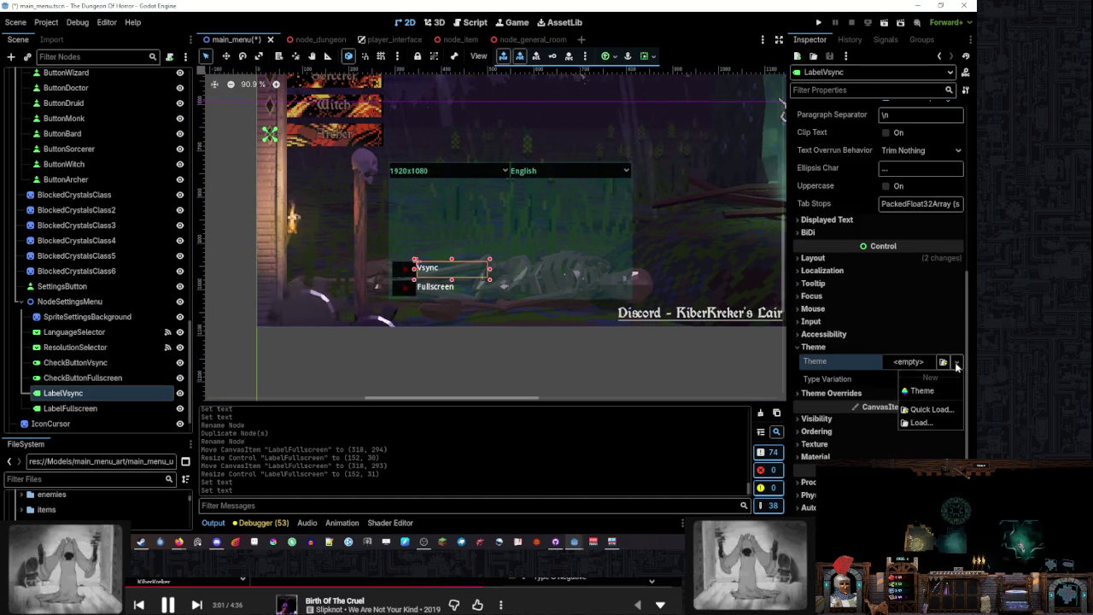
pyautogui.click(948, 408)
pyautogui.doubleClick(463, 217)
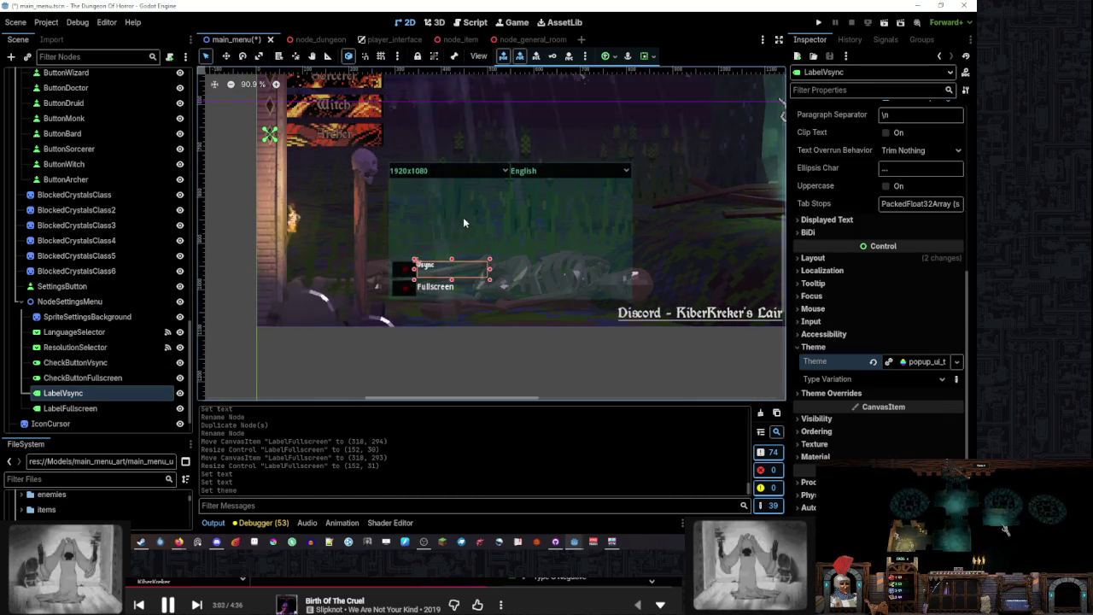
# Quick-load main_ui_ghost_theme into LabelFullscreen's Theme property
pyautogui.scroll(5, 424, 283)
pyautogui.click(70, 408)
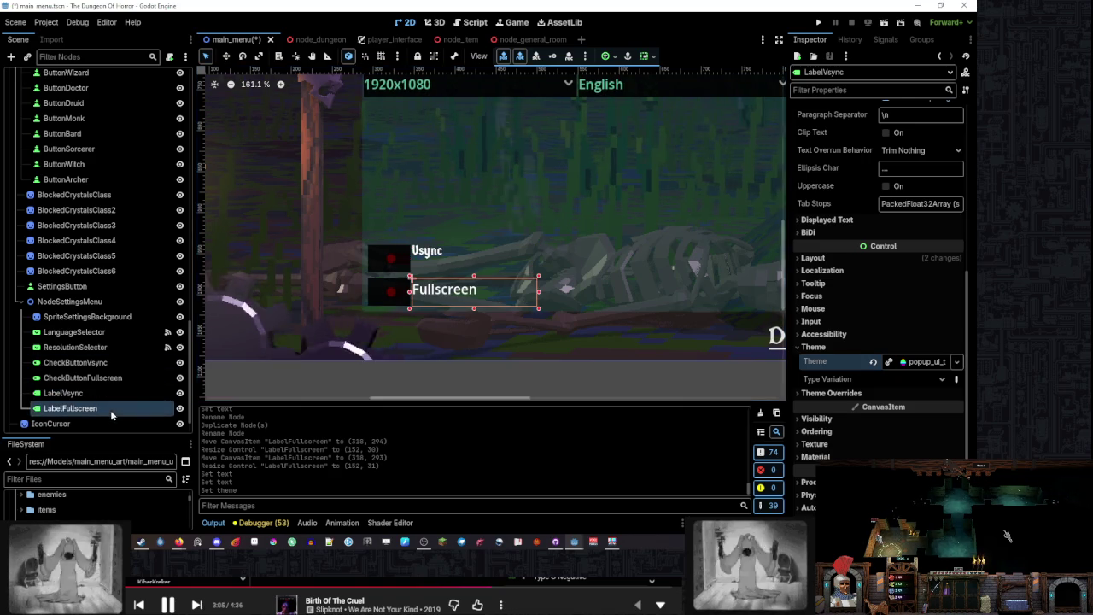
pyautogui.scroll(-5, 922, 344)
pyautogui.click(814, 347)
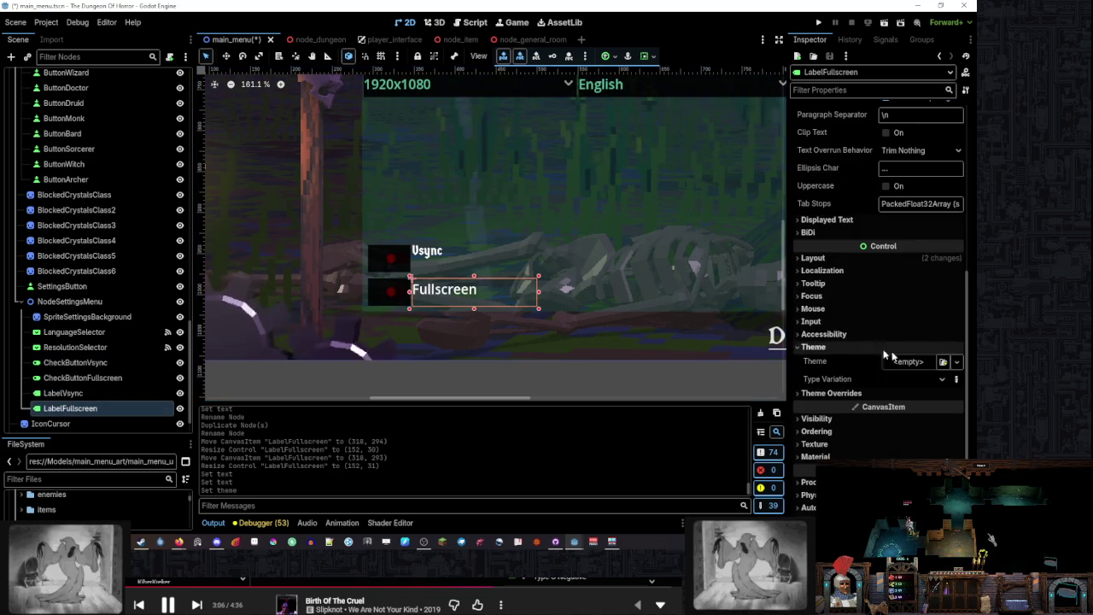
pyautogui.click(956, 362)
pyautogui.click(943, 409)
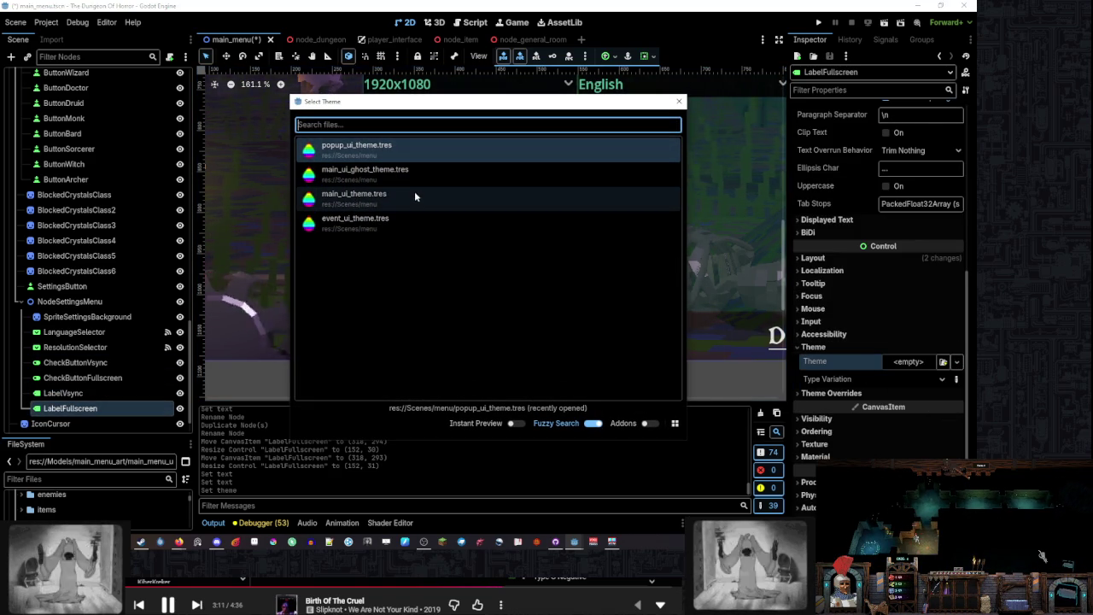
pyautogui.click(415, 173)
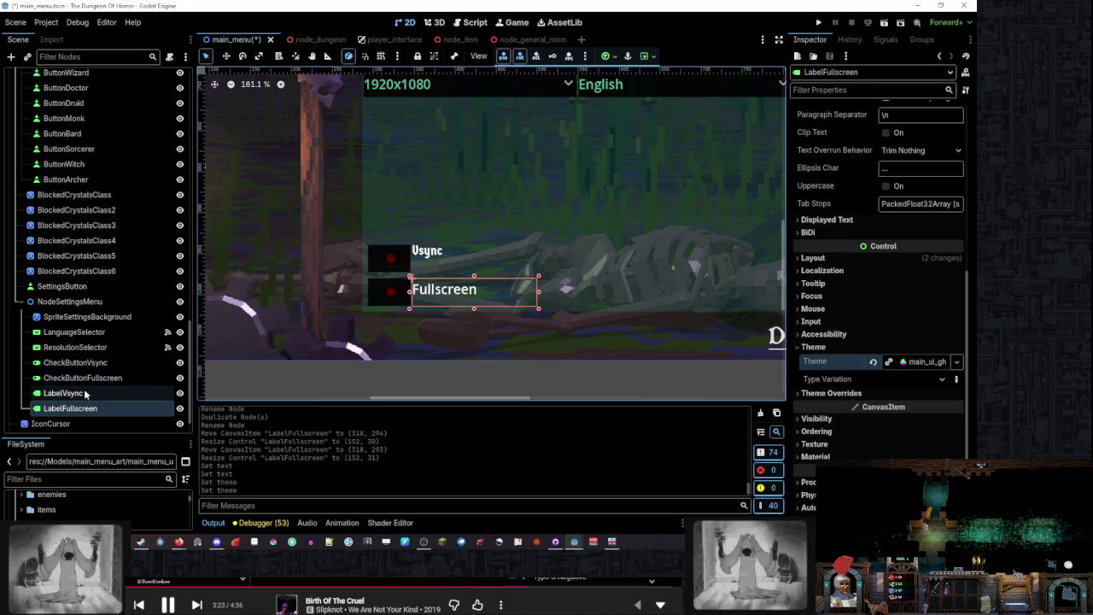
# Clear LabelVsync's theme and load main_ui_ghost_theme in its place
pyautogui.click(62, 393)
pyautogui.click(873, 361)
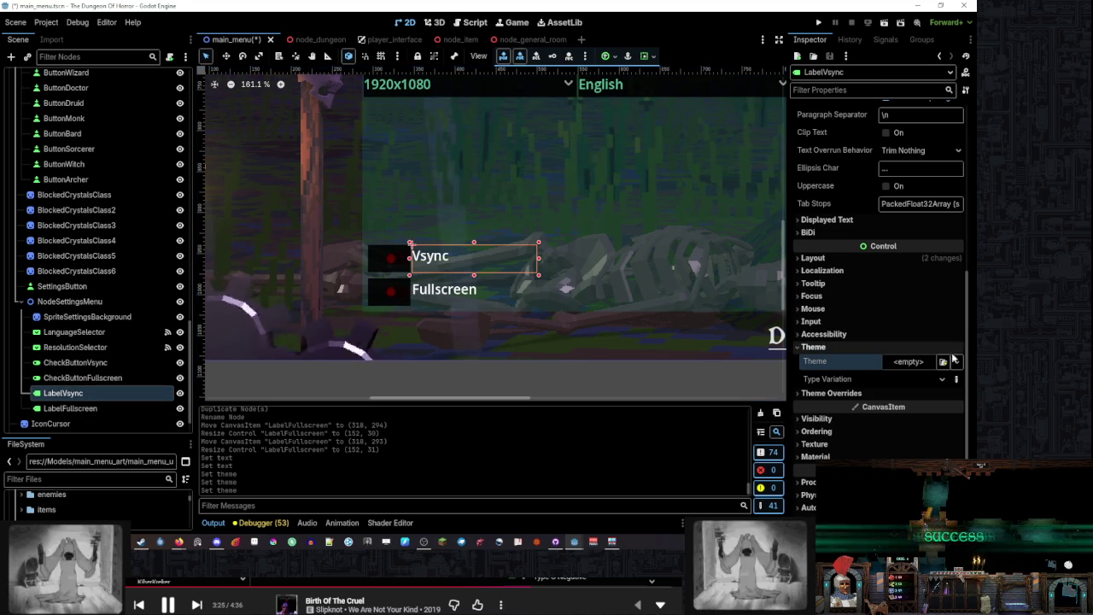
pyautogui.click(955, 361)
pyautogui.click(924, 409)
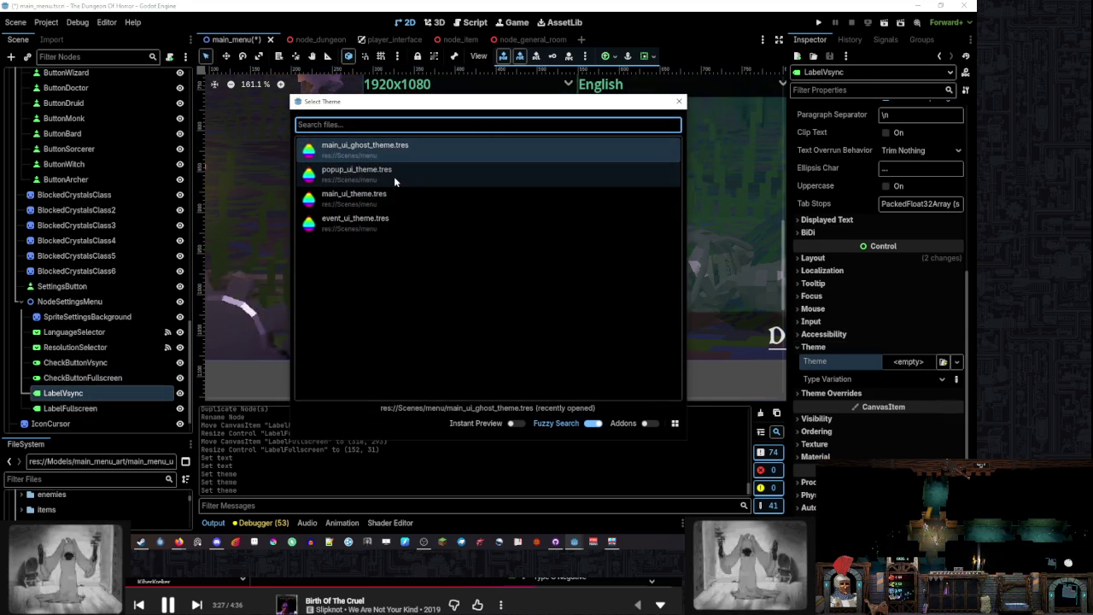
pyautogui.doubleClick(407, 151)
# Compare the Discord link's theme with the Vsync and Fullscreen labels
pyautogui.scroll(-2, 489, 286)
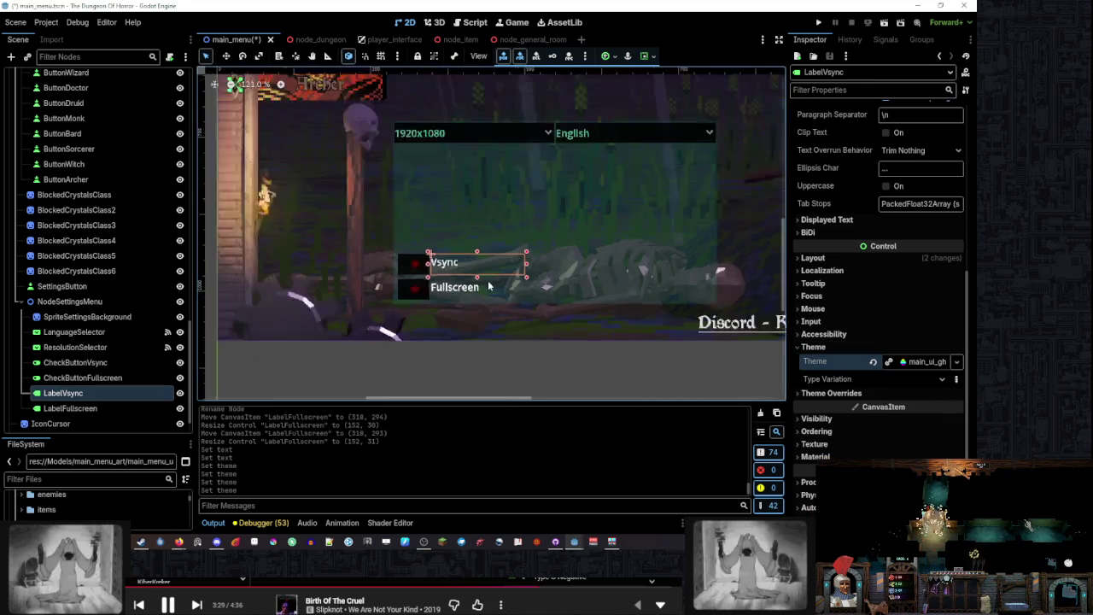
pyautogui.scroll(-2, 490, 286)
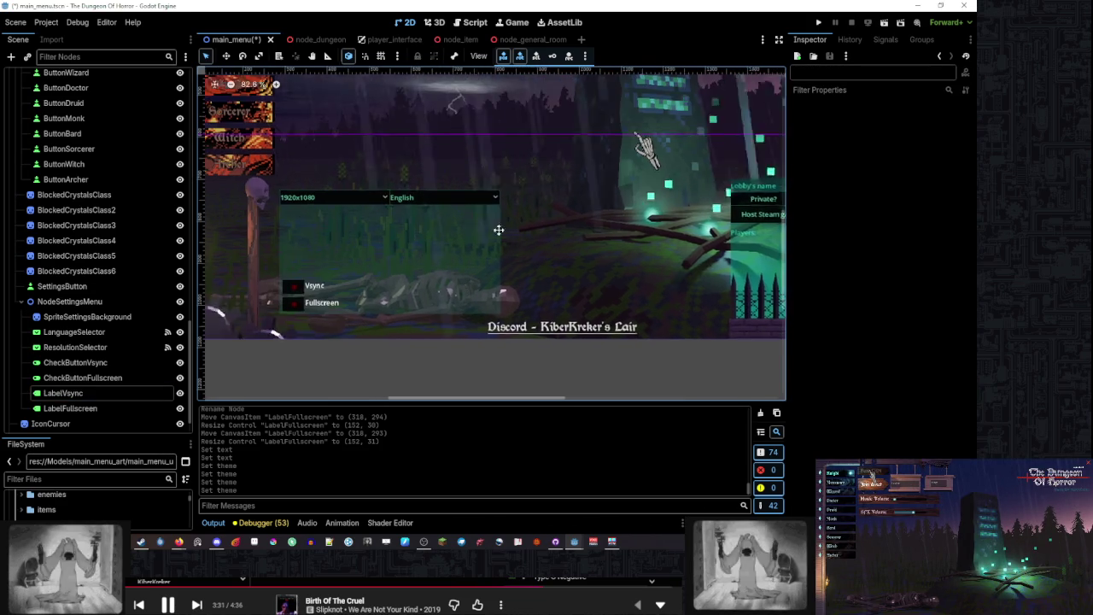
pyautogui.moveTo(499, 229); pyautogui.dragTo(541, 233)
pyautogui.click(618, 333)
pyautogui.scroll(-10, 854, 331)
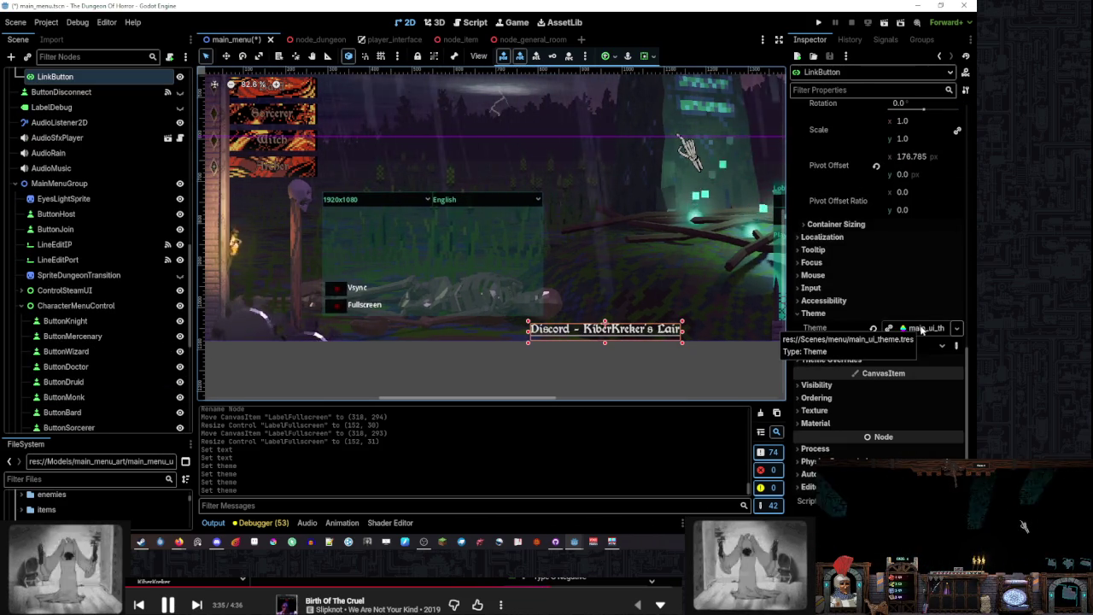
pyautogui.click(357, 289)
pyautogui.scroll(3, 325, 299)
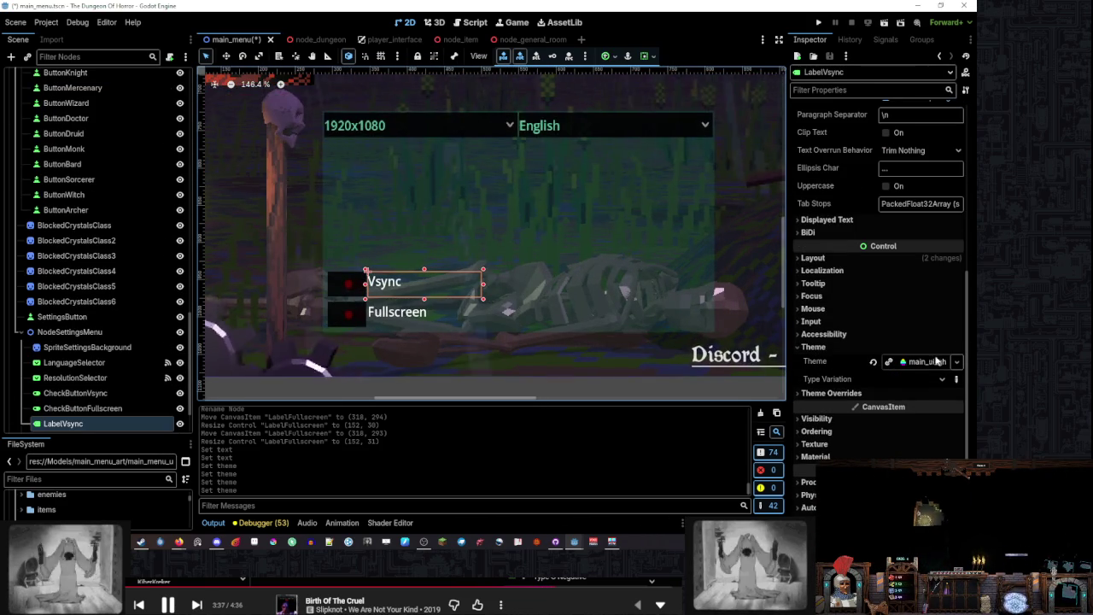
pyautogui.scroll(-3, 512, 290)
pyautogui.click(560, 365)
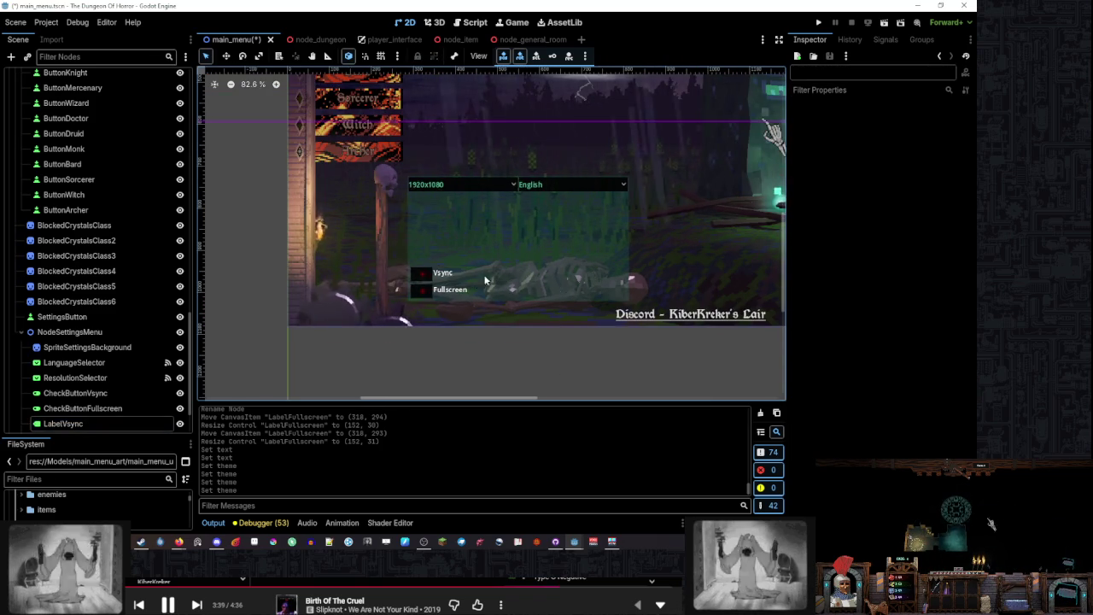
pyautogui.scroll(4, 485, 284)
pyautogui.click(461, 290)
pyautogui.scroll(2, 478, 214)
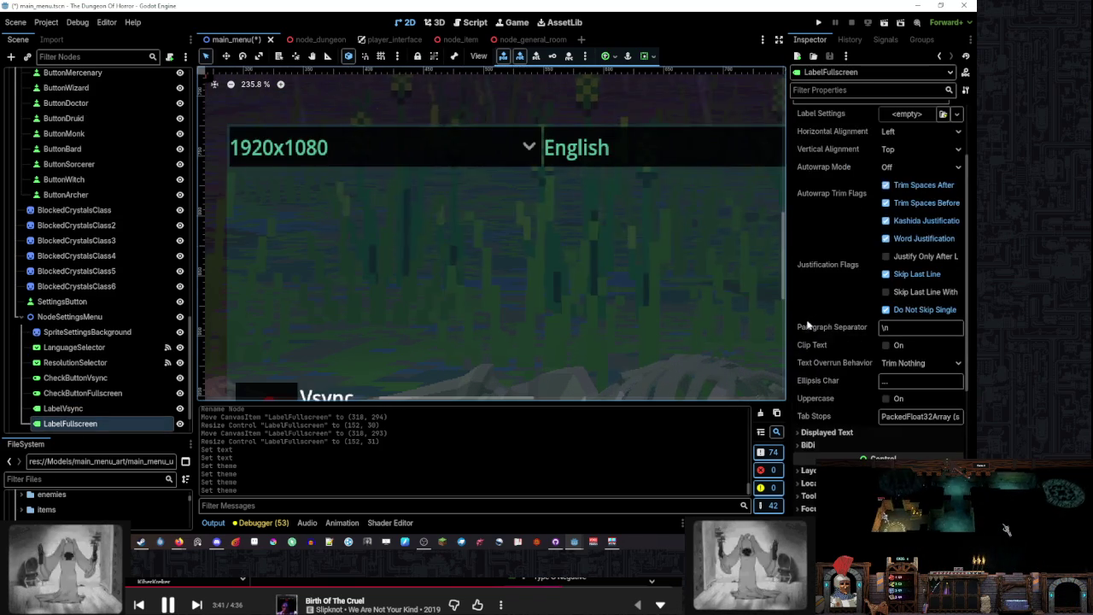
pyautogui.scroll(-4, 494, 245)
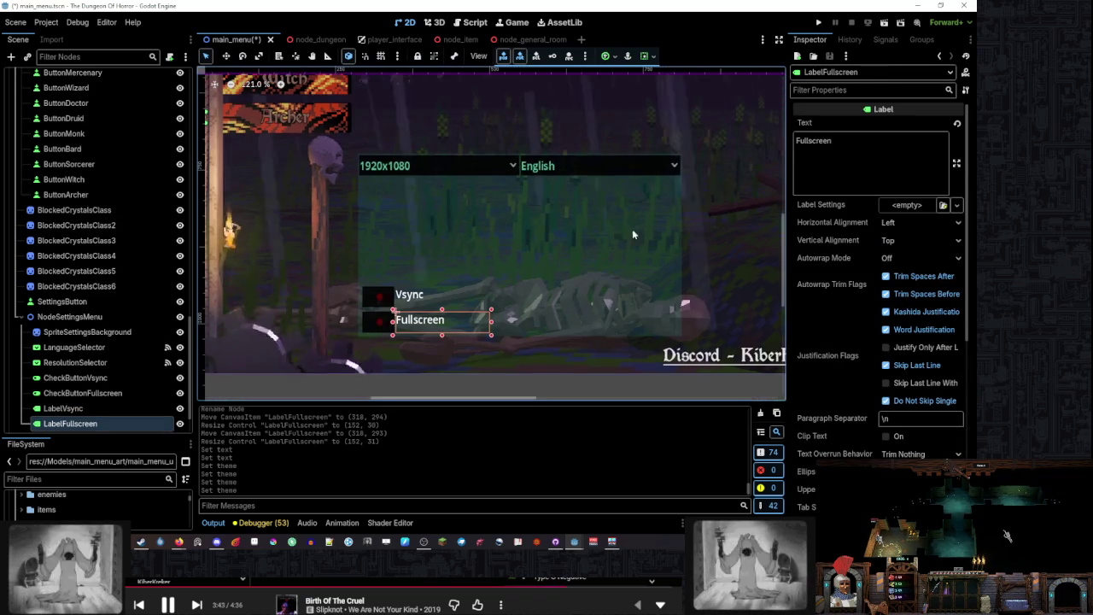
pyautogui.click(906, 206)
pyautogui.click(923, 223)
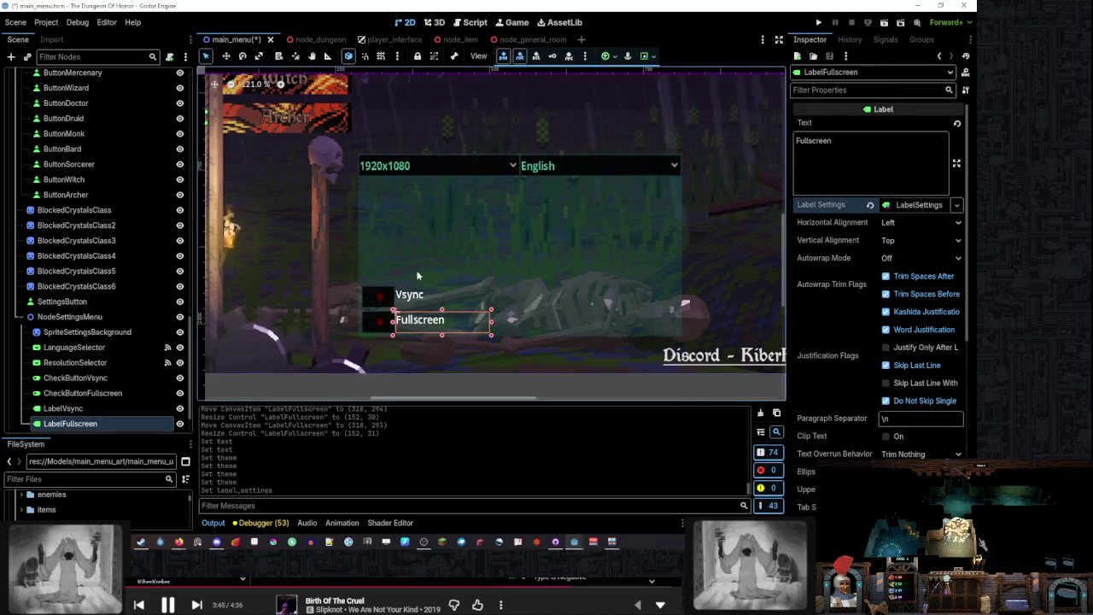
pyautogui.click(433, 291)
pyautogui.scroll(5, 891, 209)
pyautogui.click(905, 213)
pyautogui.click(922, 229)
pyautogui.click(907, 205)
pyautogui.scroll(5, 414, 311)
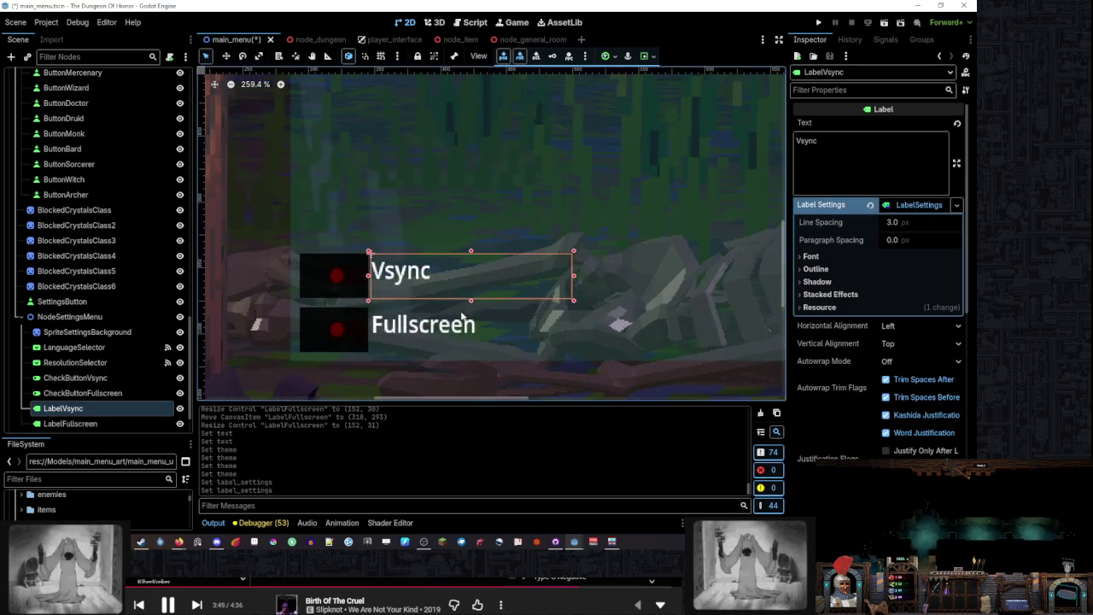
pyautogui.click(839, 256)
pyautogui.click(956, 287)
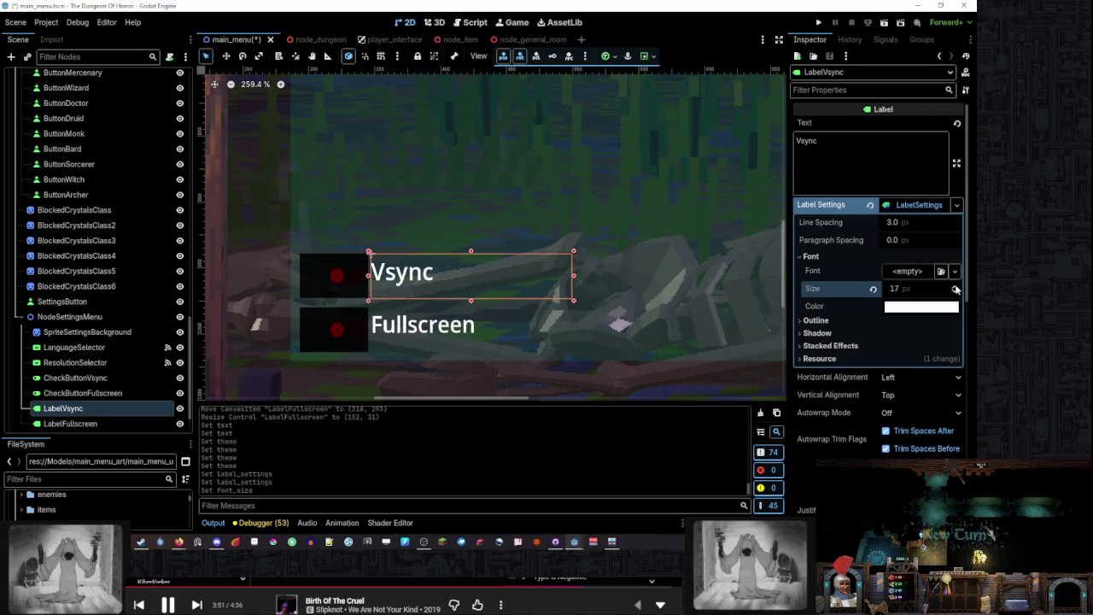
pyautogui.click(955, 287)
pyautogui.click(956, 287)
pyautogui.click(956, 287)
pyautogui.click(956, 287)
pyautogui.click(956, 293)
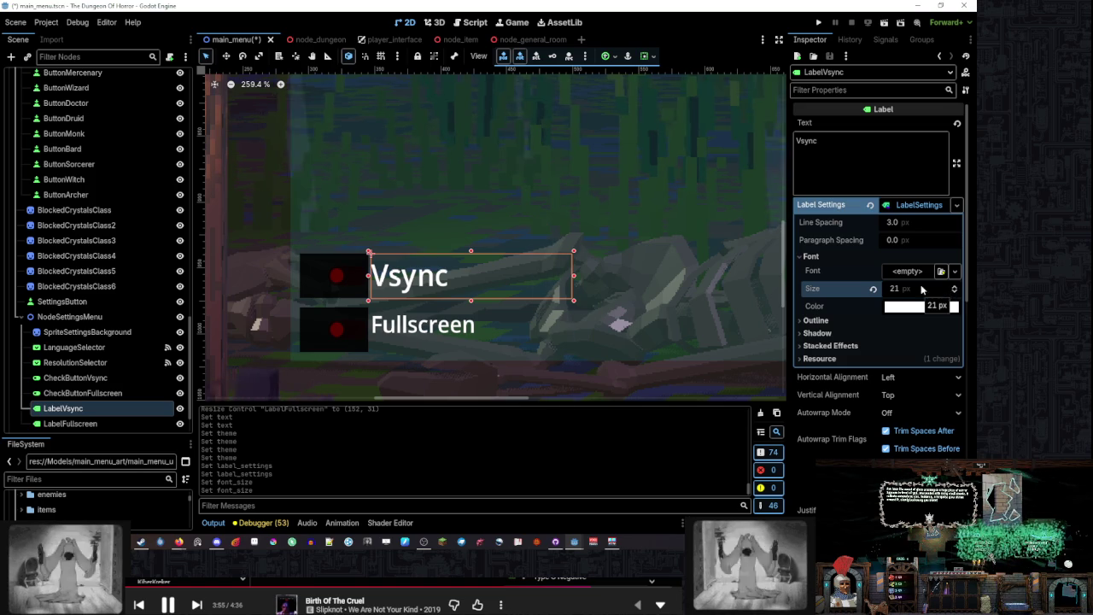
pyautogui.click(445, 331)
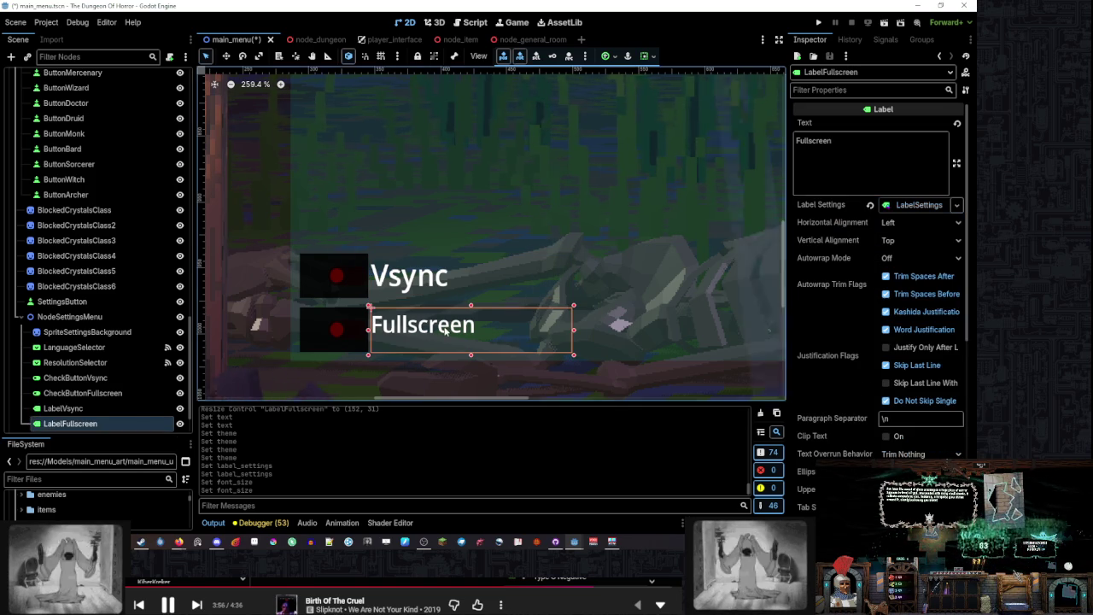
pyautogui.click(926, 209)
pyautogui.click(881, 258)
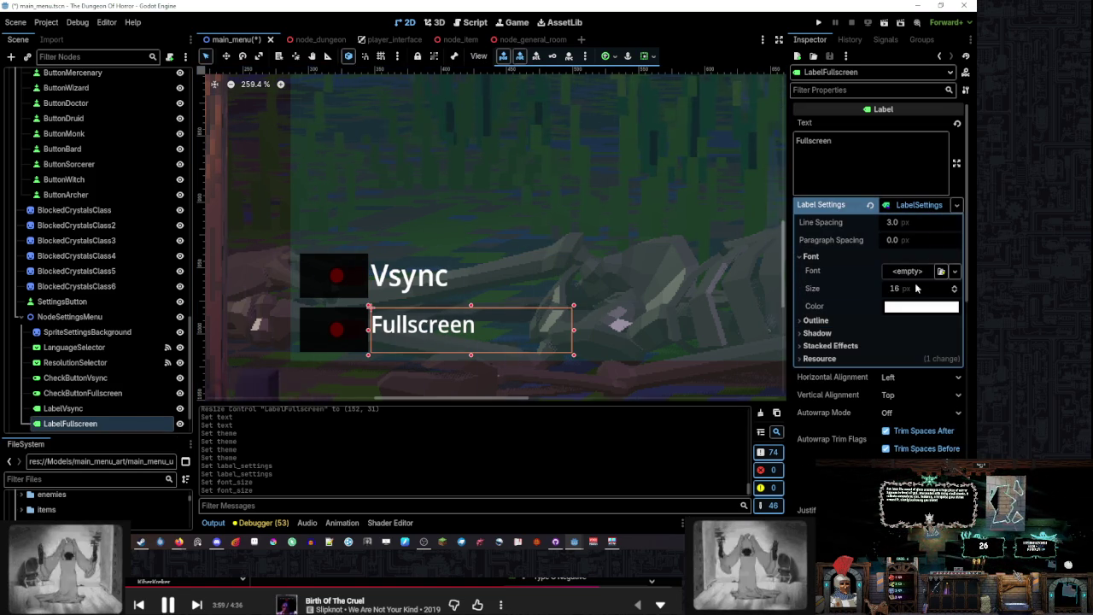
pyautogui.press('Return')
pyautogui.scroll(-5, 493, 260)
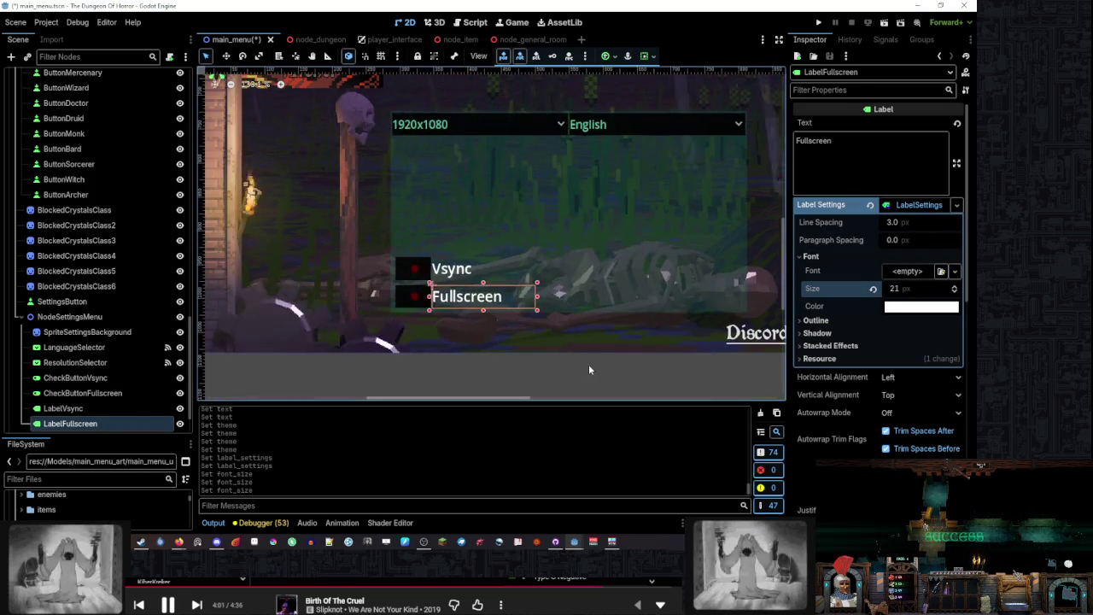
pyautogui.click(586, 359)
pyautogui.scroll(5, 544, 198)
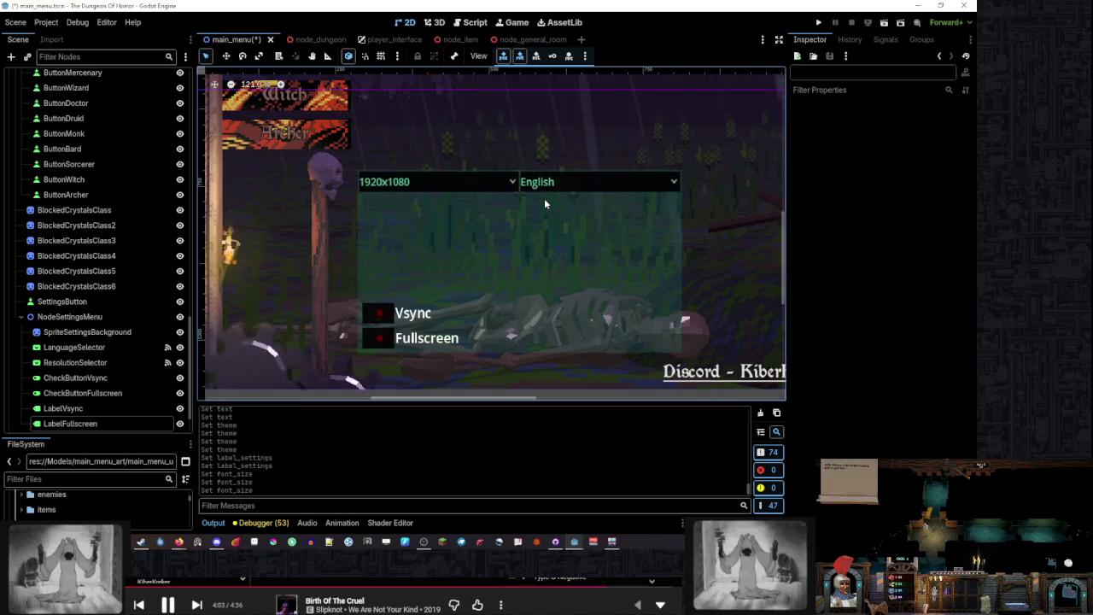
pyautogui.hotkey('ctrl', 'z')
pyautogui.hotkey('ctrl', 'z')
pyautogui.hotkey('ctrl', 'z')
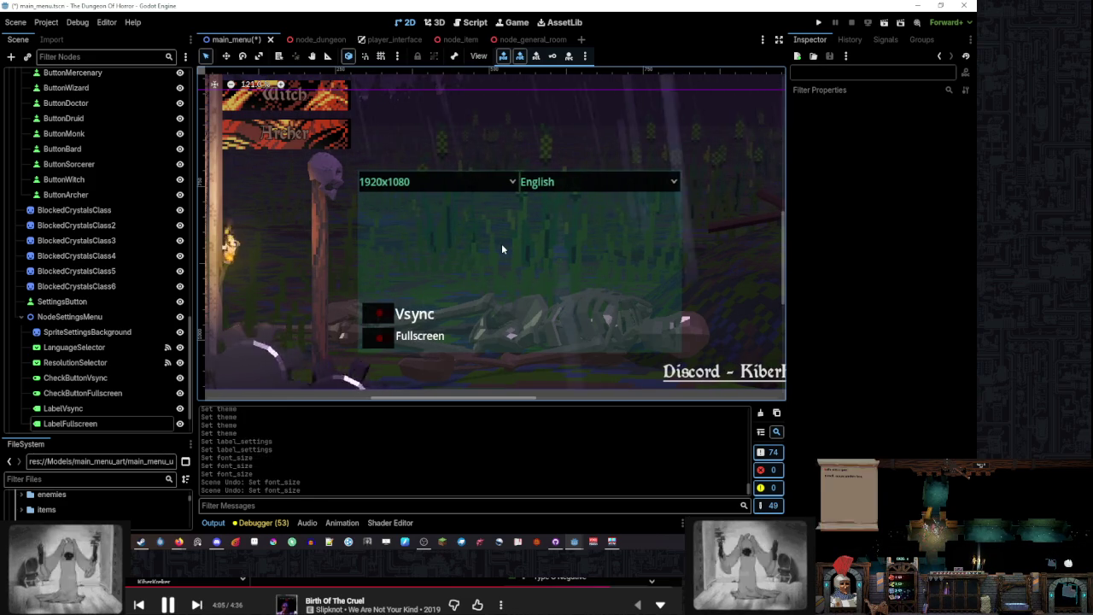
pyautogui.hotkey('ctrl', 'z')
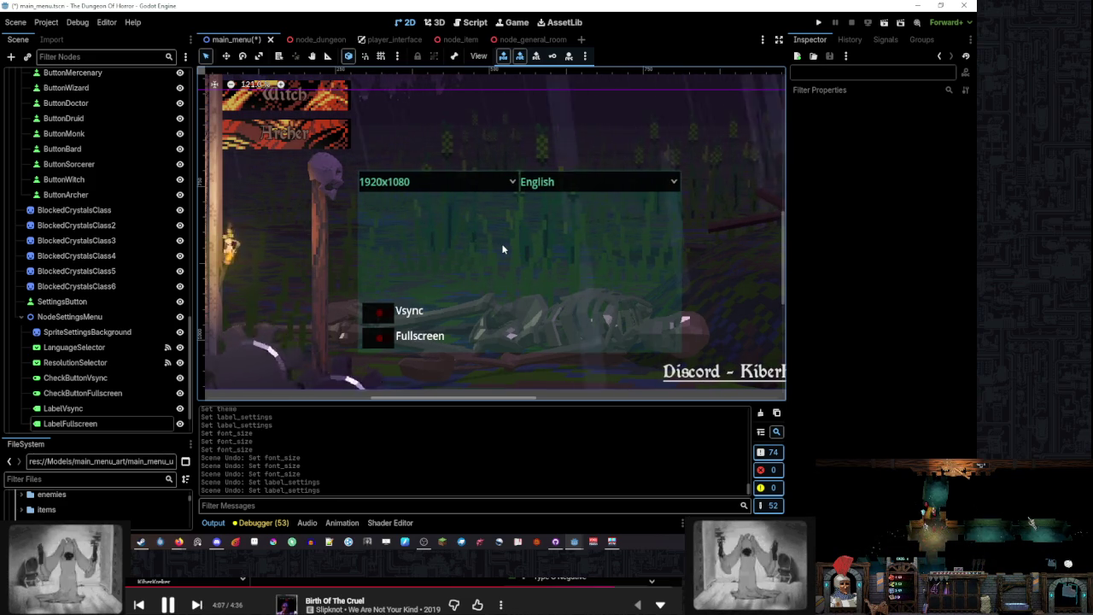
pyautogui.click(413, 336)
pyautogui.click(408, 311)
pyautogui.scroll(-8, 440, 313)
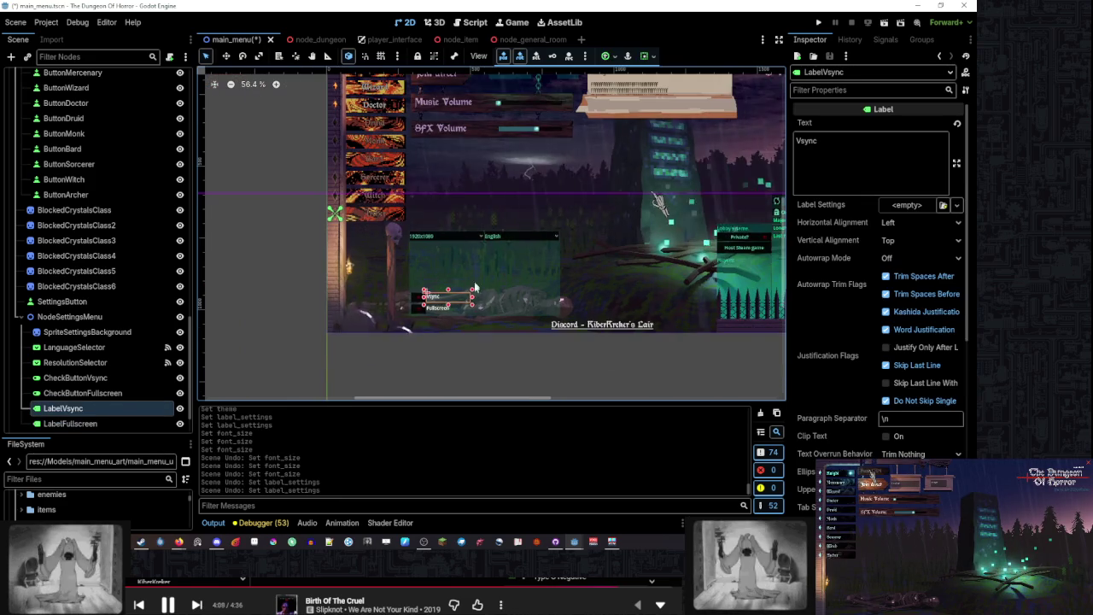
# Save main_menu.tscn with Ctrl+S, then pan over to the settings panel
pyautogui.click(439, 312)
pyautogui.scroll(2, 569, 350)
pyautogui.hscroll(3, 530, 325)
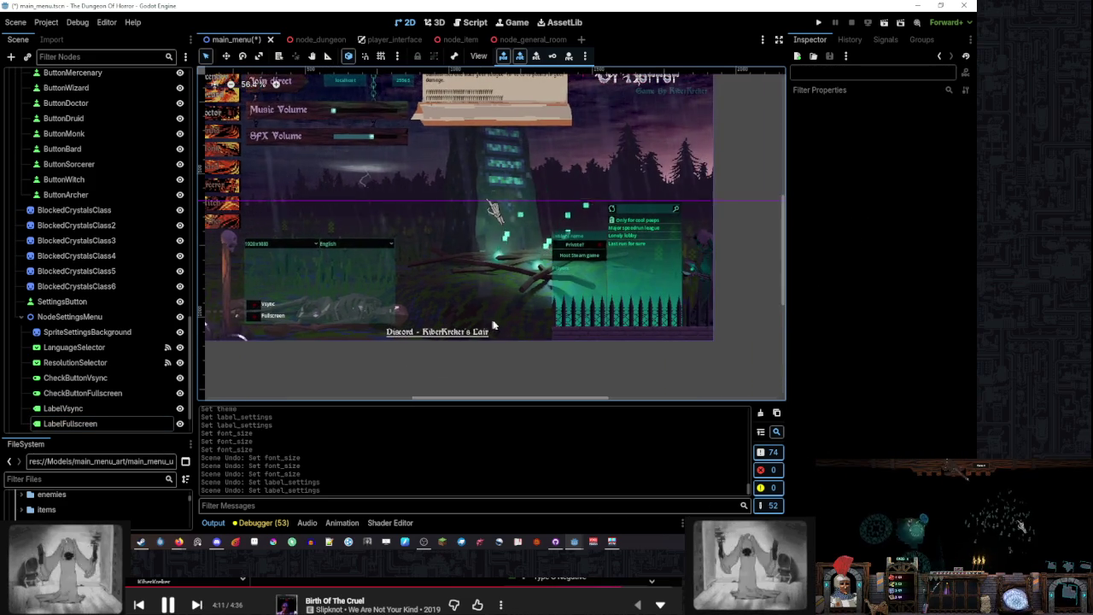
pyautogui.hscroll(-1, 586, 363)
pyautogui.hotkey('ctrl', 's')
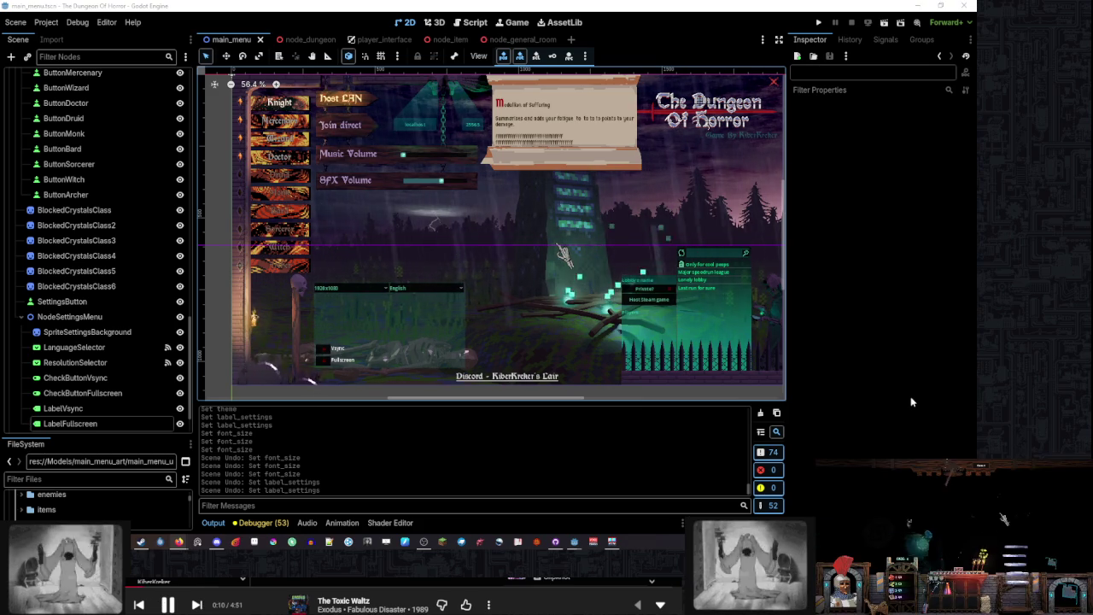
pyautogui.moveTo(431, 281); pyautogui.dragTo(494, 250)
pyautogui.scroll(5, 354, 305)
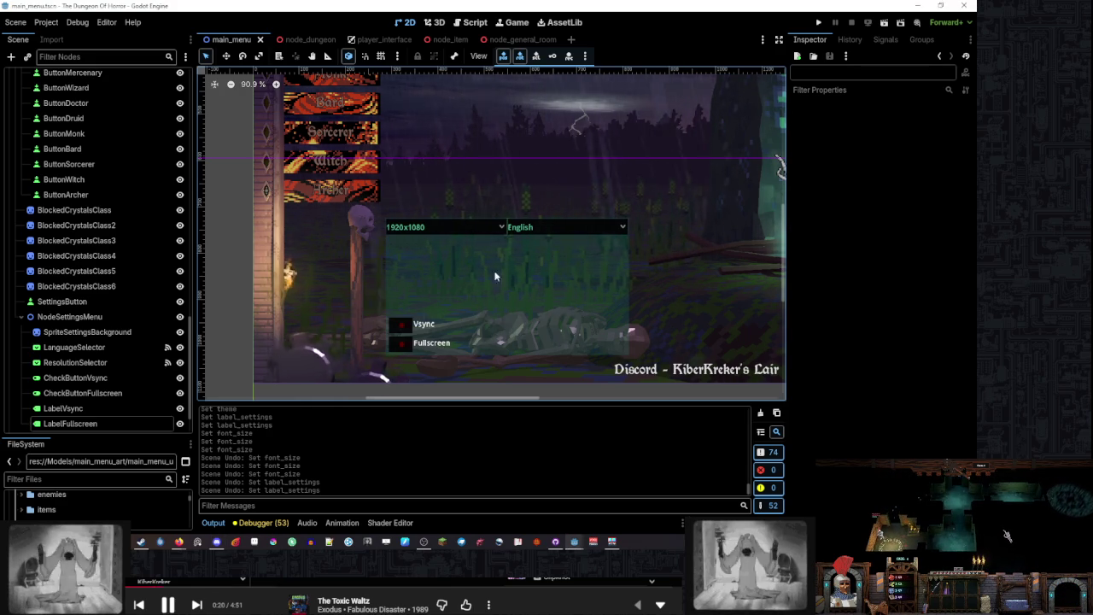
# Move LabelVsync and LabelFullscreen together slightly right of their check boxes, then deselect
pyautogui.scroll(7, 495, 276)
pyautogui.click(433, 306)
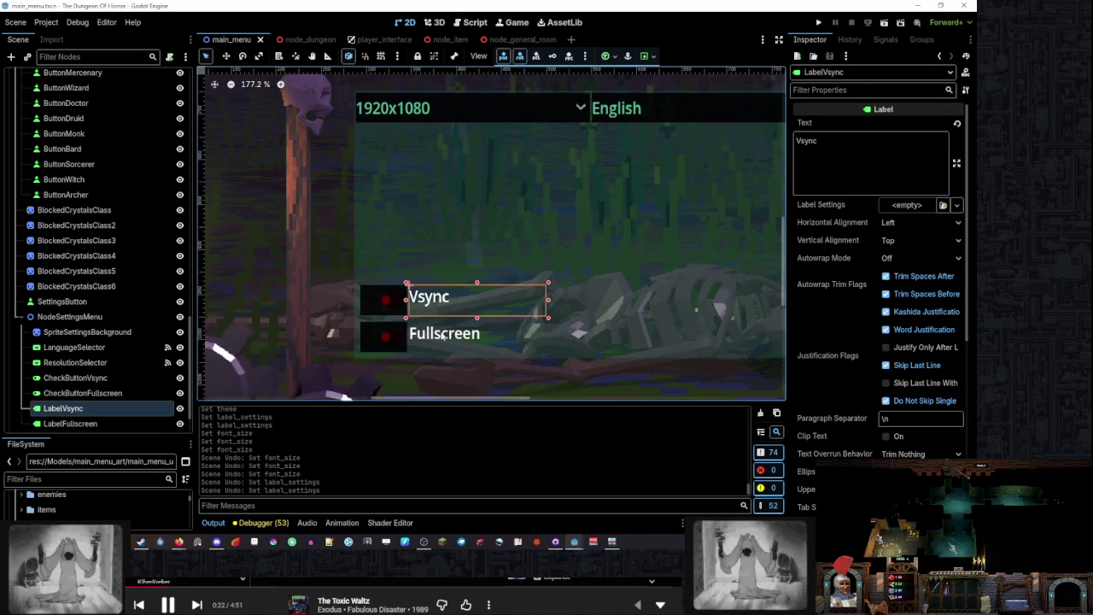
pyautogui.keyDown('shift'); pyautogui.click(443, 336); pyautogui.keyUp('shift')
pyautogui.scroll(6, 444, 317)
pyautogui.scroll(3, 431, 307)
pyautogui.moveTo(437, 303); pyautogui.dragTo(485, 270)
pyautogui.scroll(-20, 484, 270)
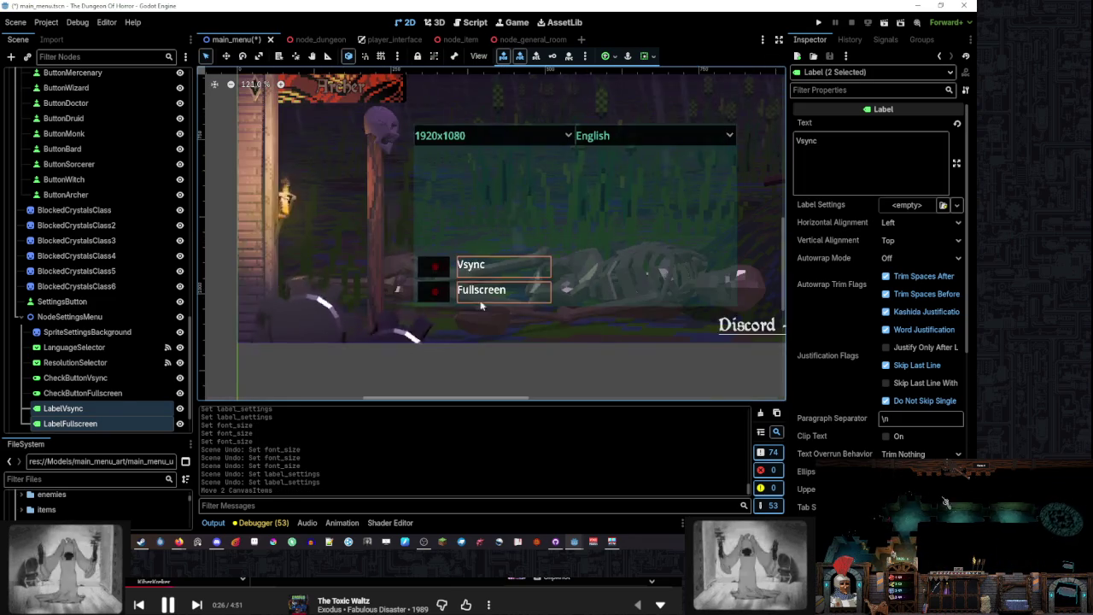
pyautogui.press('Escape')
pyautogui.scroll(7, 543, 291)
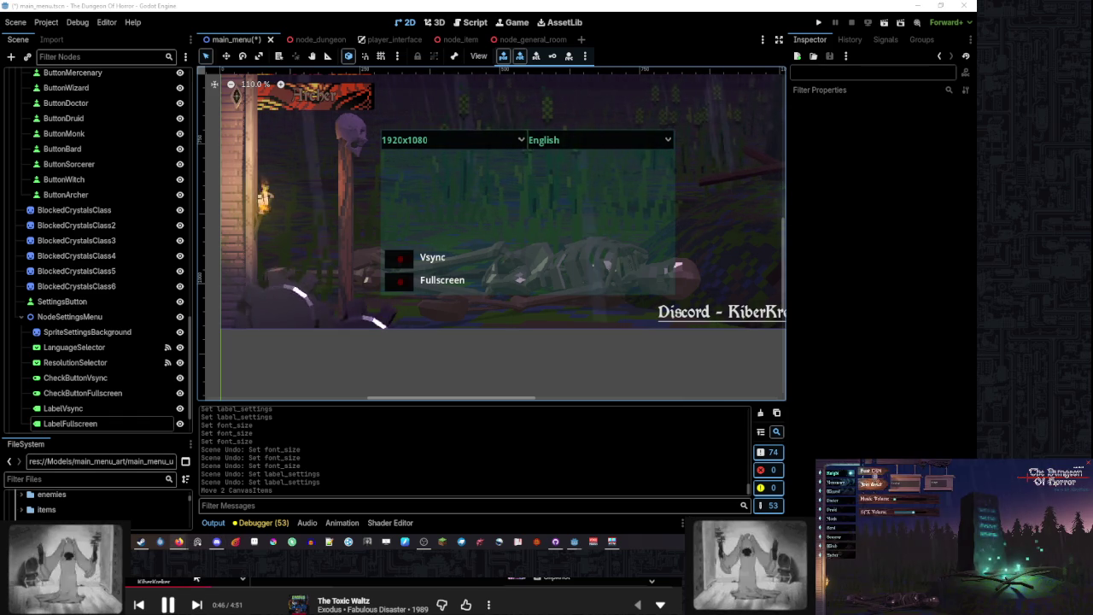
pyautogui.click(872, 474)
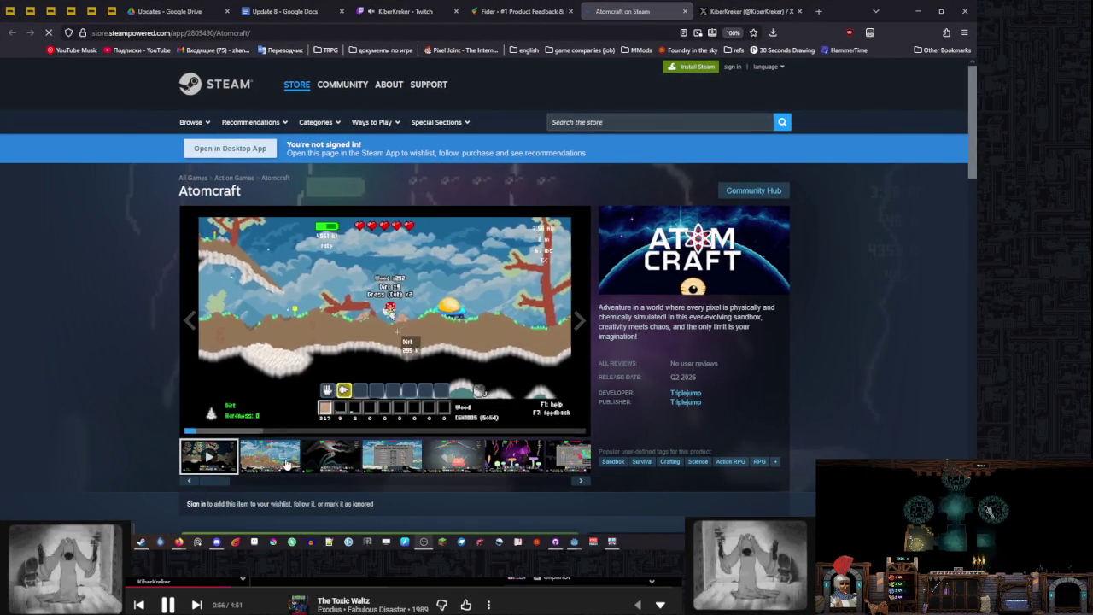
# Browse Atomcraft's cave and shop screenshots and play the gameplay video
pyautogui.click(332, 461)
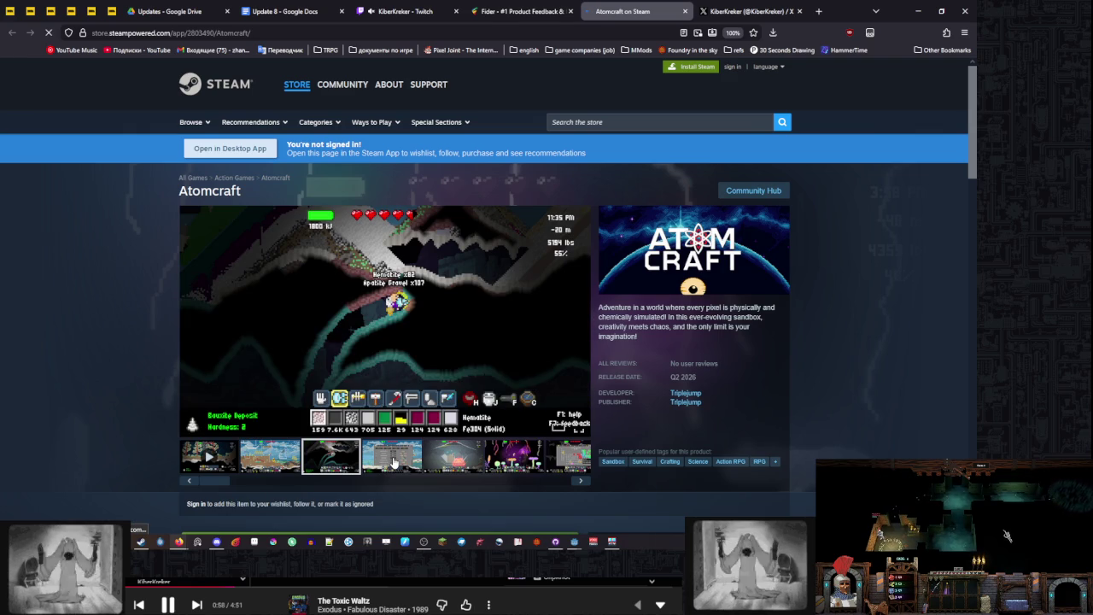
pyautogui.click(394, 462)
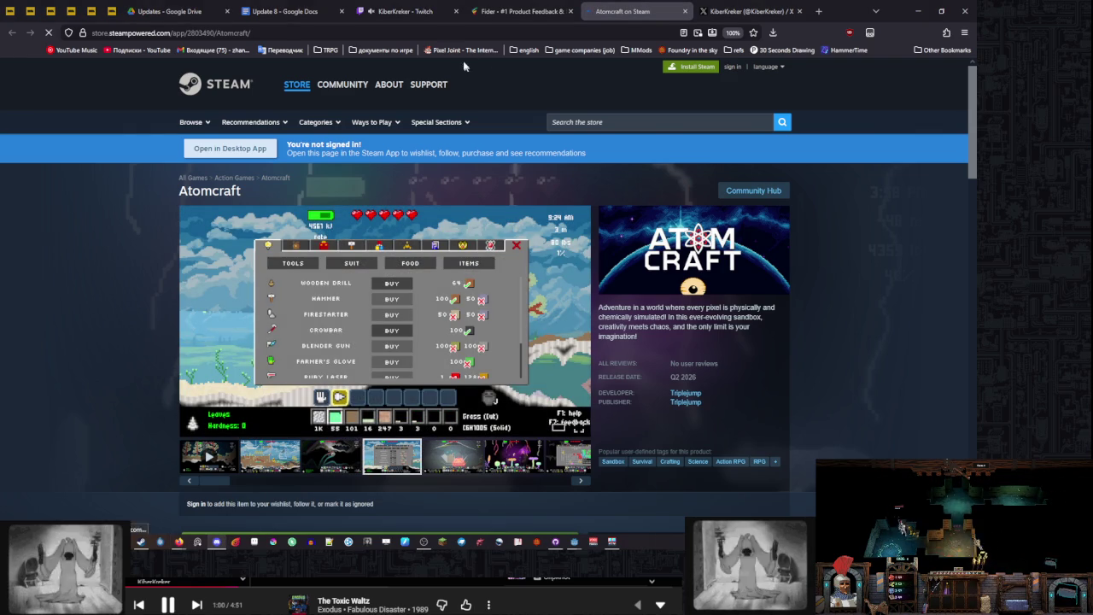
pyautogui.click(466, 33)
pyautogui.click(504, 605)
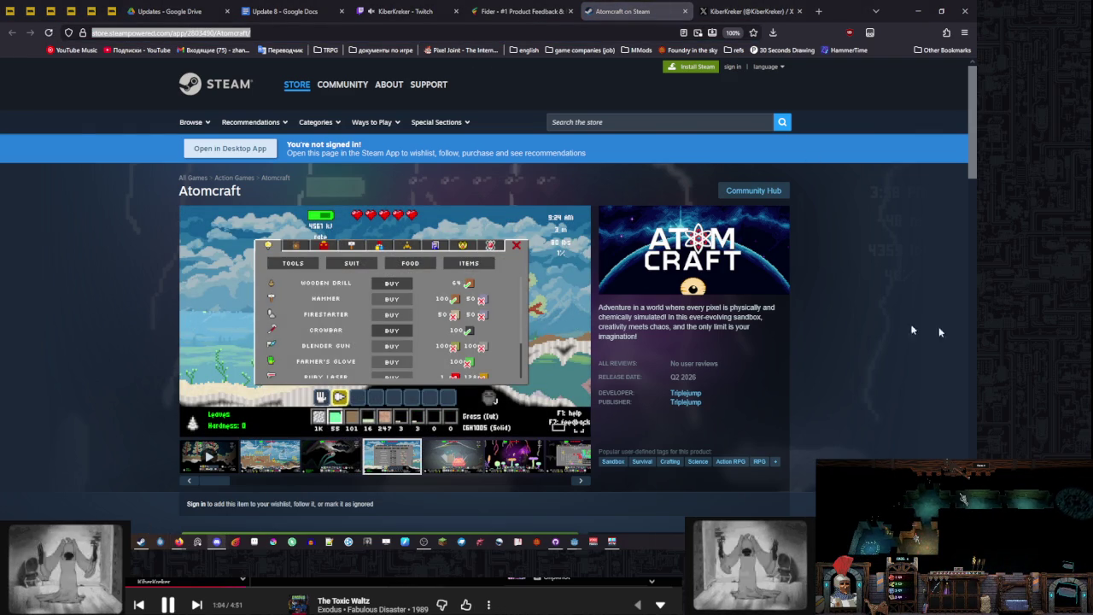
pyautogui.scroll(-3, 864, 253)
pyautogui.scroll(2, 521, 410)
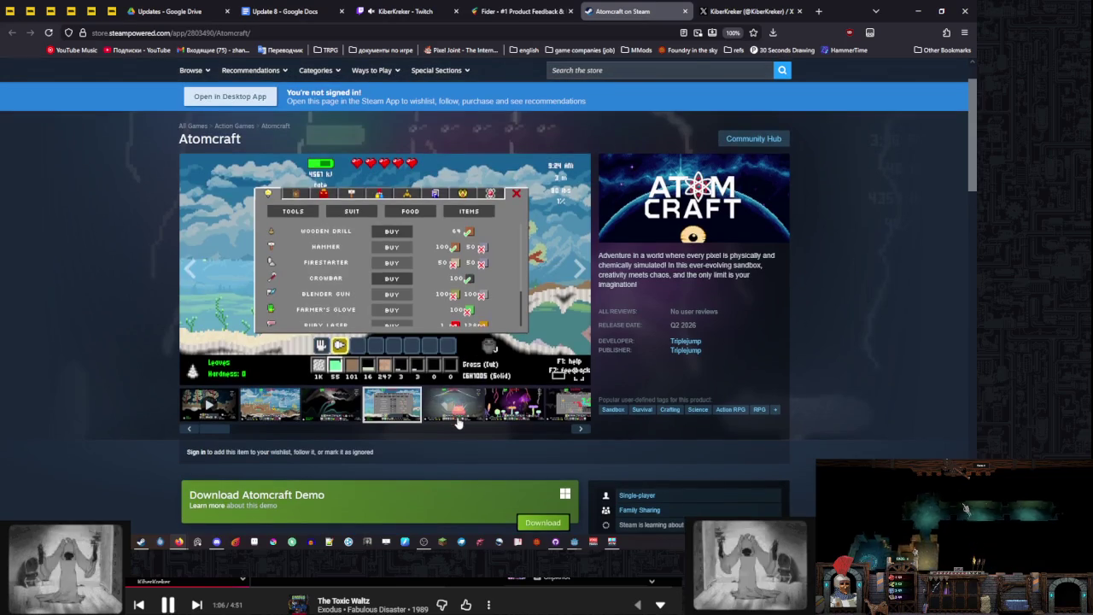
pyautogui.click(521, 410)
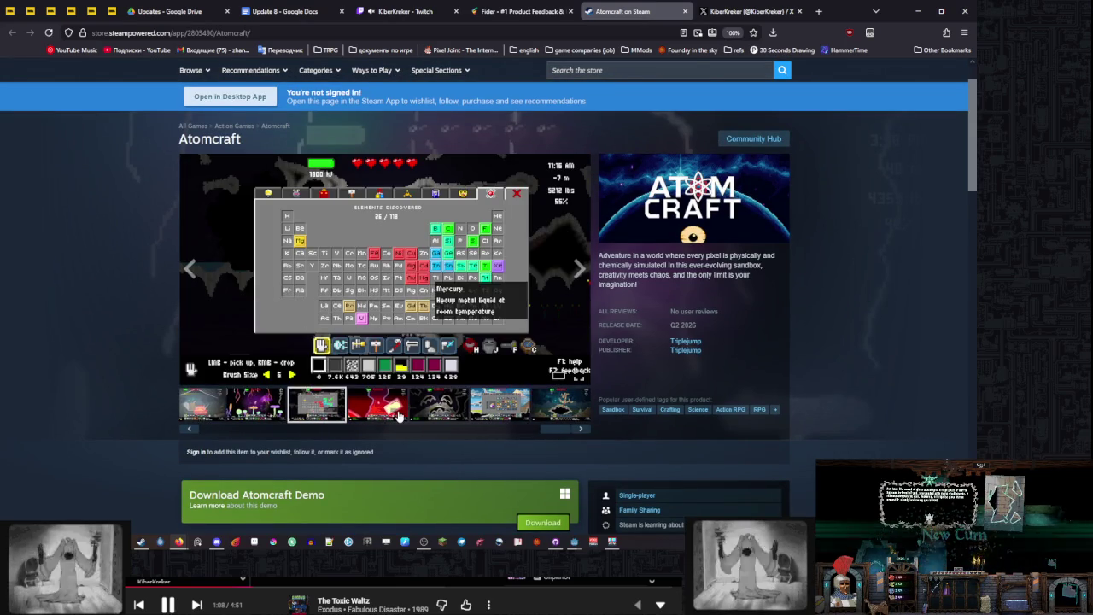
pyautogui.click(426, 414)
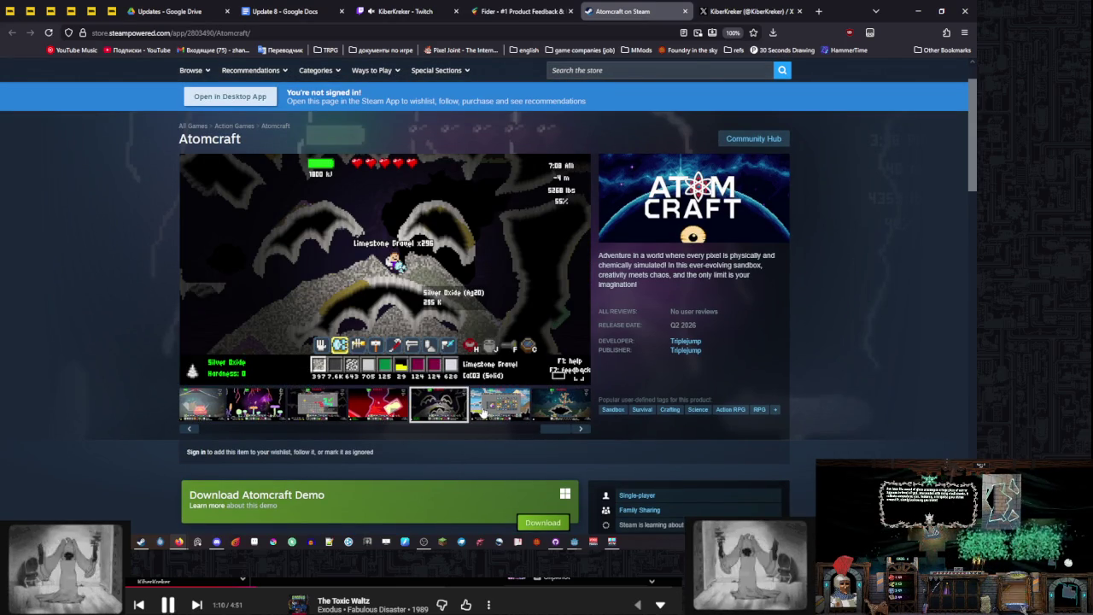
pyautogui.scroll(-5, 880, 372)
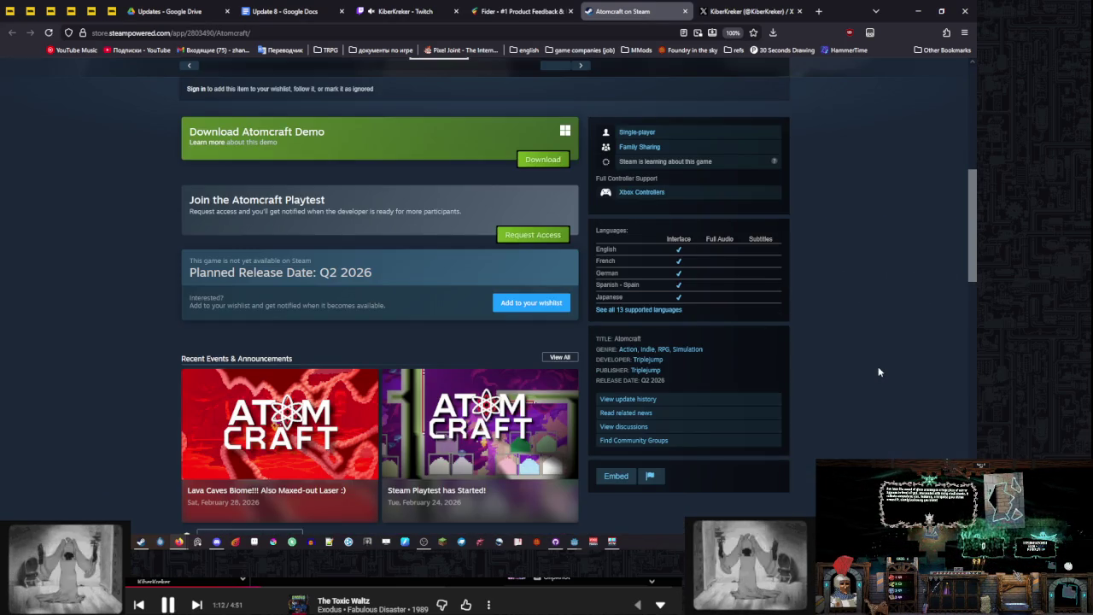
pyautogui.scroll(-8, 880, 371)
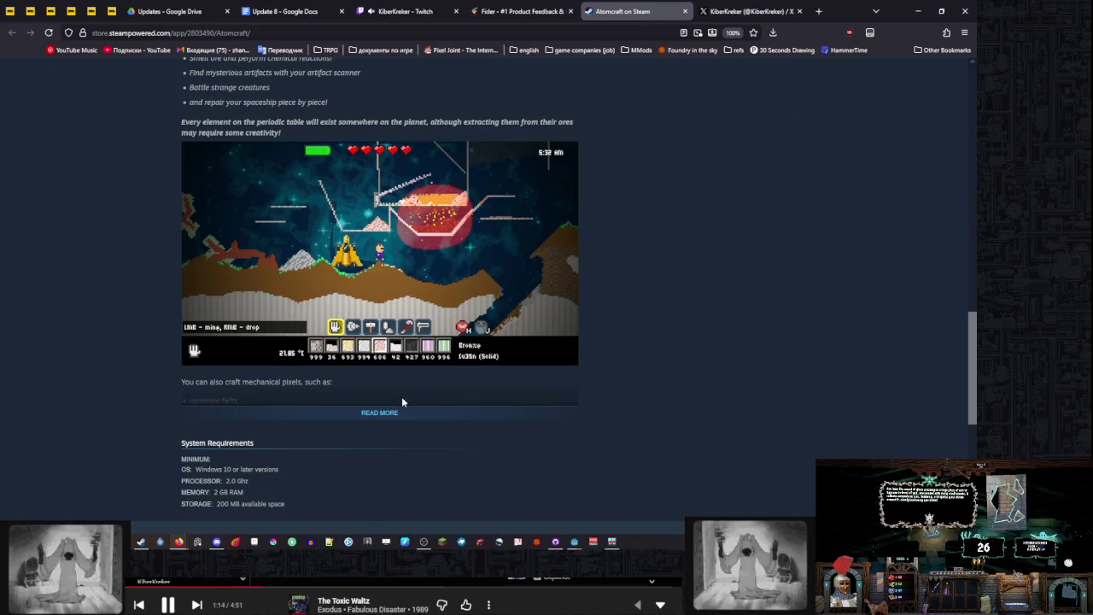
# Expand the full game description and view the night tree, blue and cave screenshots
pyautogui.click(380, 412)
pyautogui.scroll(-5, 444, 394)
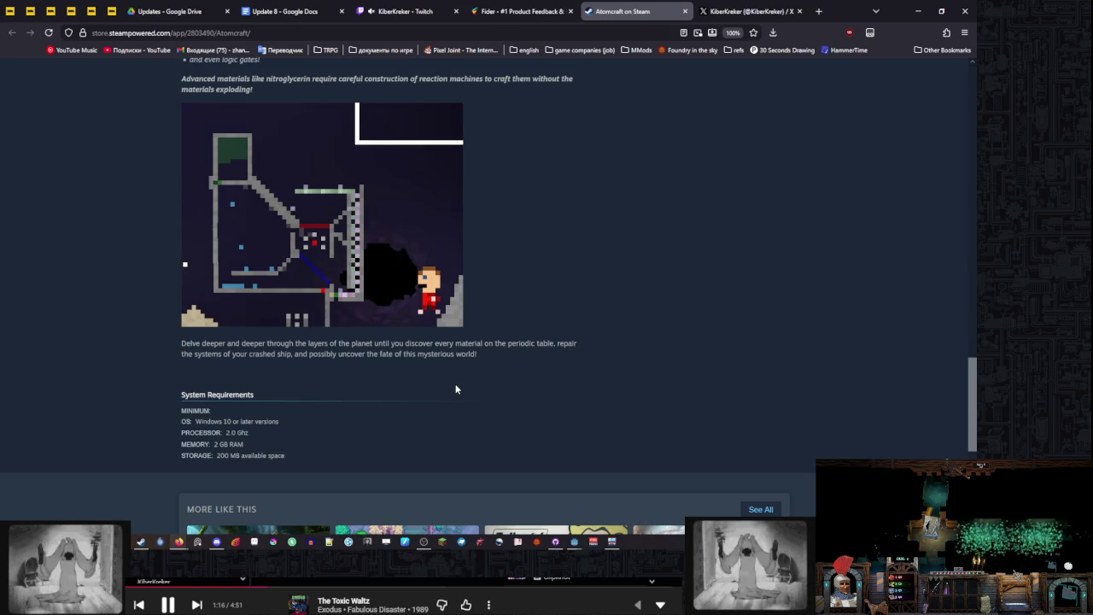
pyautogui.scroll(15, 836, 376)
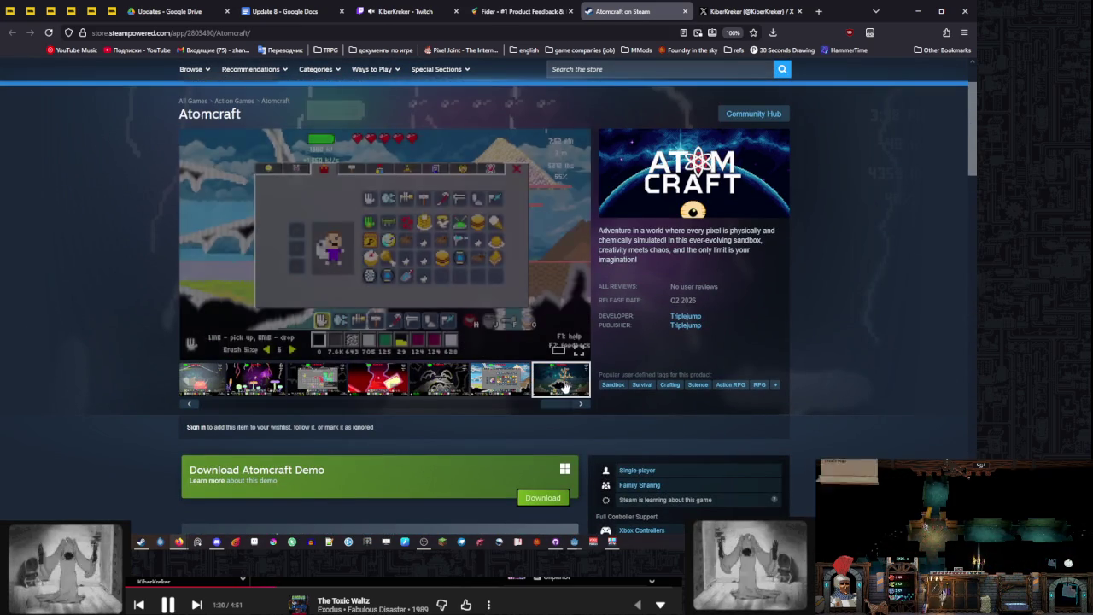
pyautogui.click(551, 384)
pyautogui.moveTo(555, 403); pyautogui.dragTo(230, 402)
pyautogui.click(255, 390)
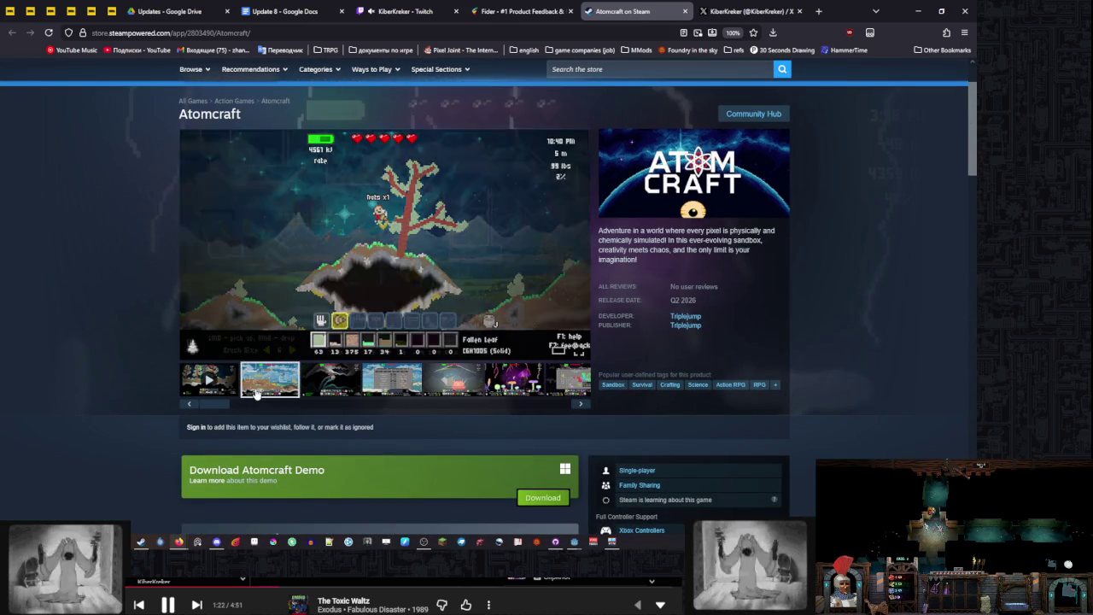
pyautogui.click(344, 386)
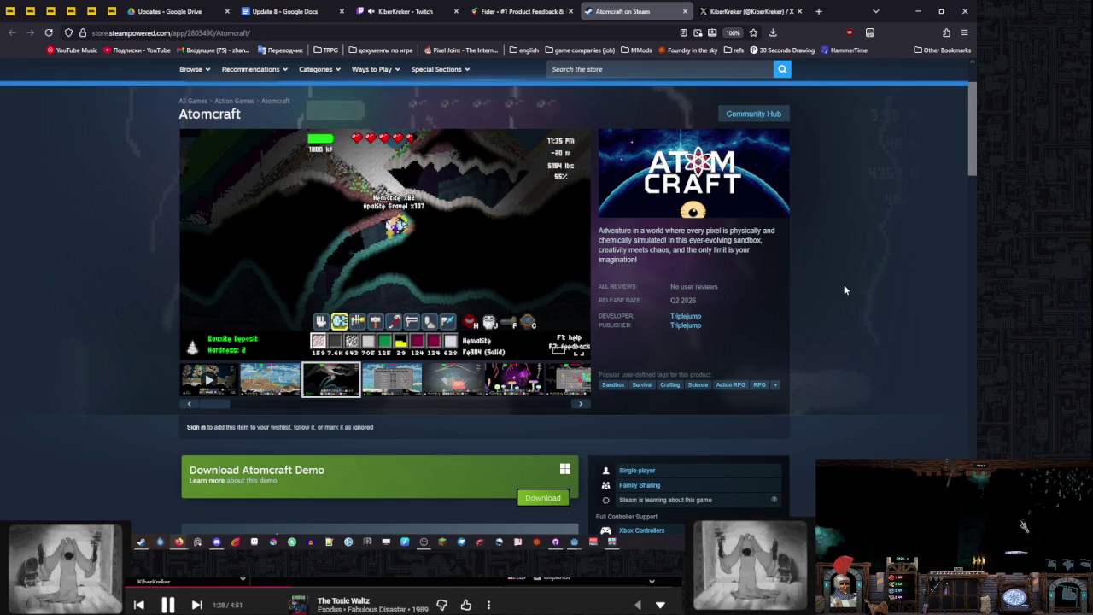
pyautogui.scroll(-5, 844, 285)
pyautogui.scroll(6, 844, 284)
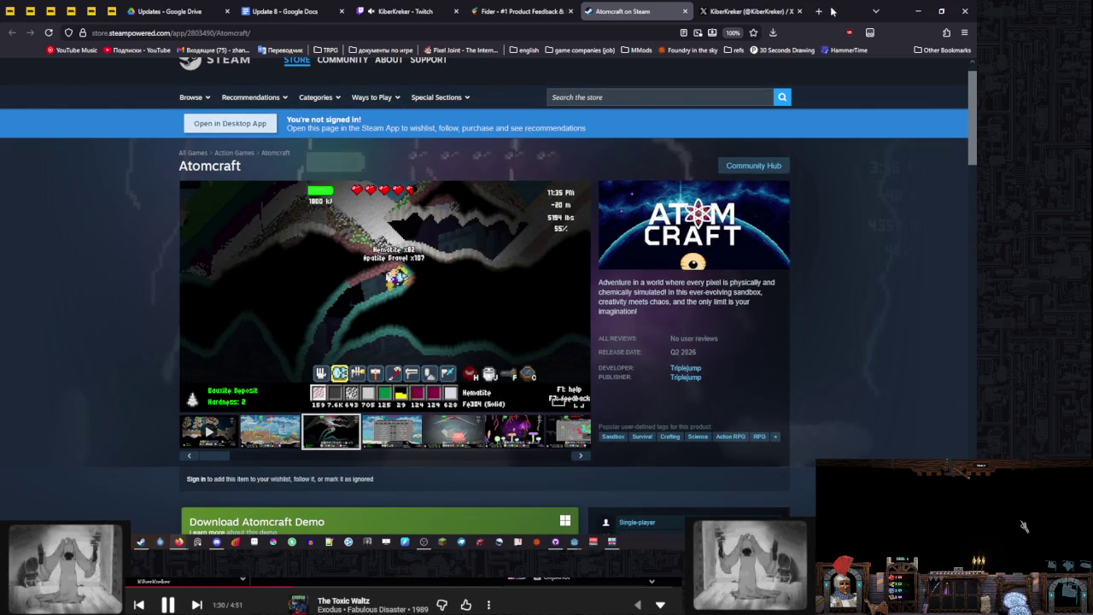
# Minimize the browser, switch back, and enlarge the shop screenshot, 5 of 11
pyautogui.click(917, 11)
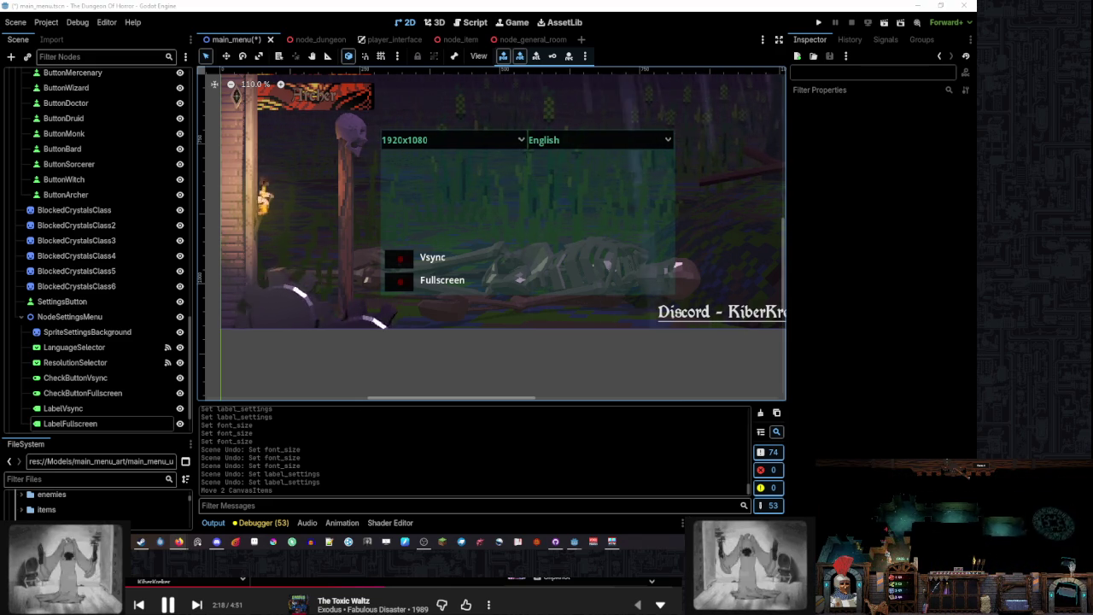
pyautogui.hotkey('alt', 'Tab')
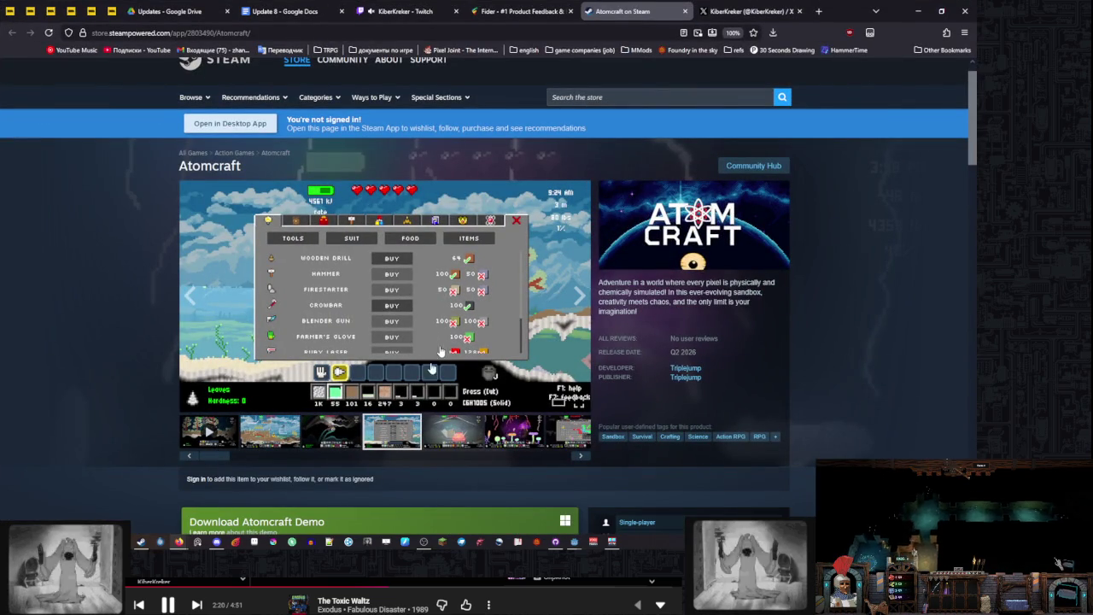
pyautogui.click(417, 321)
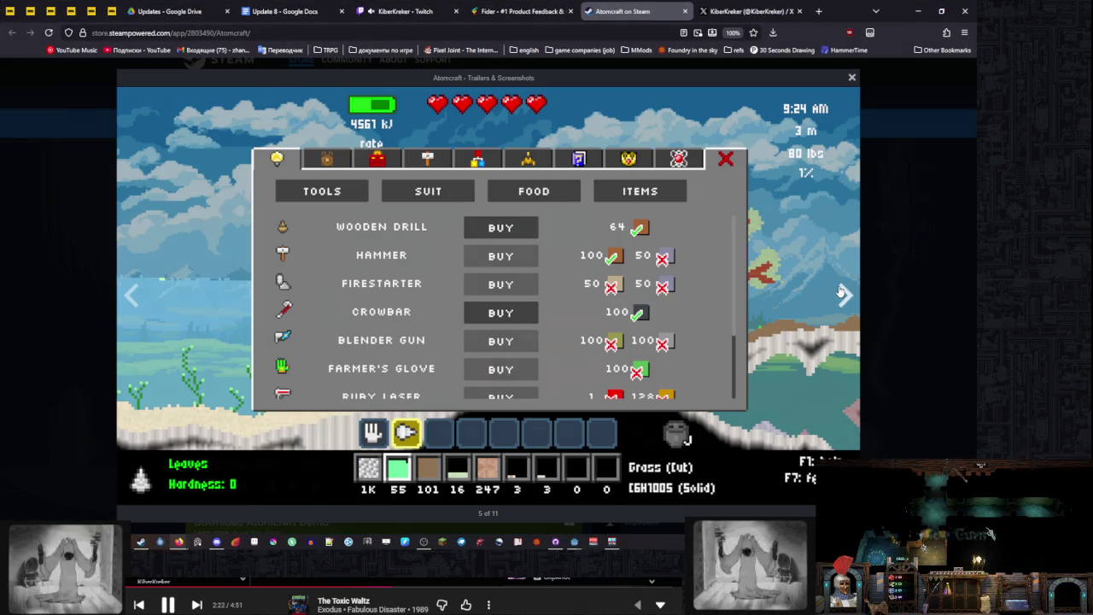
# Advance through the screenshots, wrapping round to screenshot 2 of 11
pyautogui.click(842, 294)
pyautogui.click(842, 294)
pyautogui.click(842, 294)
pyautogui.click(842, 294)
pyautogui.click(842, 294)
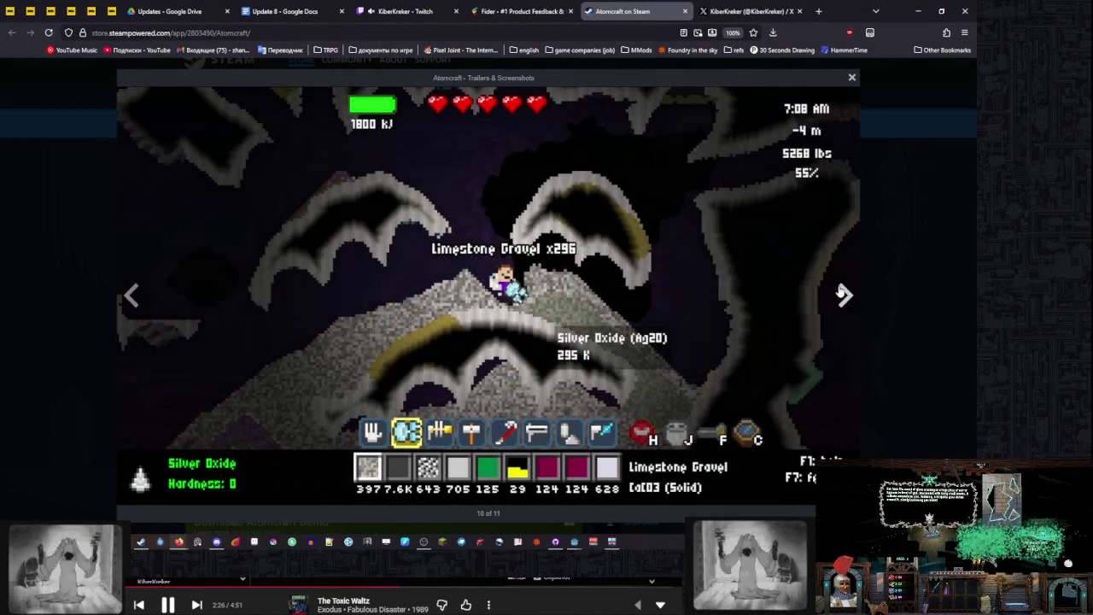
pyautogui.click(842, 294)
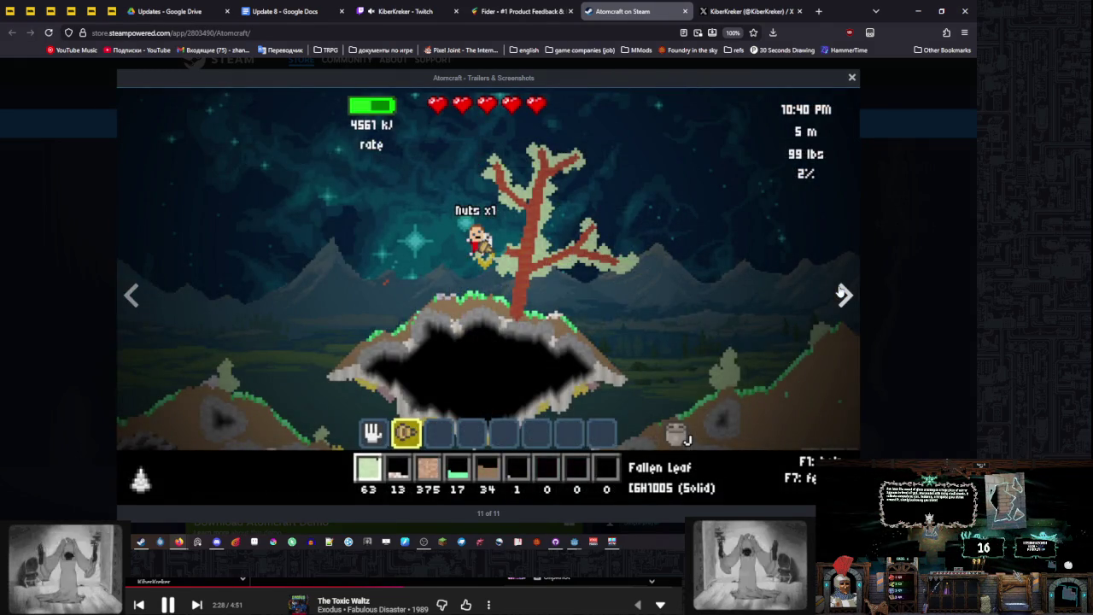
pyautogui.click(842, 294)
pyautogui.click(842, 294)
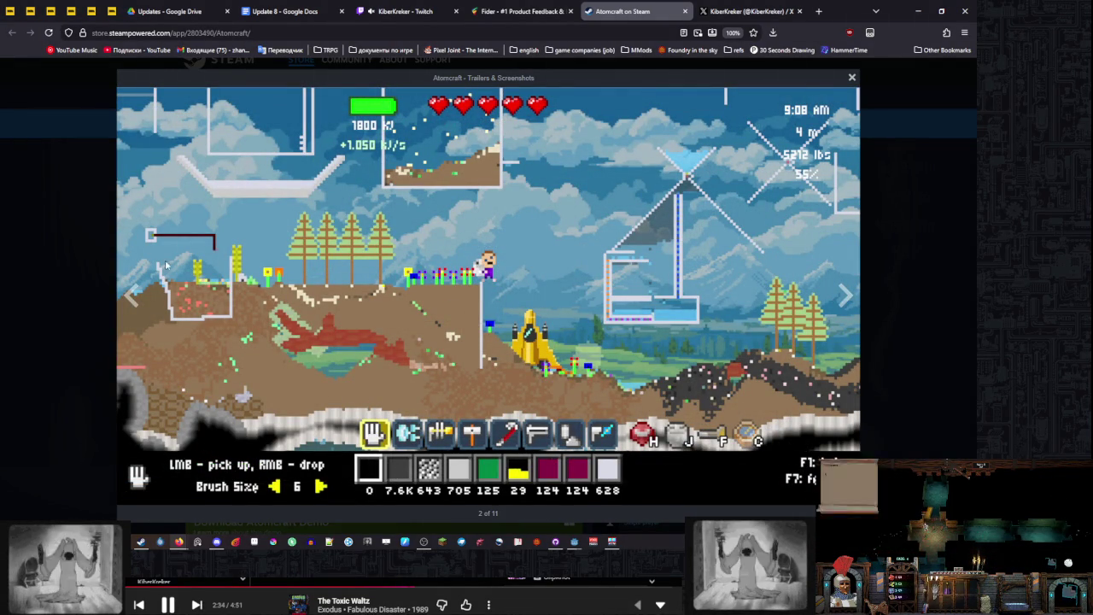
# Step back to the periodic-table screenshot, advance to 8 of 11, and close the viewer
pyautogui.click(129, 291)
pyautogui.click(130, 290)
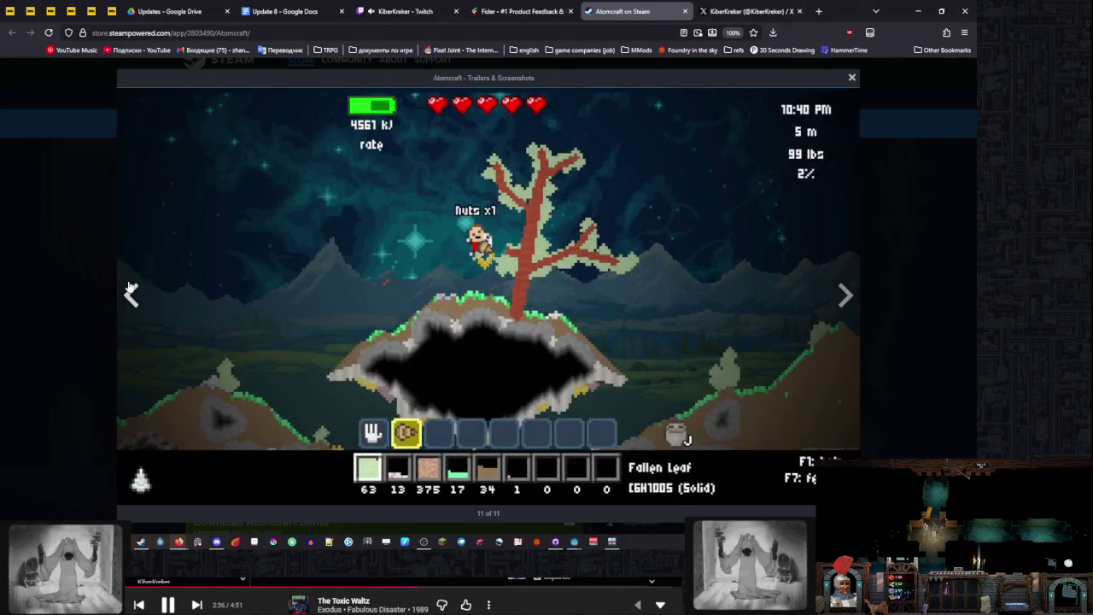
pyautogui.click(130, 290)
pyautogui.click(130, 290)
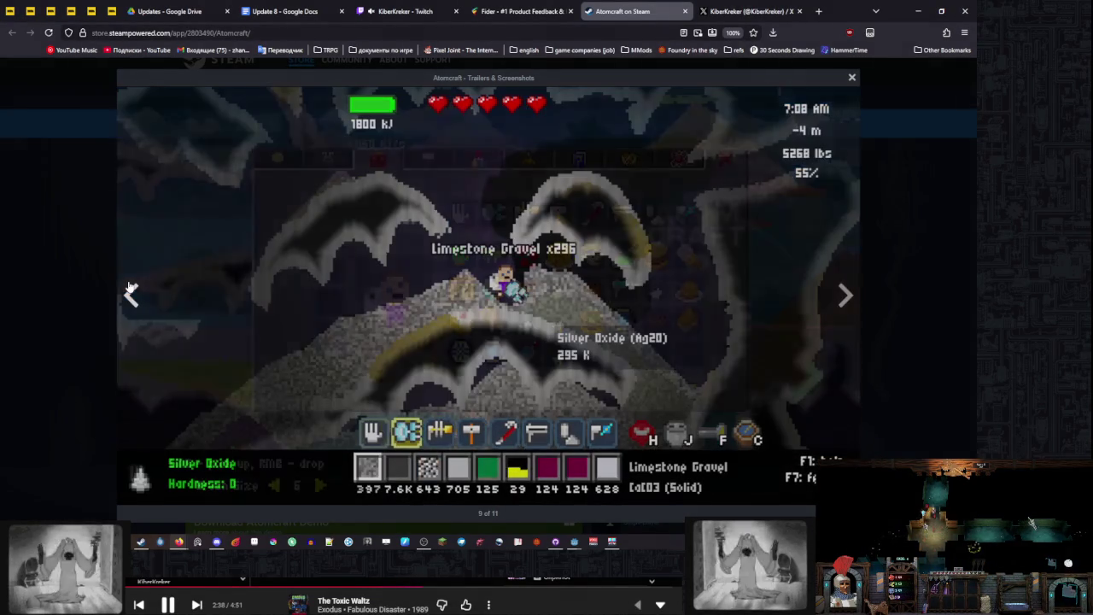
pyautogui.click(130, 290)
pyautogui.click(130, 290)
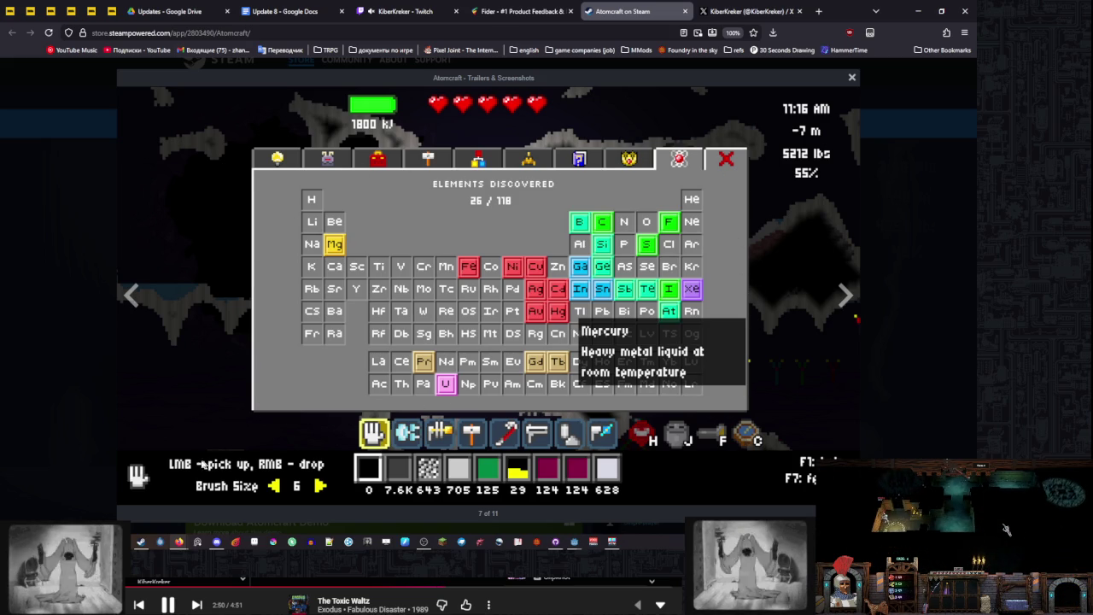
pyautogui.click(841, 295)
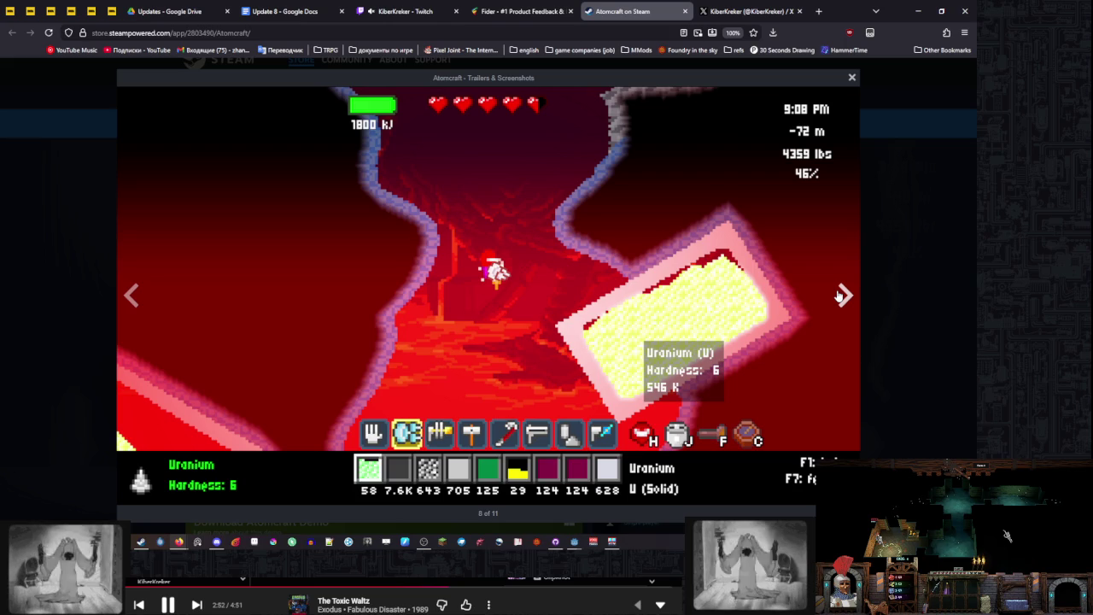
pyautogui.click(888, 242)
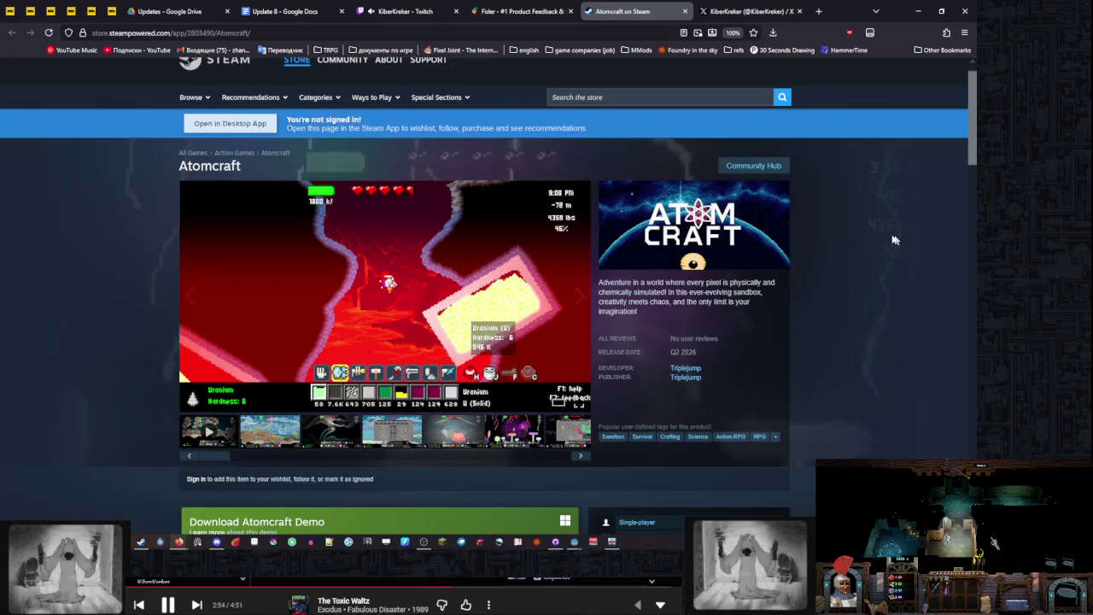
# Step from the shop screenshot to the periodic-table screenshot, then minimize the browser
pyautogui.scroll(-1, 894, 238)
pyautogui.scroll(1, 478, 269)
pyautogui.click(380, 388)
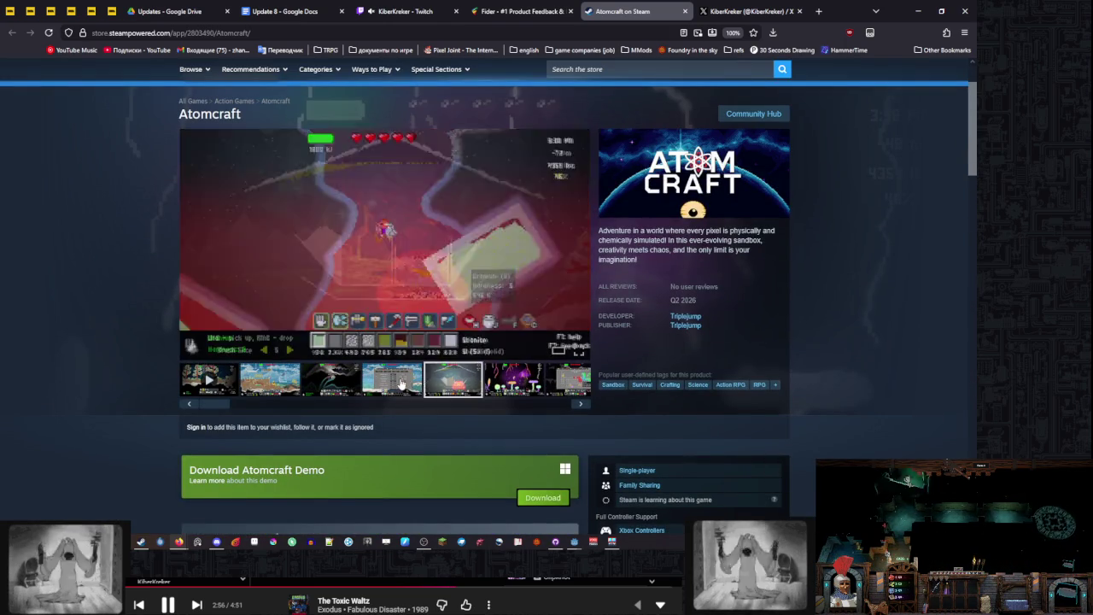
pyautogui.click(467, 382)
pyautogui.click(519, 384)
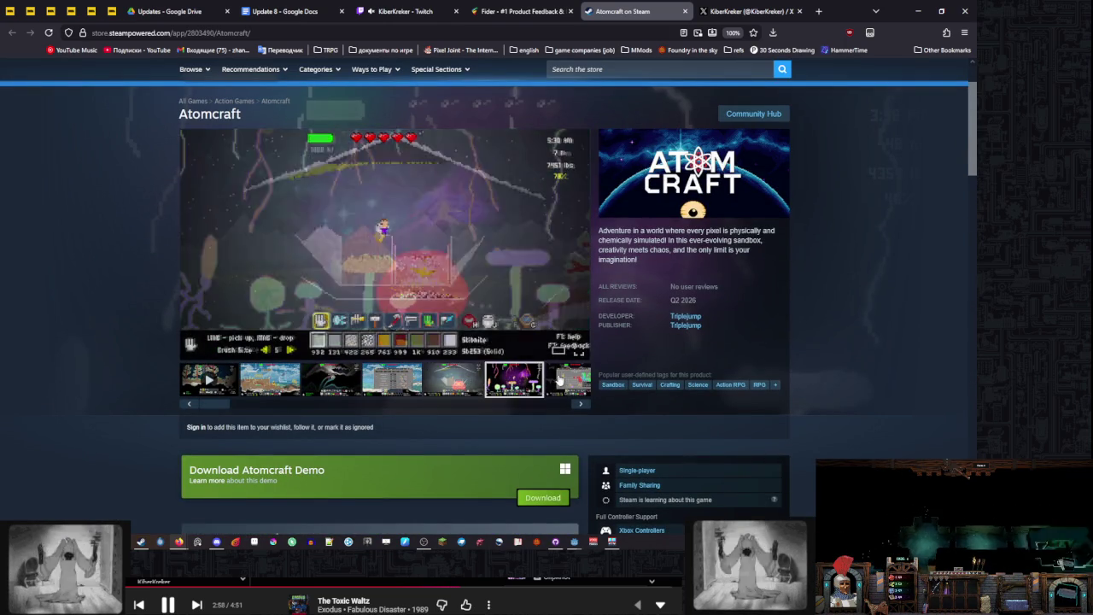
pyautogui.click(565, 380)
pyautogui.click(917, 10)
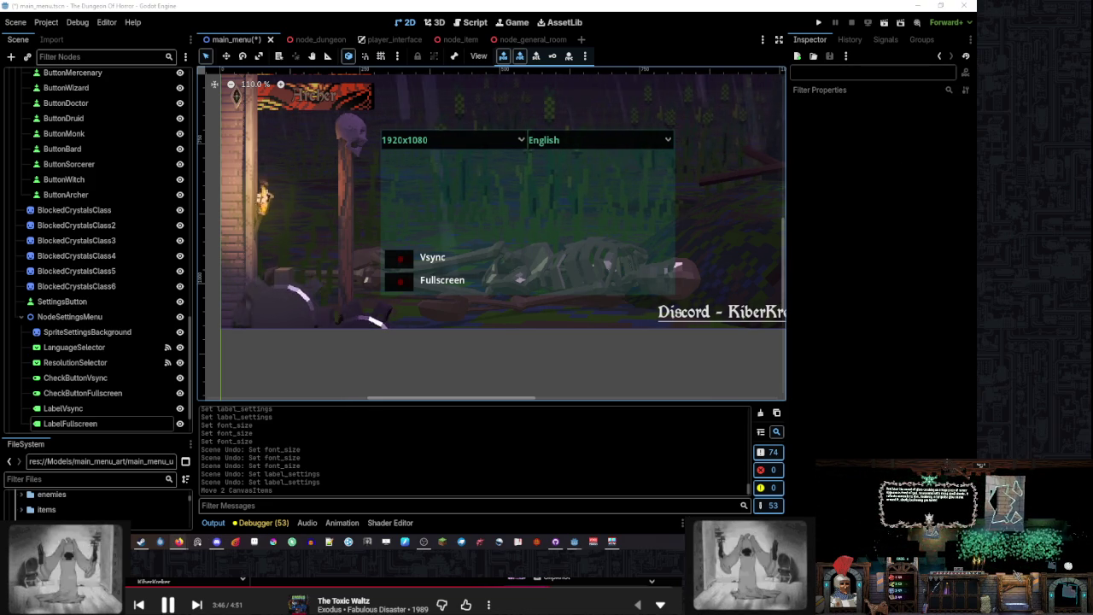
# Zoom the canvas, select the Sprite2DUI background, then select LabelVsync
pyautogui.scroll(-1, 541, 179)
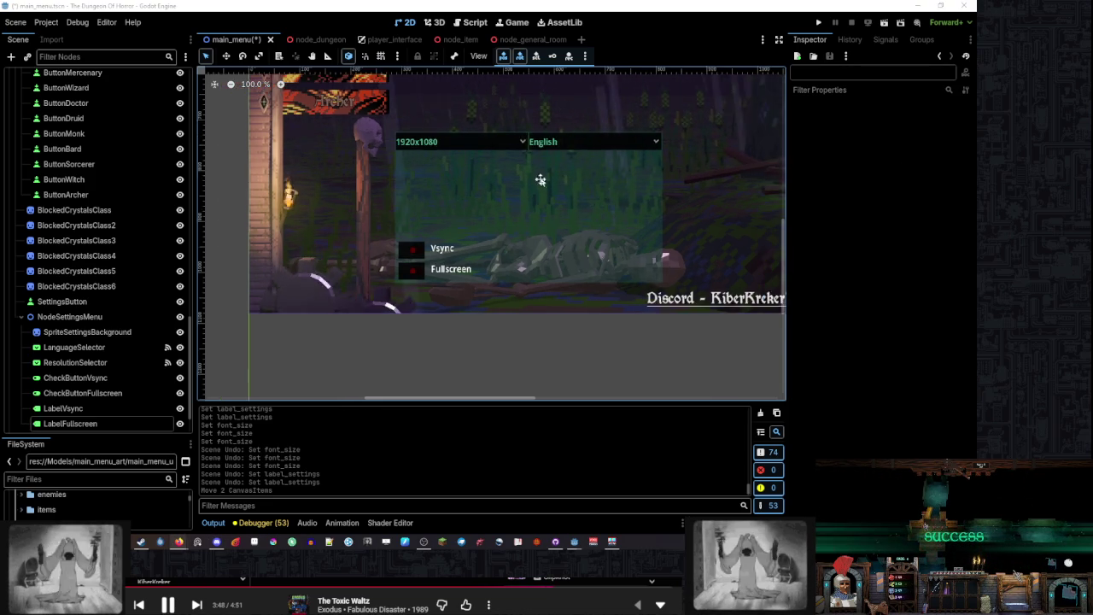
pyautogui.scroll(1, 399, 179)
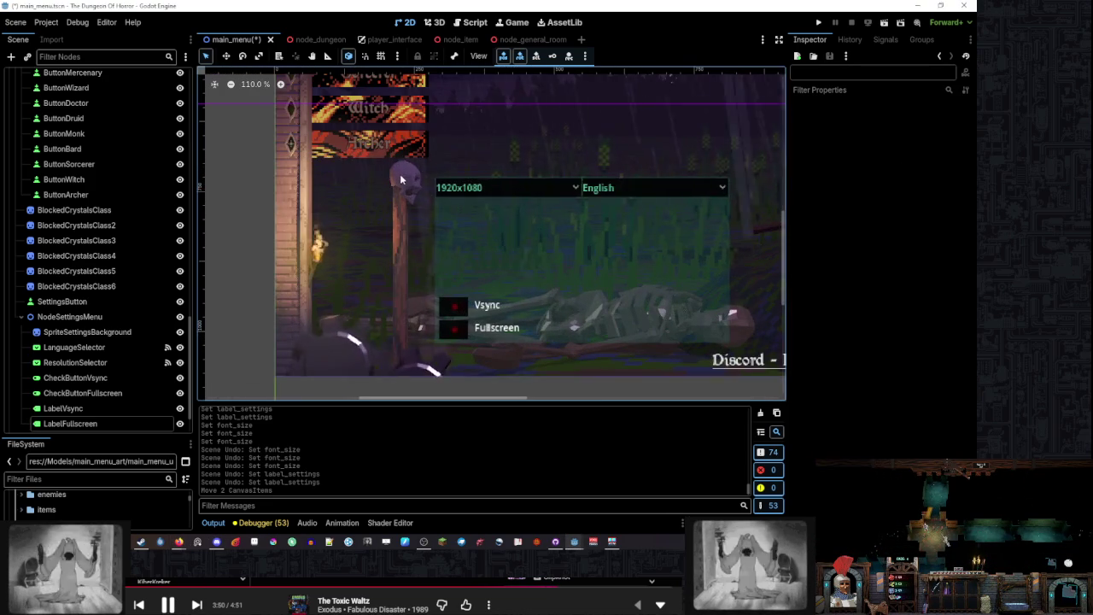
pyautogui.click(400, 179)
pyautogui.scroll(-5, 142, 273)
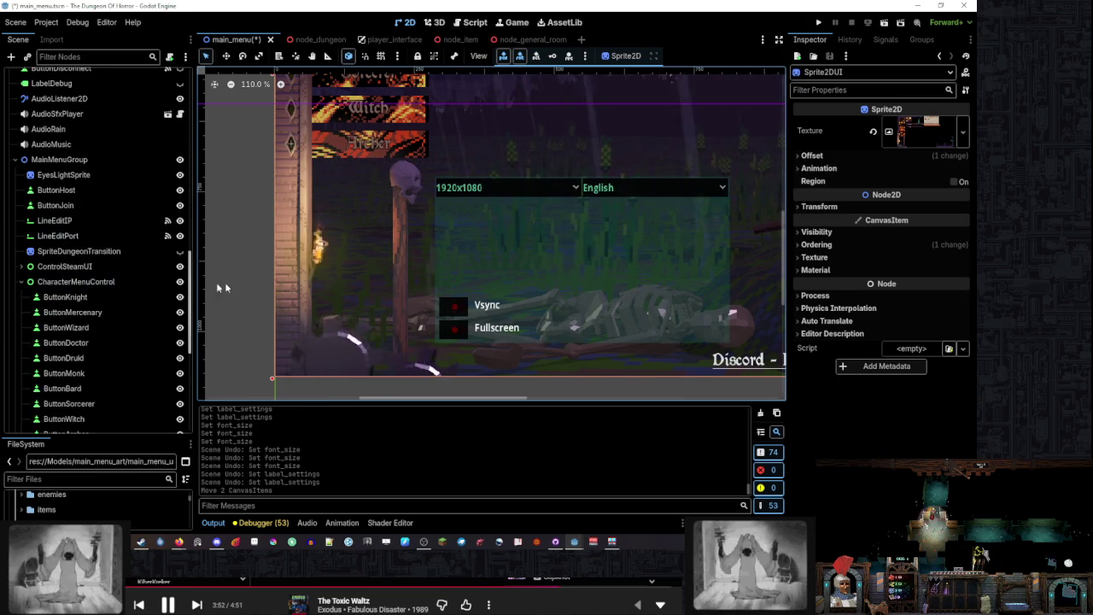
pyautogui.scroll(-5, 505, 275)
pyautogui.click(602, 381)
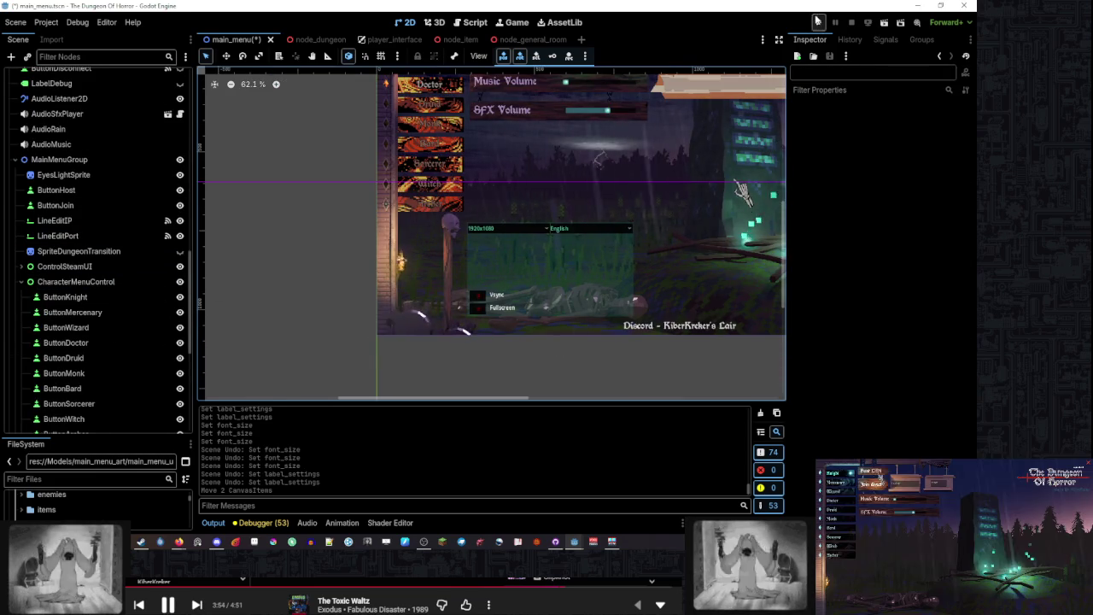
pyautogui.scroll(-5, 102, 256)
pyautogui.click(119, 365)
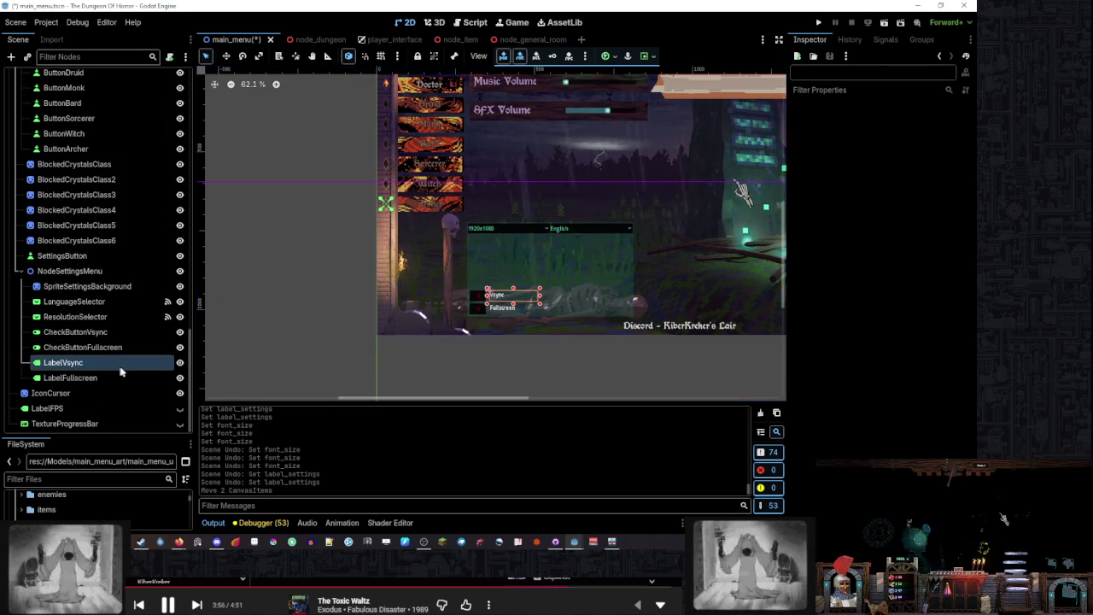
# Select the Join direct button, then reselect LabelVsync to show its empty Label Settings
pyautogui.scroll(-3, 888, 222)
pyautogui.scroll(3, 871, 226)
pyautogui.scroll(-5, 858, 231)
pyautogui.scroll(5, 856, 243)
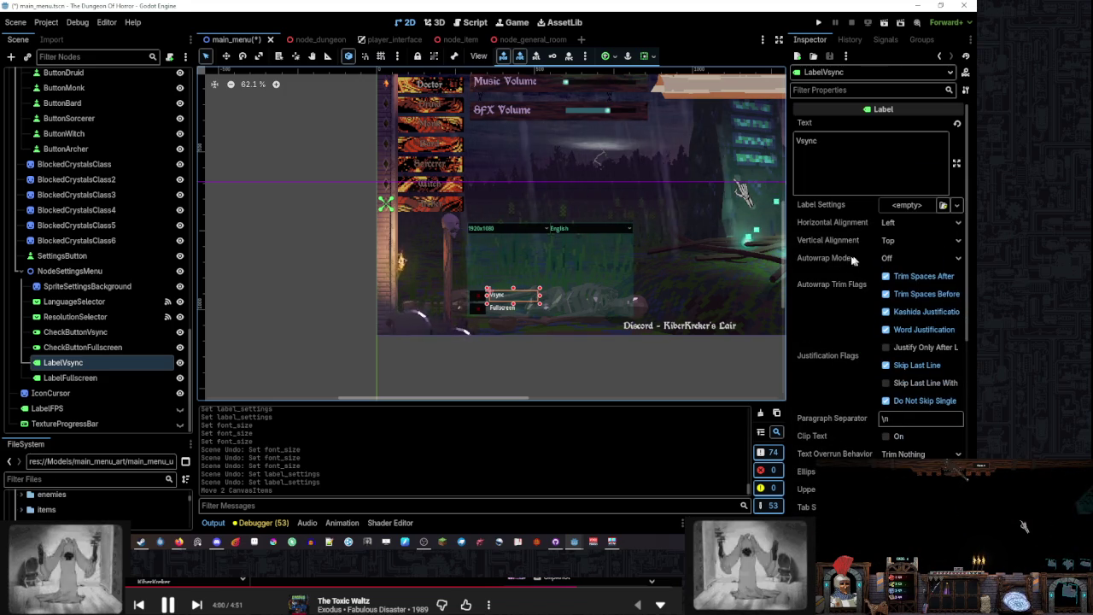
pyautogui.scroll(3, 439, 261)
pyautogui.hscroll(4, 439, 262)
pyautogui.click(378, 175)
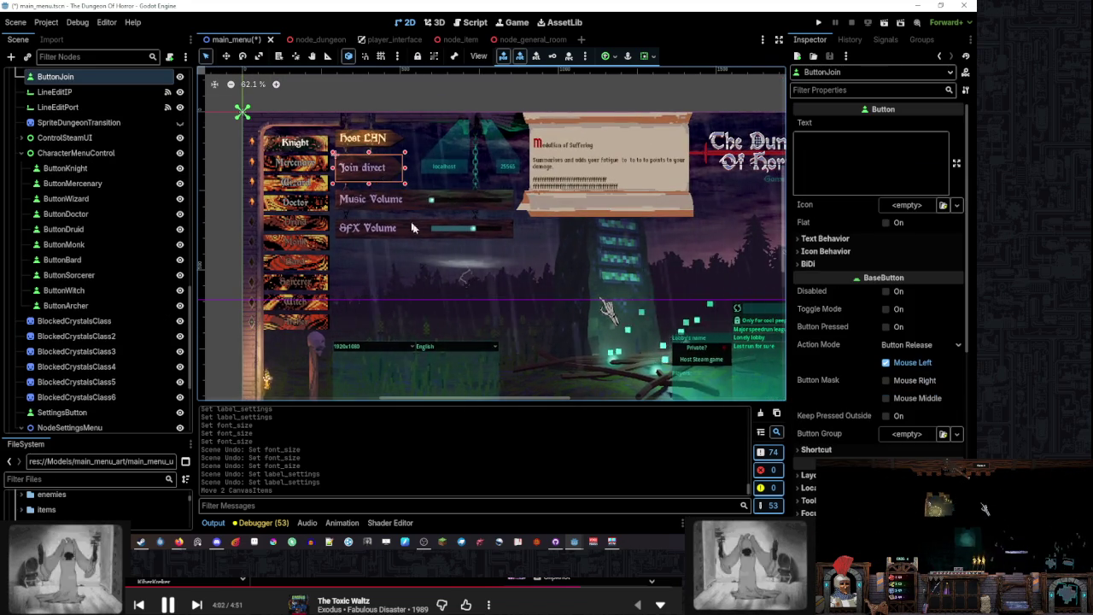
pyautogui.scroll(-4, 378, 175)
pyautogui.scroll(4, 694, 266)
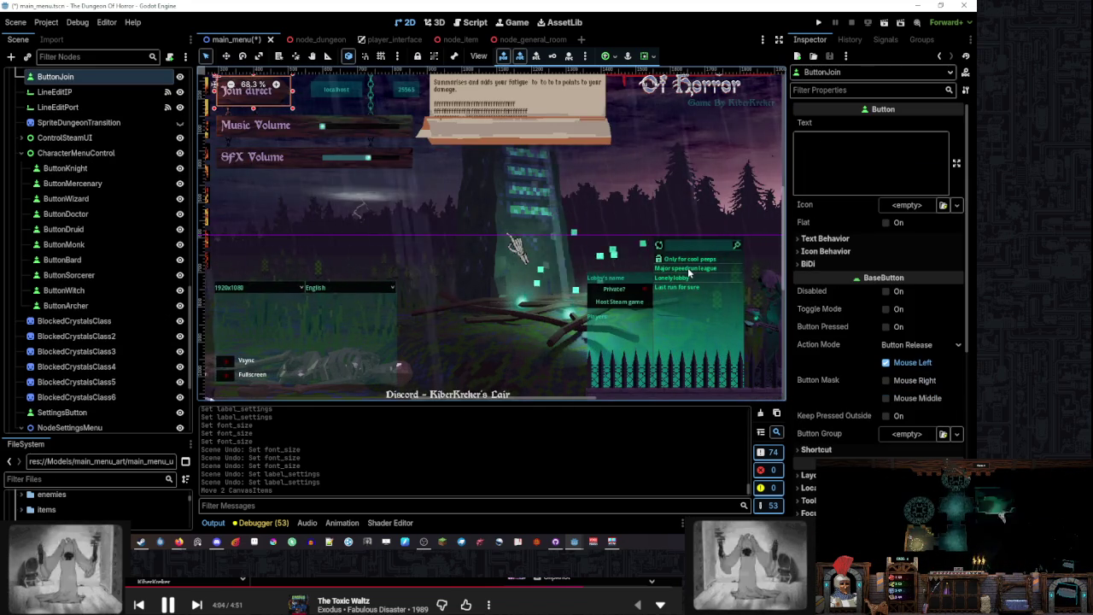
pyautogui.hscroll(-4, 563, 247)
pyautogui.scroll(-4, 564, 246)
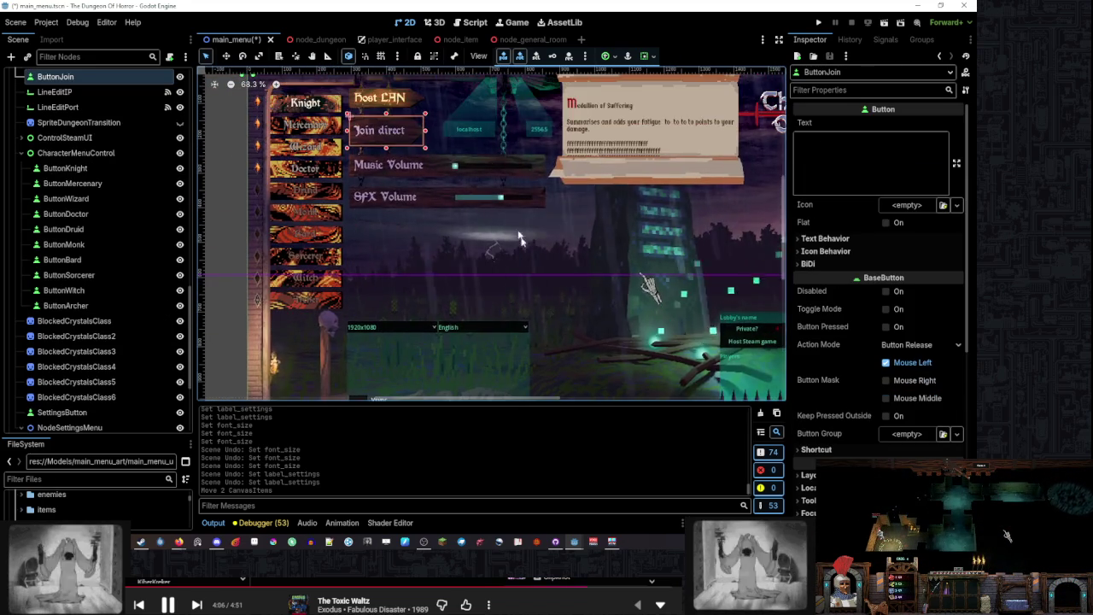
pyautogui.click(395, 291)
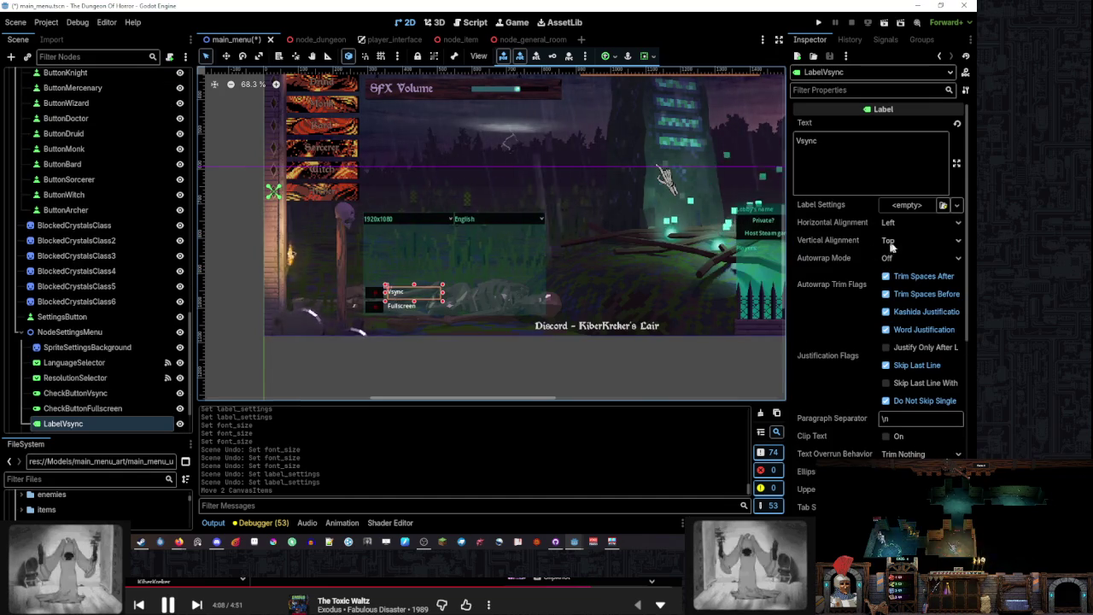
# Create a new LabelSettings for LabelVsync and set its font colour to 59bd9a
pyautogui.click(907, 205)
pyautogui.click(926, 235)
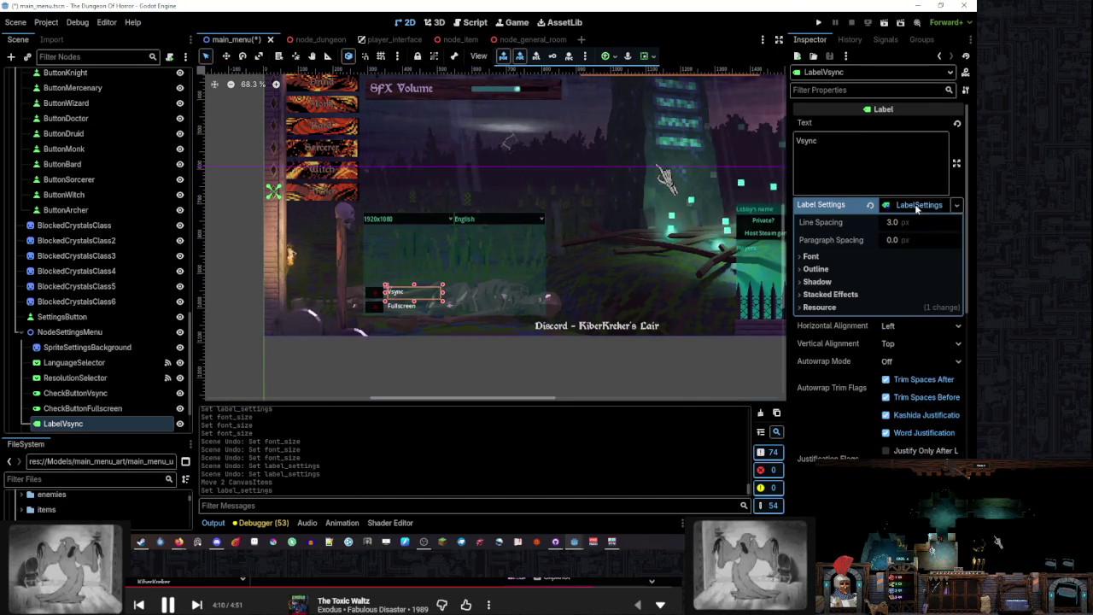
pyautogui.click(815, 256)
pyautogui.click(918, 306)
pyautogui.click(541, 283)
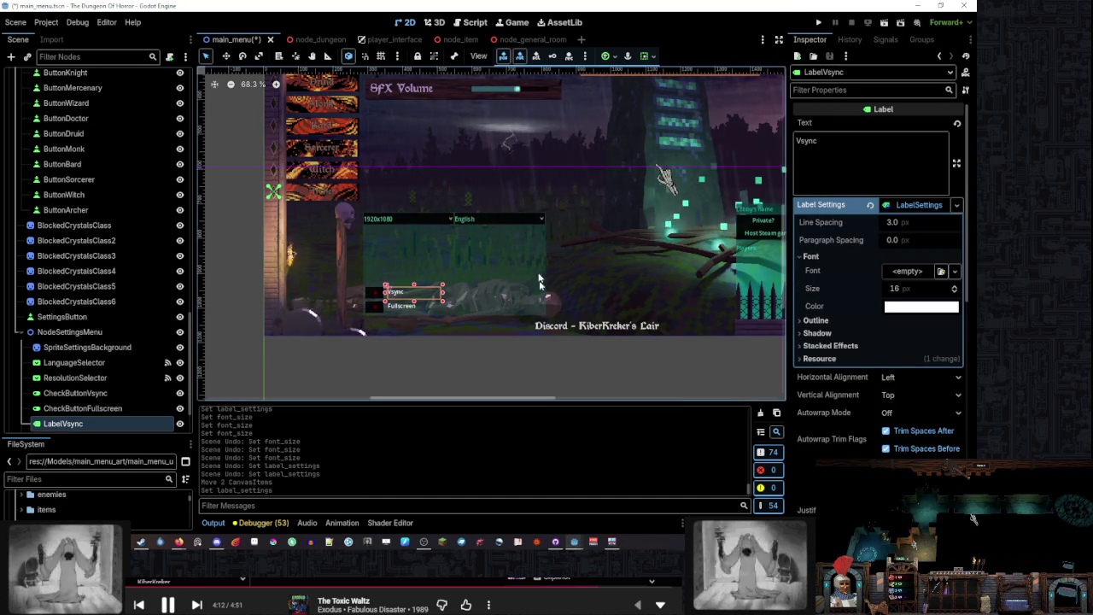
pyautogui.scroll(5, 488, 215)
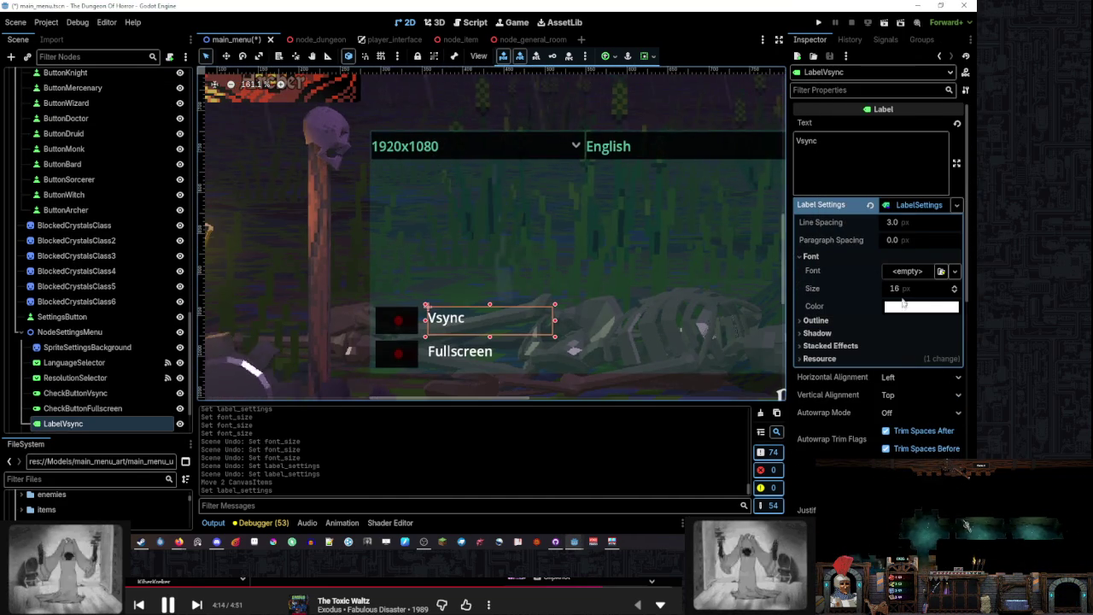
pyautogui.click(921, 305)
pyautogui.write('59bd9a')
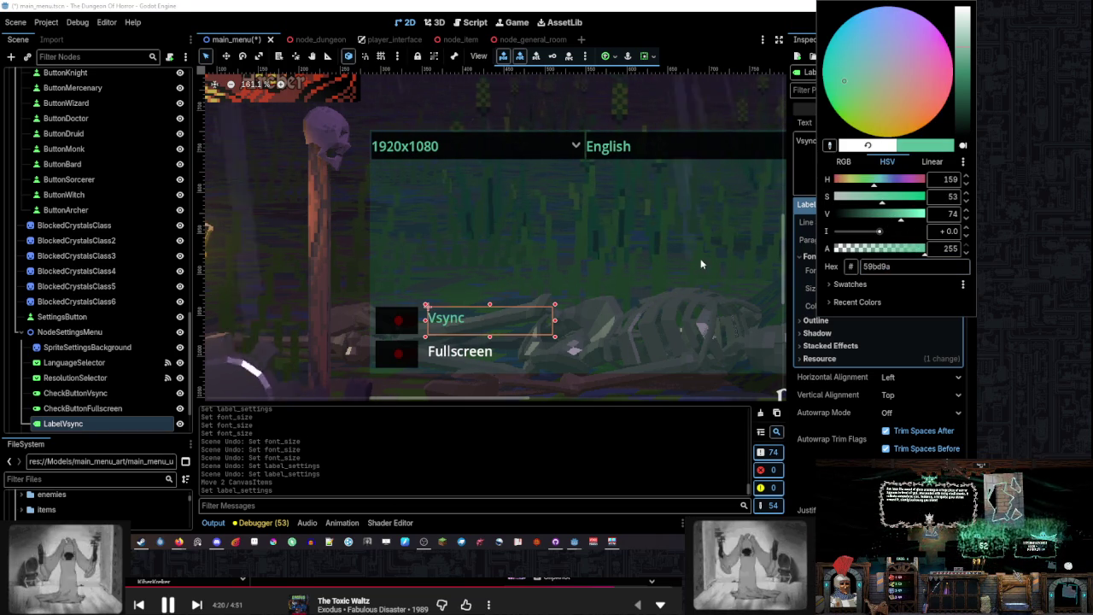
pyautogui.click(807, 286)
# Inspect the Outline, Shadow and Stacked Effects sections, leaving them unchanged after removing a test outline
pyautogui.click(821, 320)
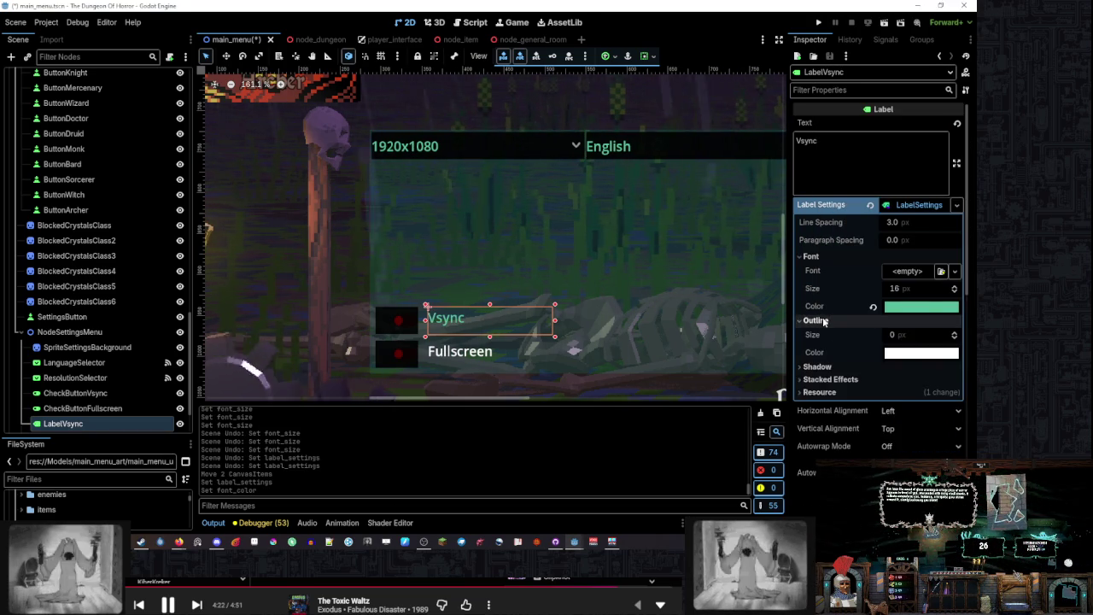
pyautogui.click(818, 320)
pyautogui.click(817, 333)
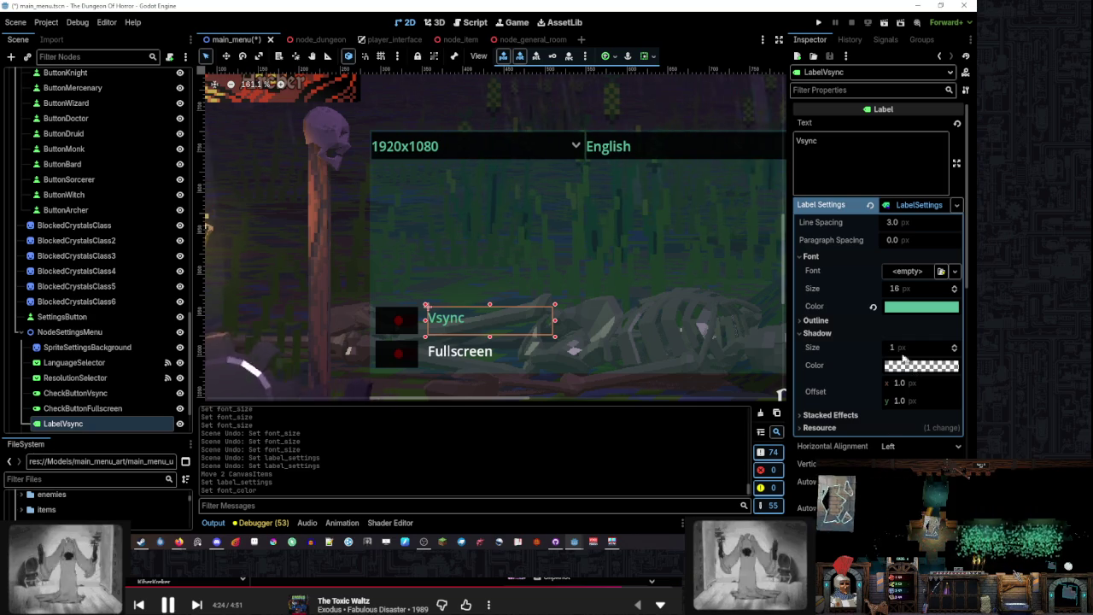
pyautogui.click(817, 333)
pyautogui.click(841, 346)
pyautogui.click(843, 359)
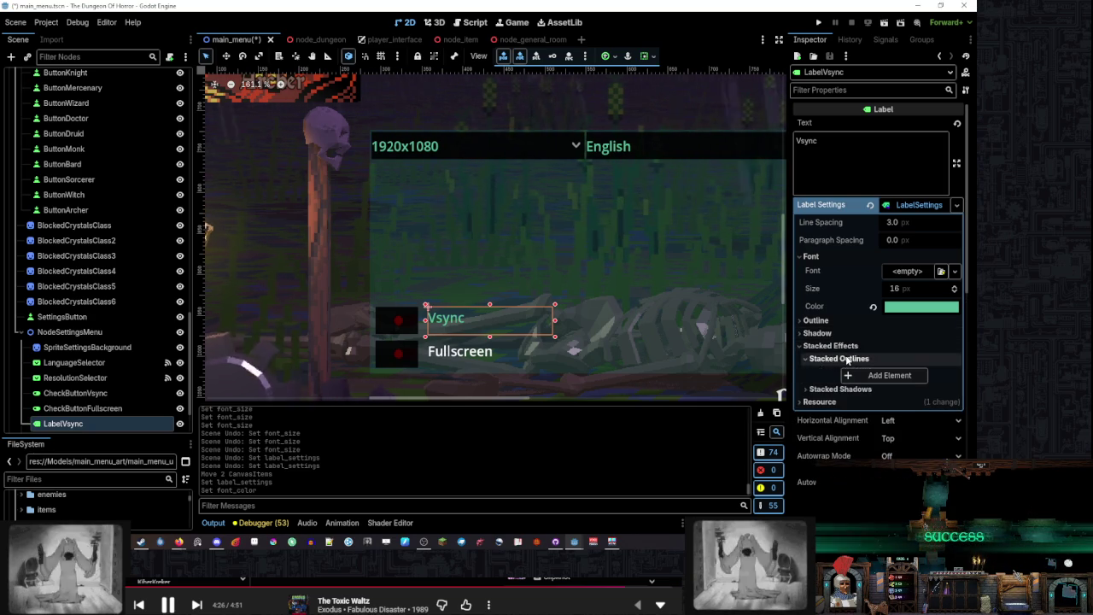
pyautogui.click(888, 372)
pyautogui.click(951, 386)
pyautogui.click(841, 386)
pyautogui.click(841, 386)
pyautogui.click(837, 359)
pyautogui.click(833, 345)
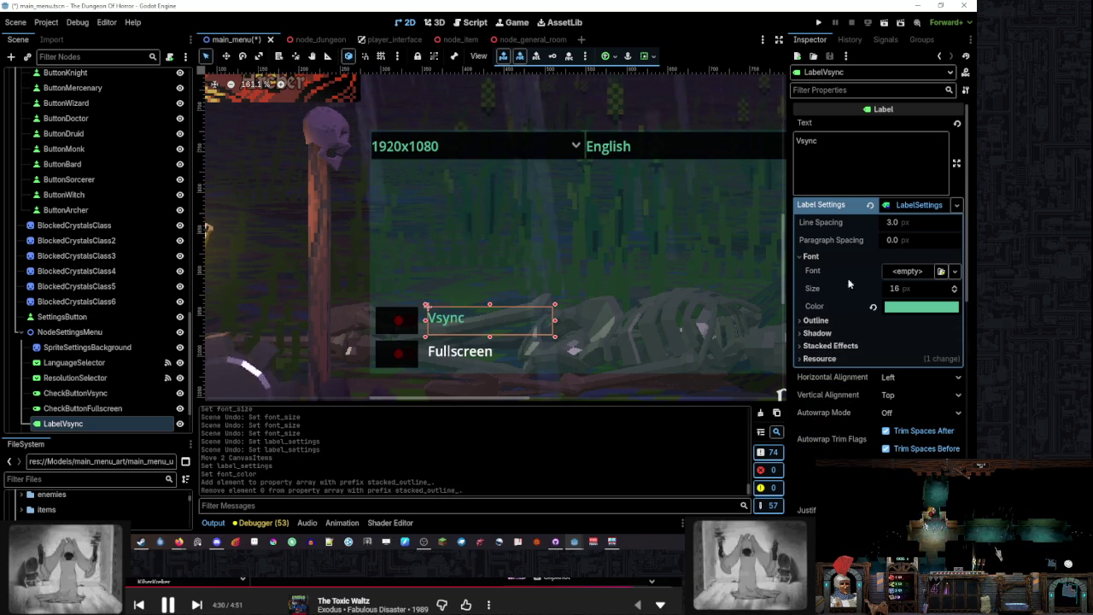
pyautogui.scroll(-10, 851, 310)
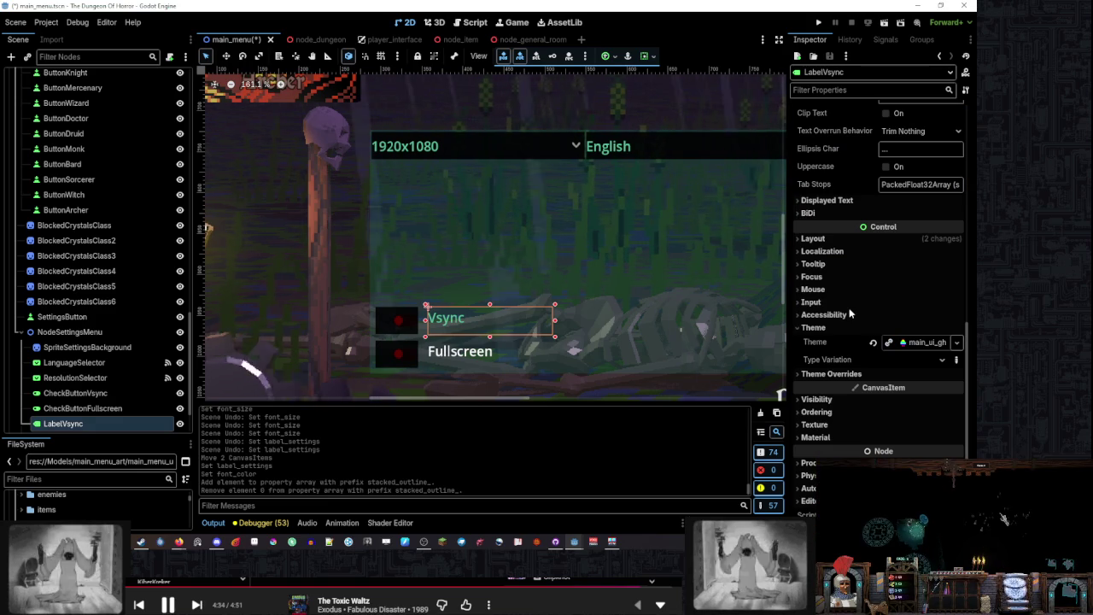
# Open main_ui_ghost_theme in the Theme editor and expand its Button settings
pyautogui.click(917, 342)
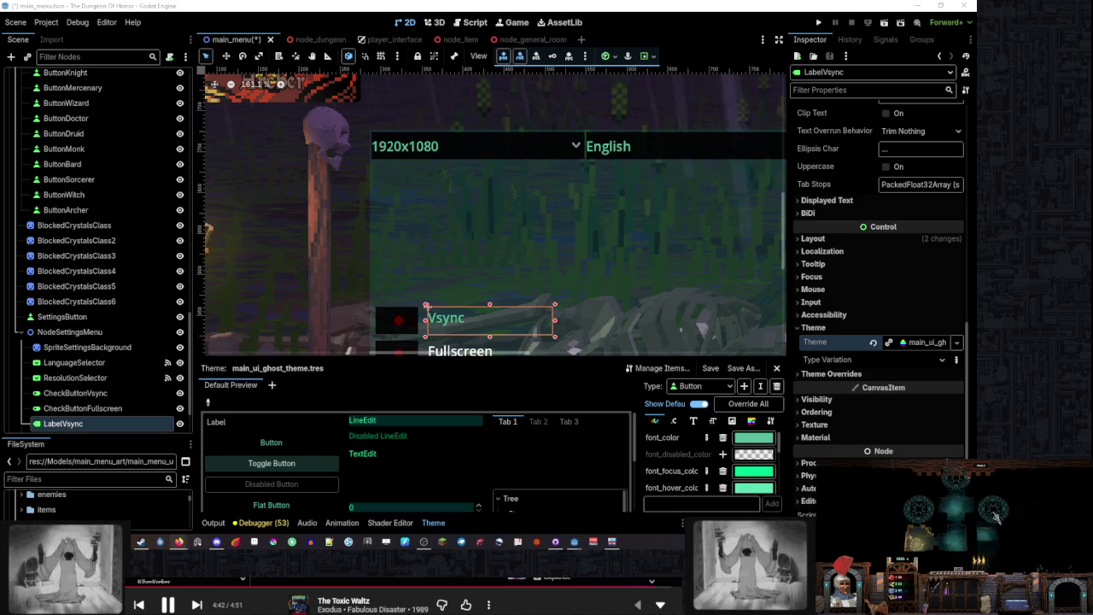
pyautogui.click(920, 342)
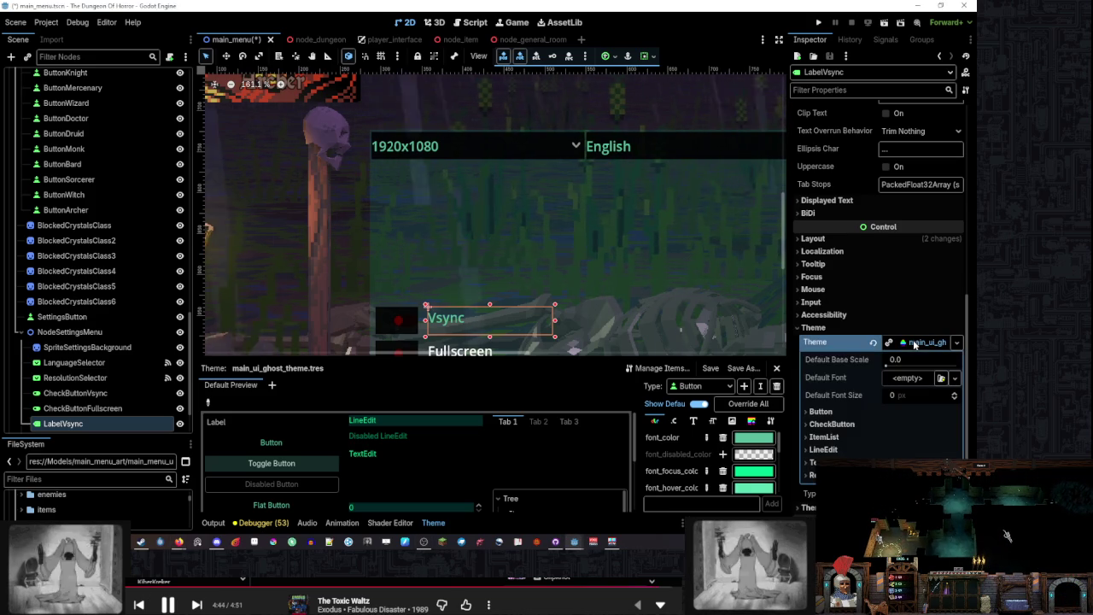
pyautogui.click(846, 412)
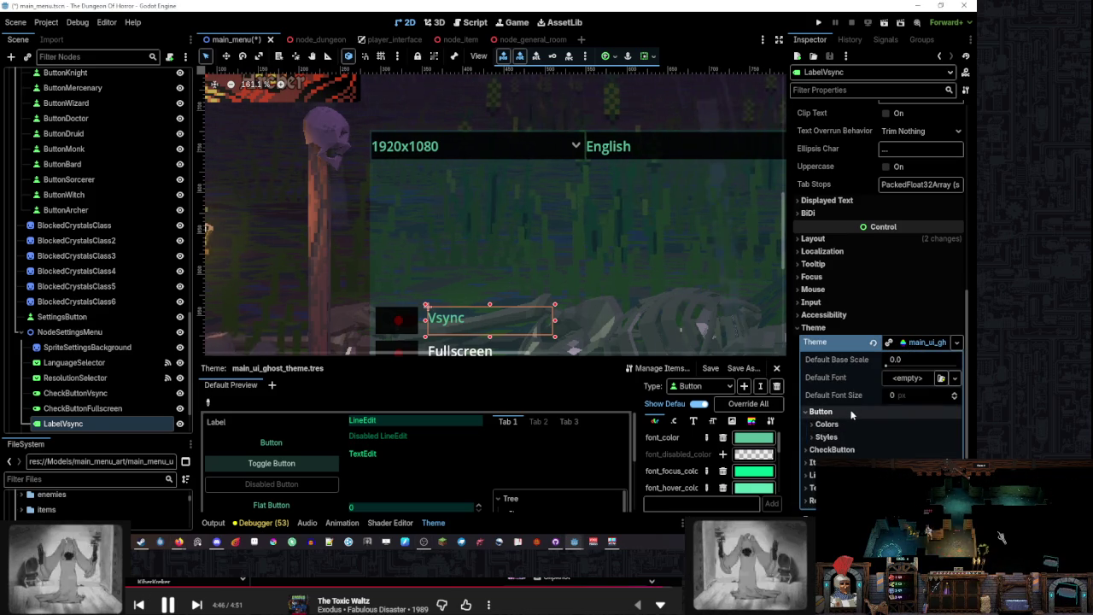
pyautogui.click(849, 423)
pyautogui.click(849, 421)
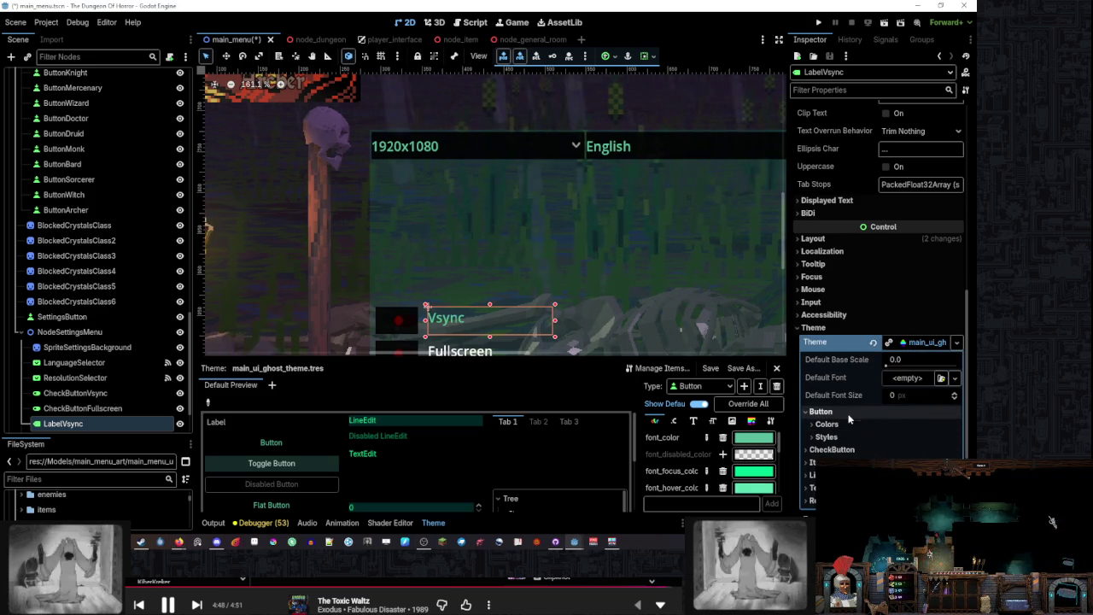
# Enlarge the Theme editor panels and check the Button font_color value, keeping Button as the type
pyautogui.moveTo(550, 359)
pyautogui.mouseDown()
pyautogui.moveTo(550, 242)
pyautogui.moveTo(550, 253)
pyautogui.mouseUp()
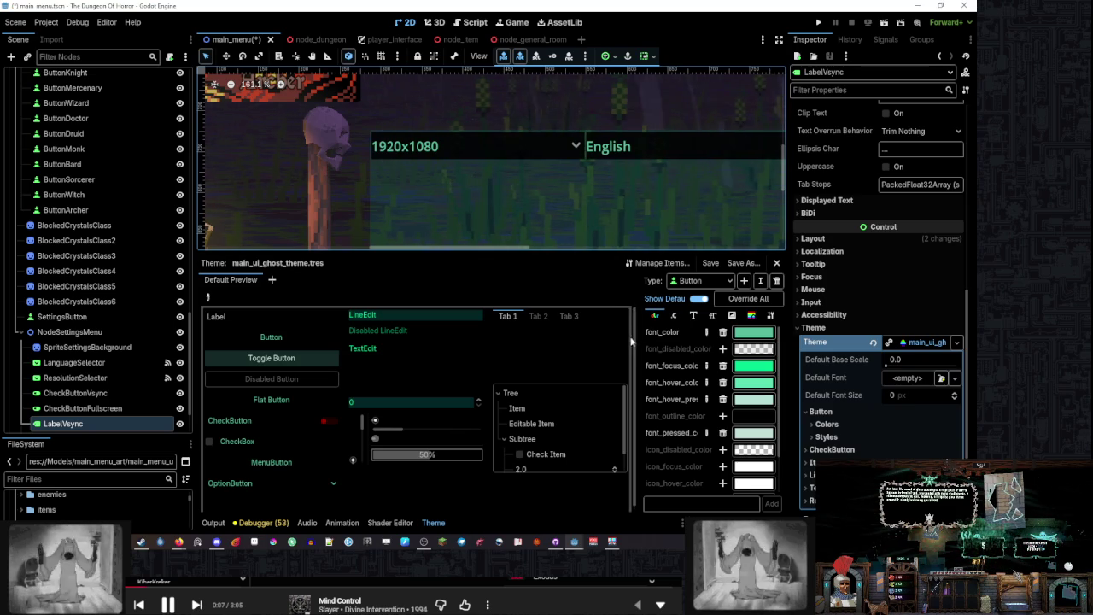
pyautogui.moveTo(639, 336); pyautogui.dragTo(516, 336)
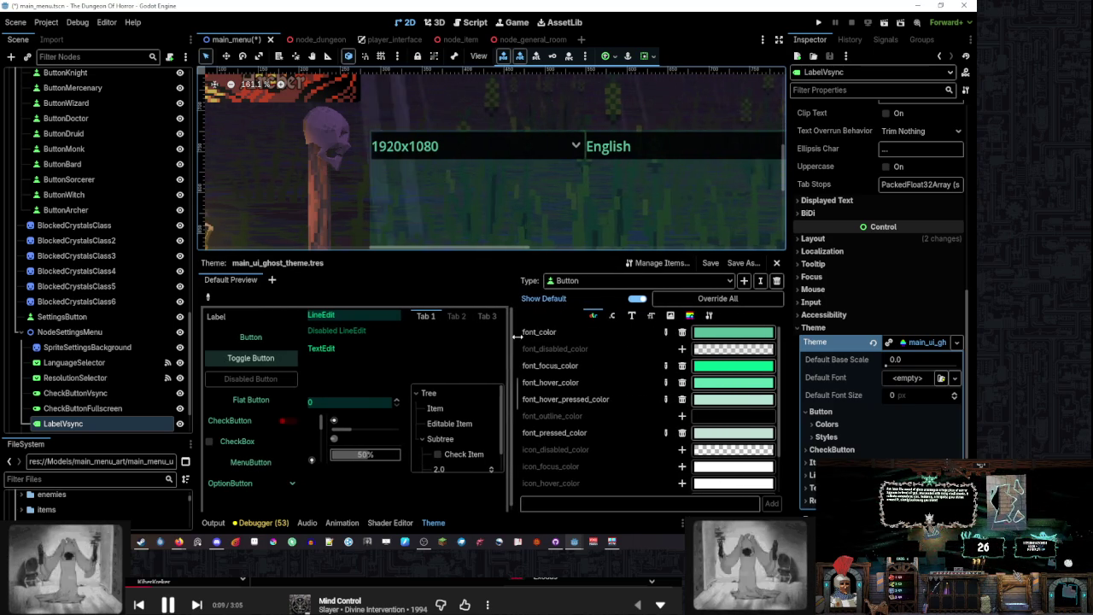
pyautogui.click(703, 339)
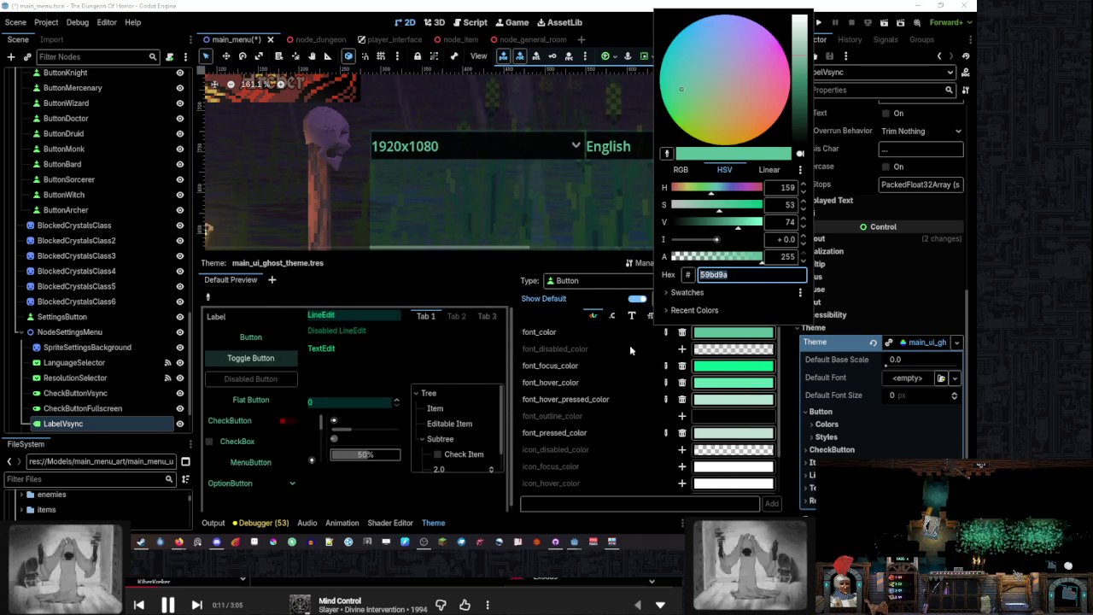
pyautogui.click(590, 281)
pyautogui.click(590, 281)
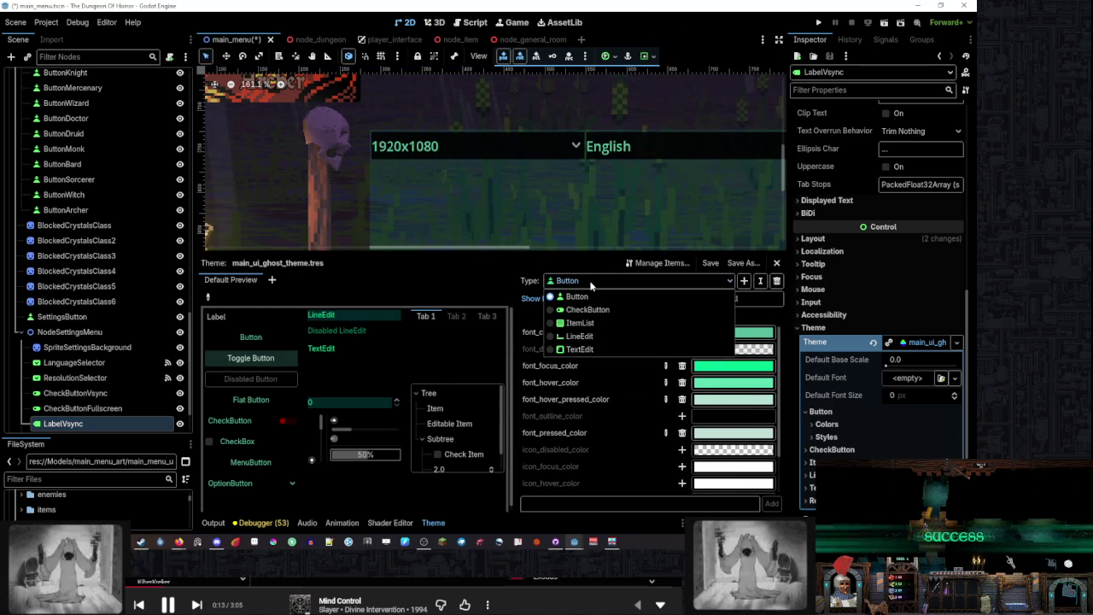
pyautogui.click(744, 287)
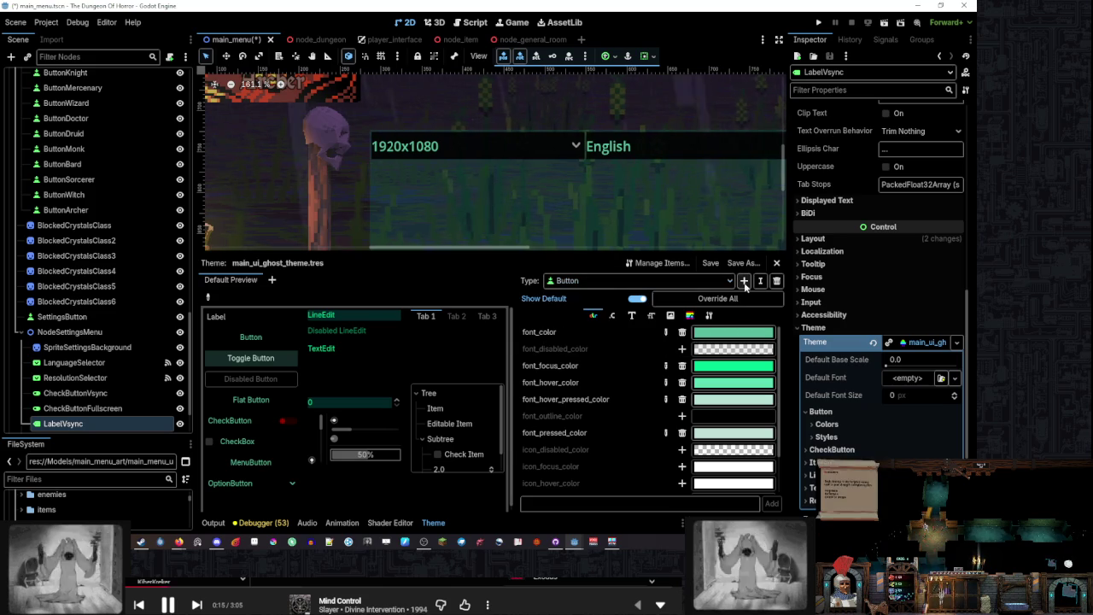
# Add Label as a new type in main_ui_ghost_theme by filtering for 'label'
pyautogui.click(745, 284)
pyautogui.write('la')
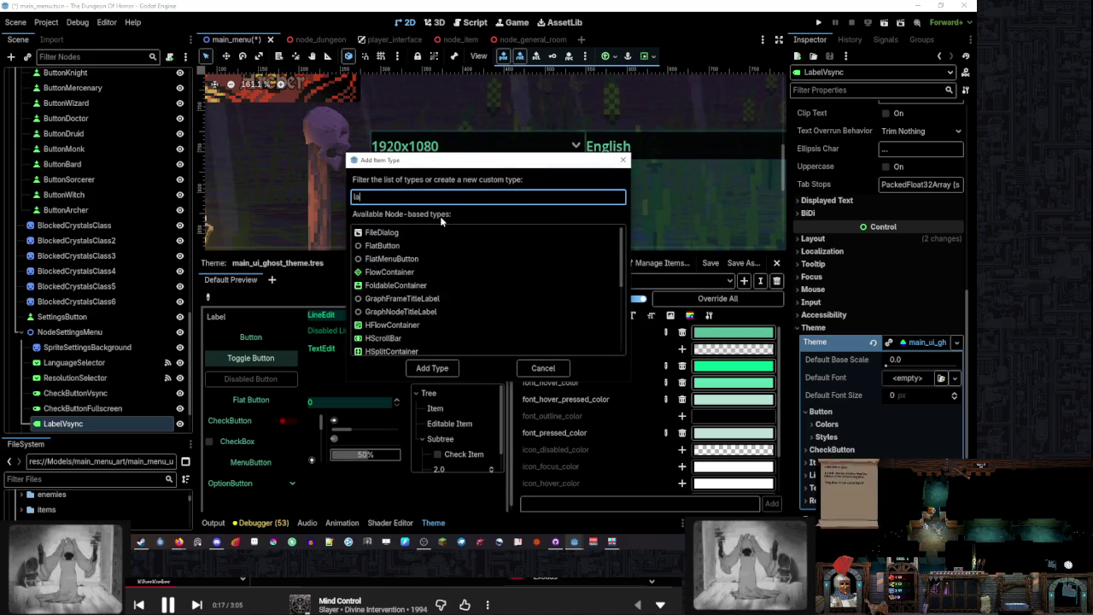
pyautogui.write('bel')
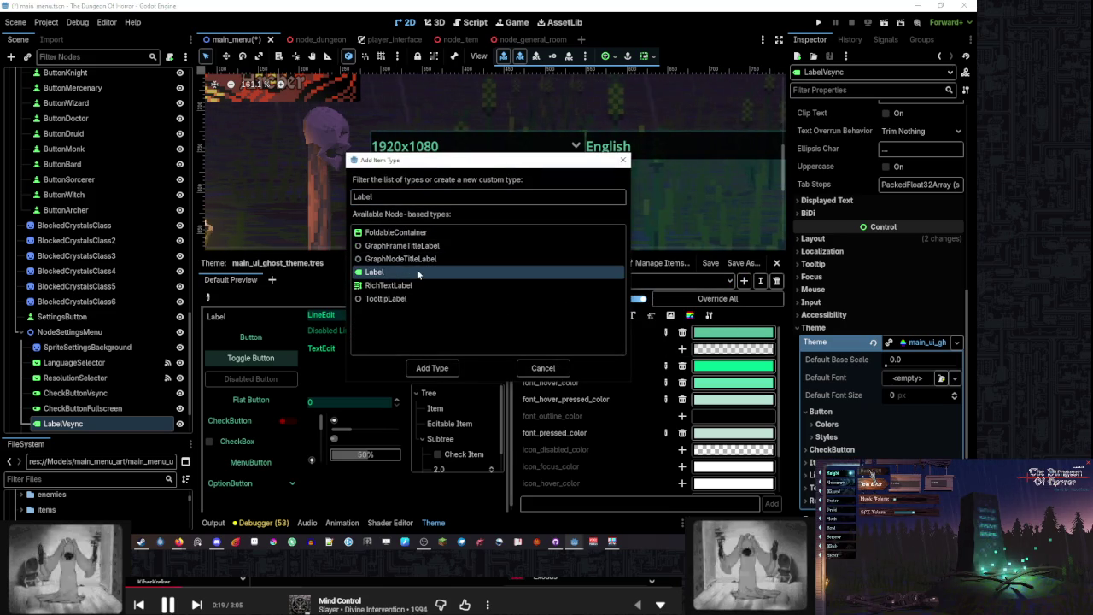
pyautogui.doubleClick(417, 272)
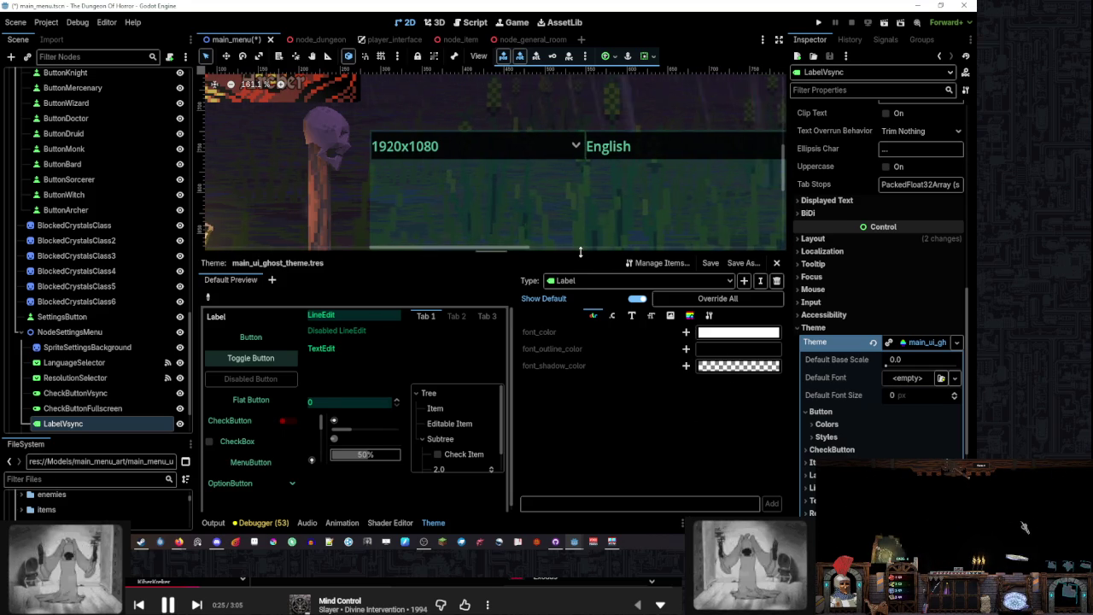
pyautogui.moveTo(580, 250); pyautogui.dragTo(580, 279)
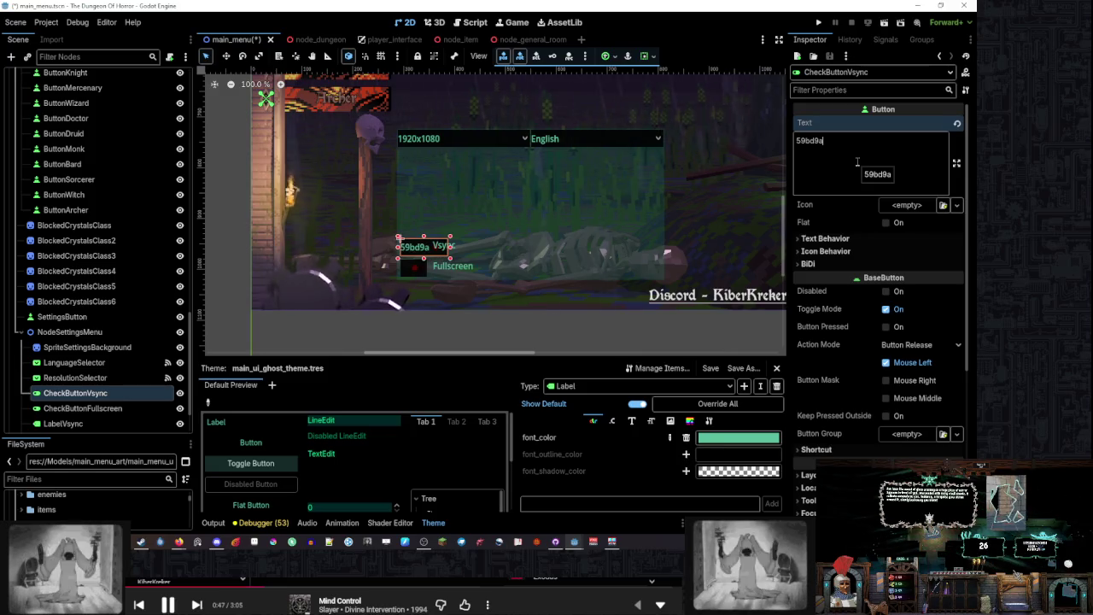
# Set CheckButtonVsync's text to 'Vsync' and resize the button to fit
pyautogui.scroll(6, 462, 234)
pyautogui.moveTo(439, 263); pyautogui.dragTo(543, 263)
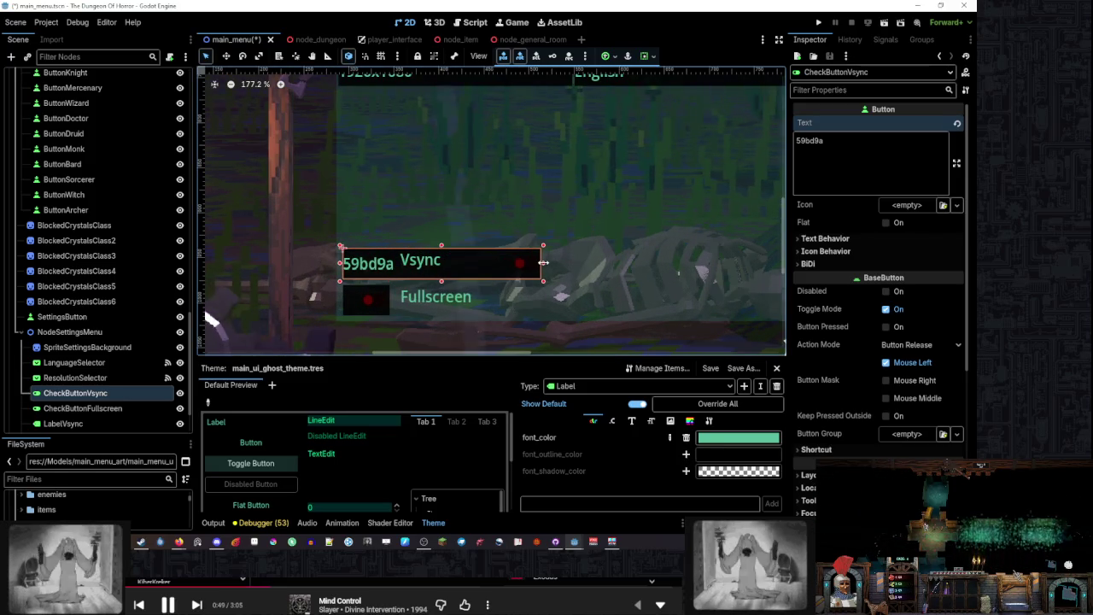
pyautogui.doubleClick(825, 143)
pyautogui.write('V')
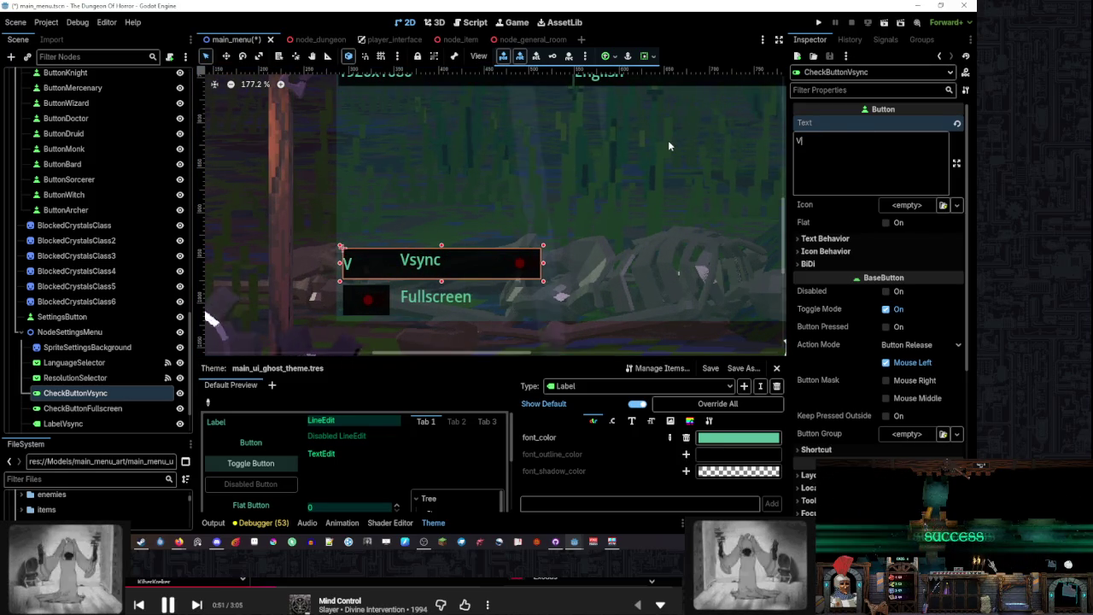
pyautogui.write('sync')
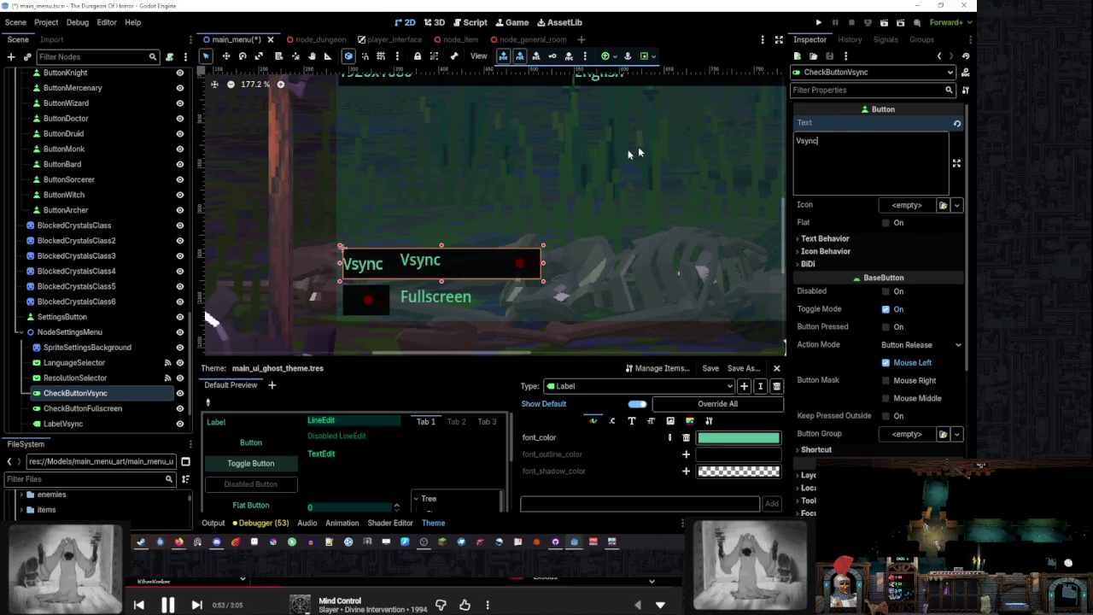
pyautogui.moveTo(543, 263); pyautogui.dragTo(503, 263)
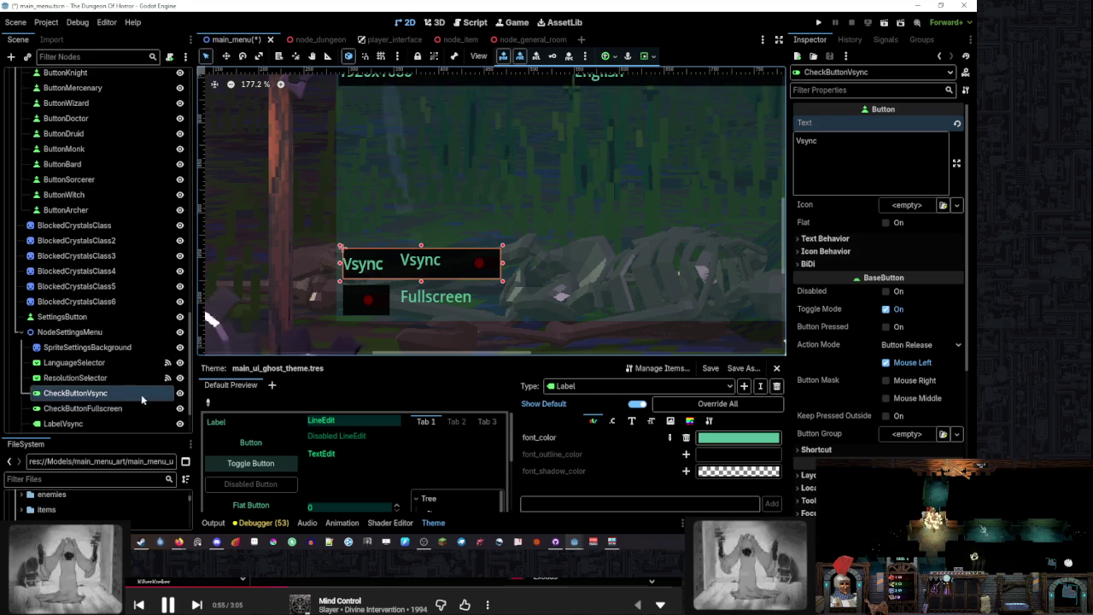
# Delete the LabelVsync and LabelFullscreen nodes
pyautogui.scroll(-3, 140, 394)
pyautogui.click(119, 362)
pyautogui.keyDown('shift'); pyautogui.click(119, 378); pyautogui.keyUp('shift')
pyautogui.press('Delete')
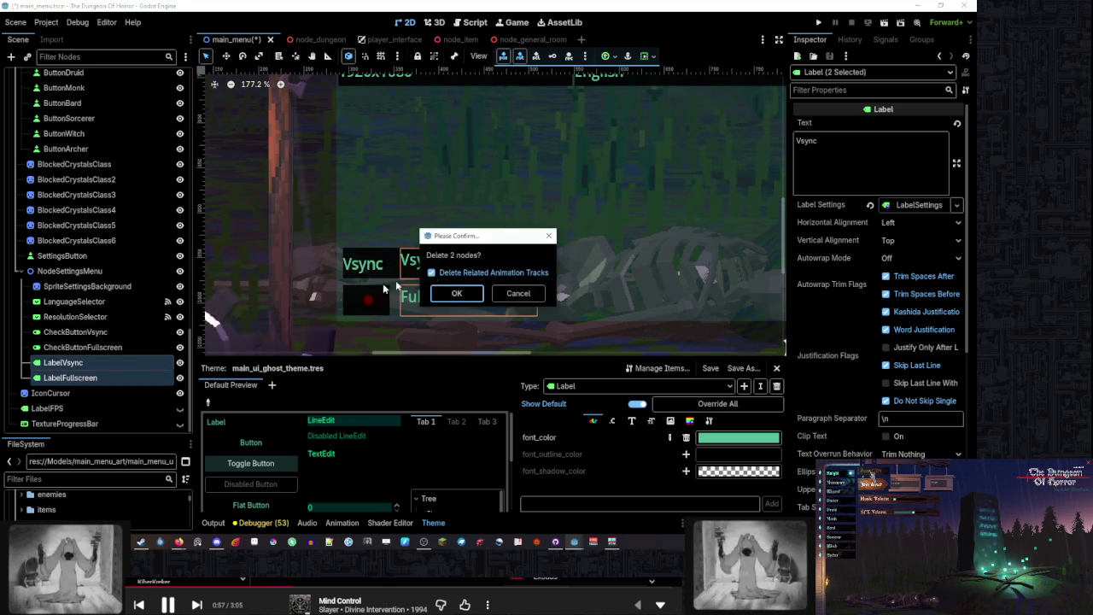
pyautogui.click(455, 294)
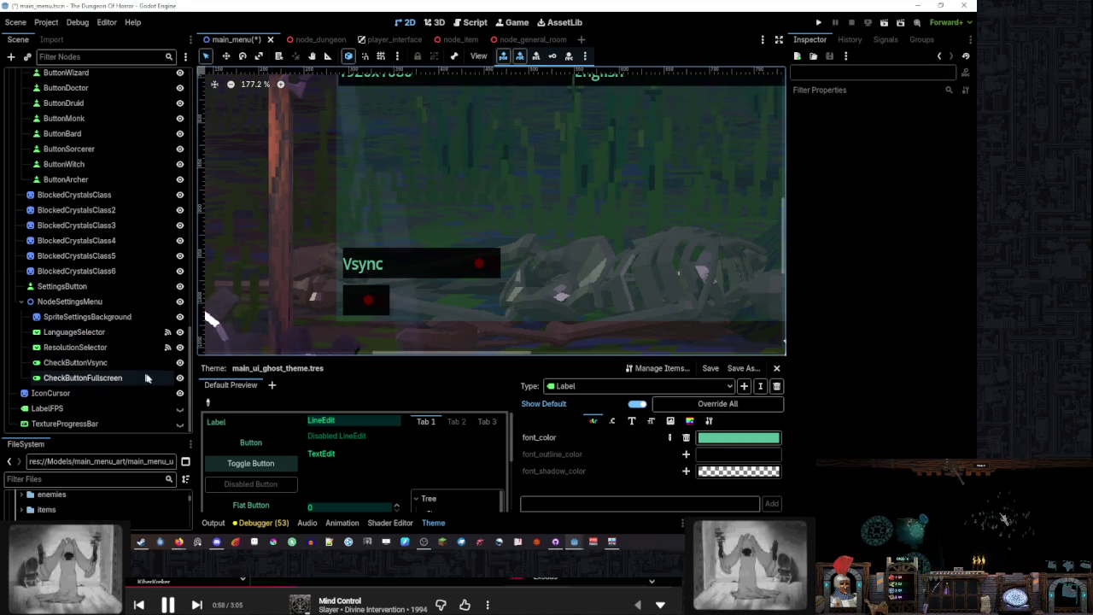
pyautogui.hotkey('ctrl', 'z')
pyautogui.click(119, 392)
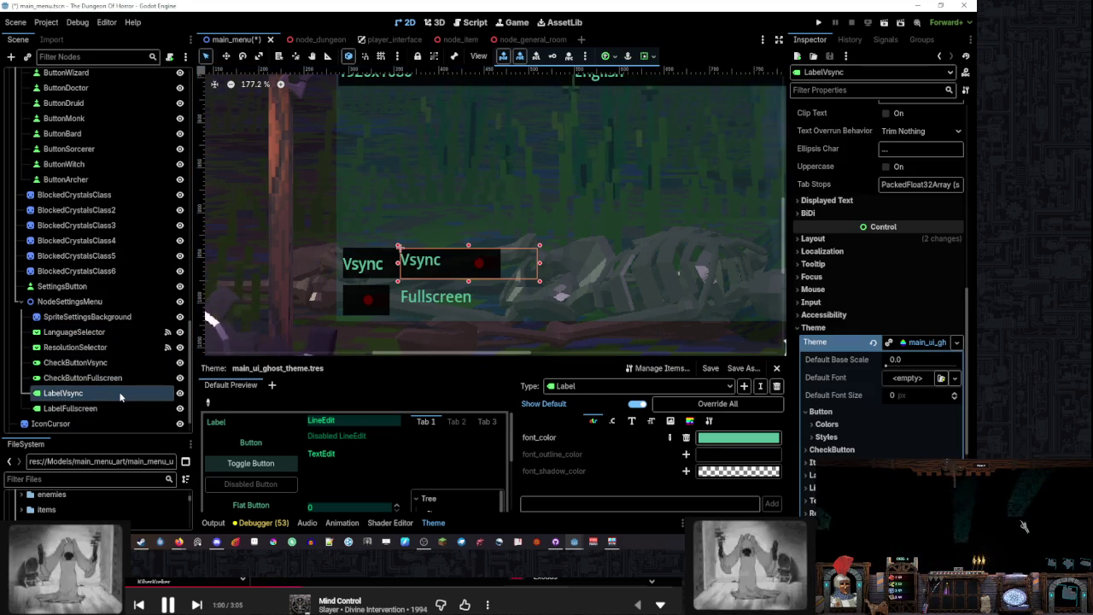
pyautogui.press('Delete')
pyautogui.press('Return')
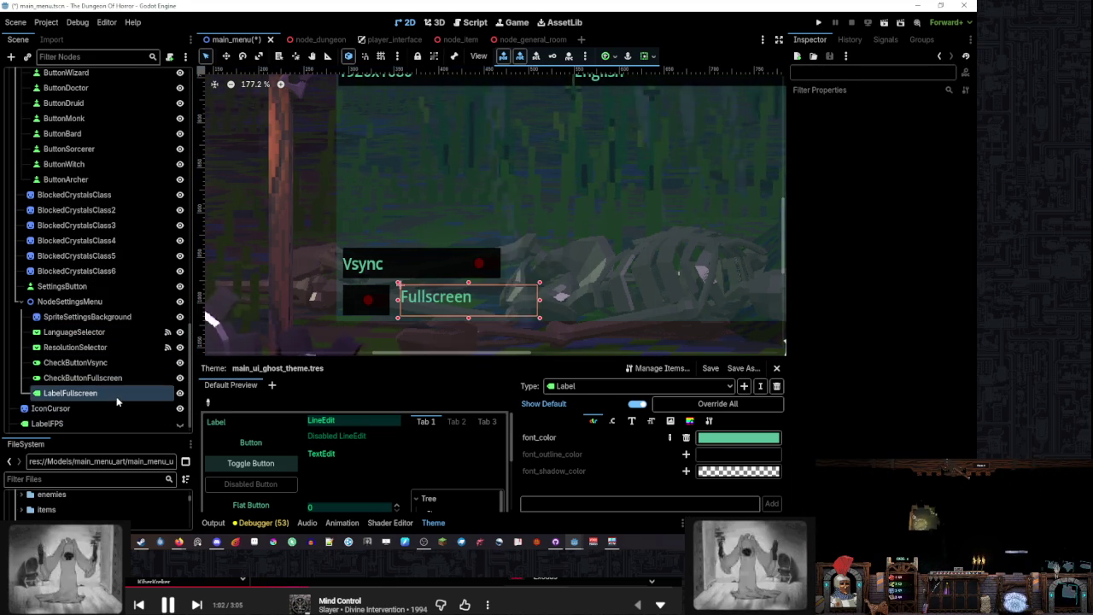
pyautogui.click(119, 393)
pyautogui.press('Delete')
pyautogui.press('Return')
# Set CheckButtonFullscreen's text to 'Fullscreen' and widen it to match Vsync
pyautogui.click(122, 377)
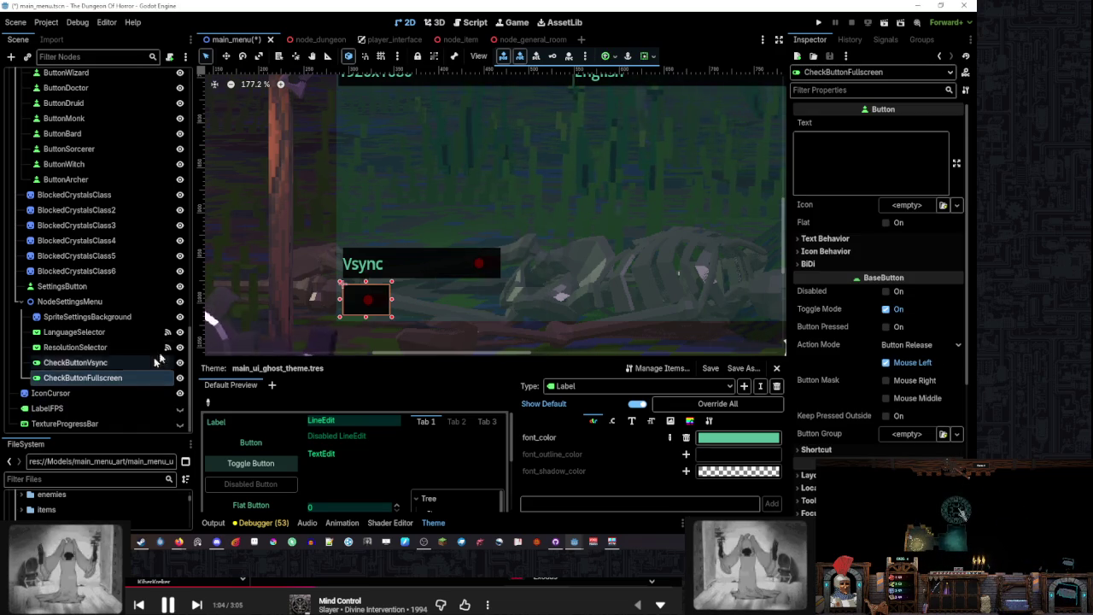
pyautogui.click(862, 150)
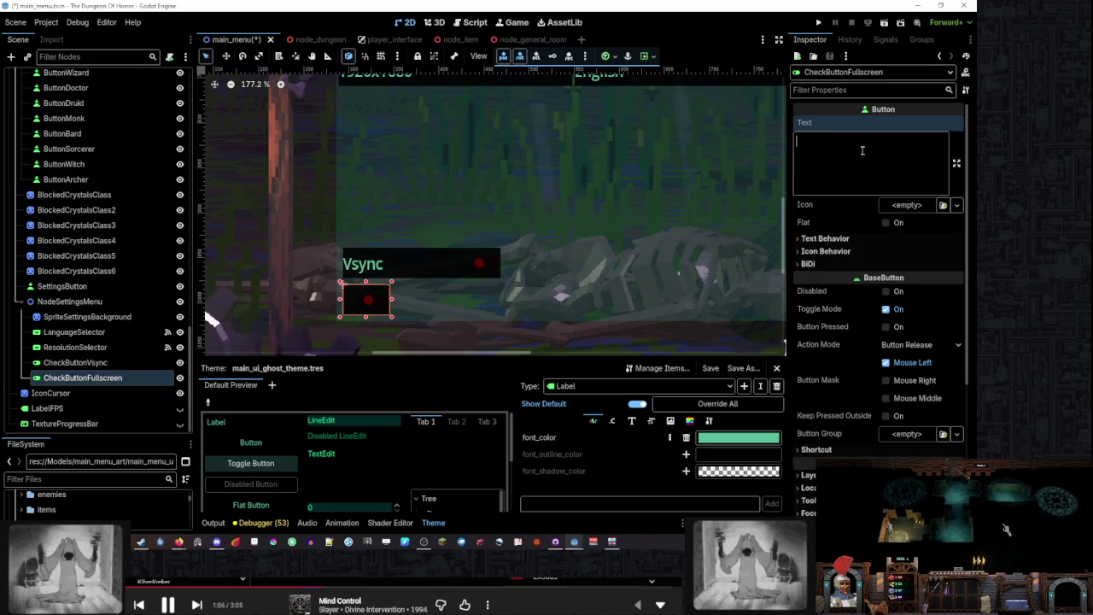
pyautogui.write('Fullscreen')
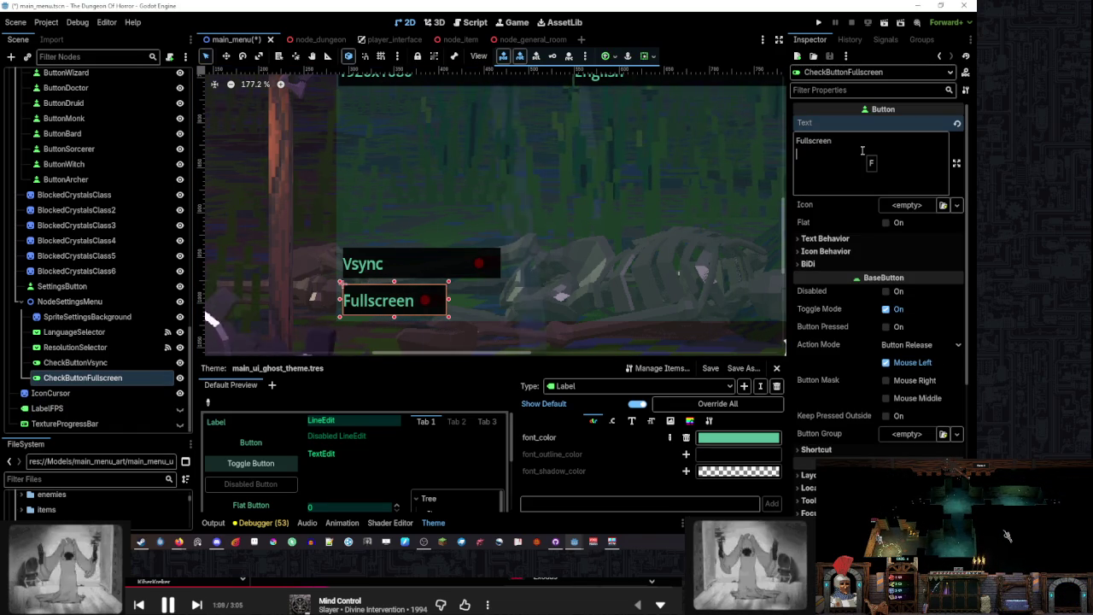
pyautogui.scroll(3, 485, 298)
pyautogui.moveTo(438, 300); pyautogui.dragTo(509, 300)
pyautogui.scroll(8, 508, 299)
pyautogui.scroll(-7, 508, 300)
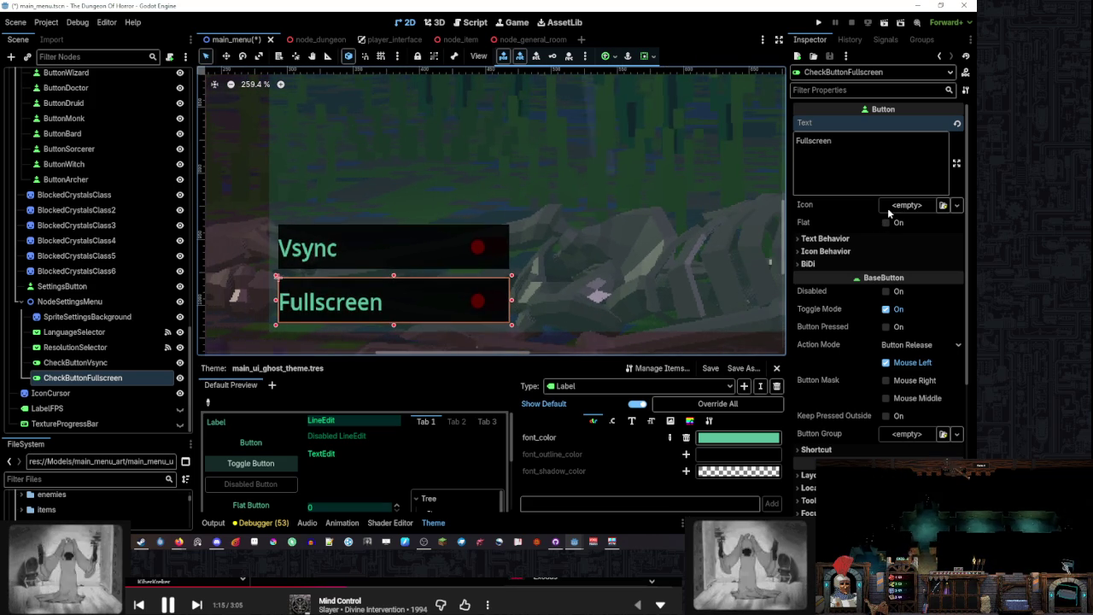
pyautogui.click(858, 236)
pyautogui.click(921, 253)
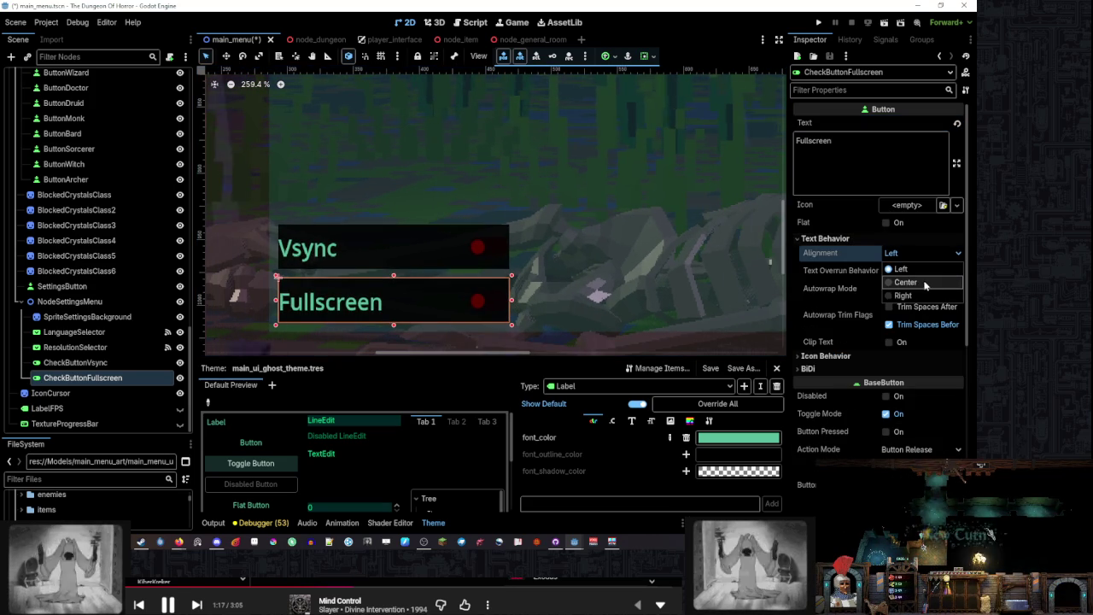
pyautogui.click(919, 296)
pyautogui.click(921, 253)
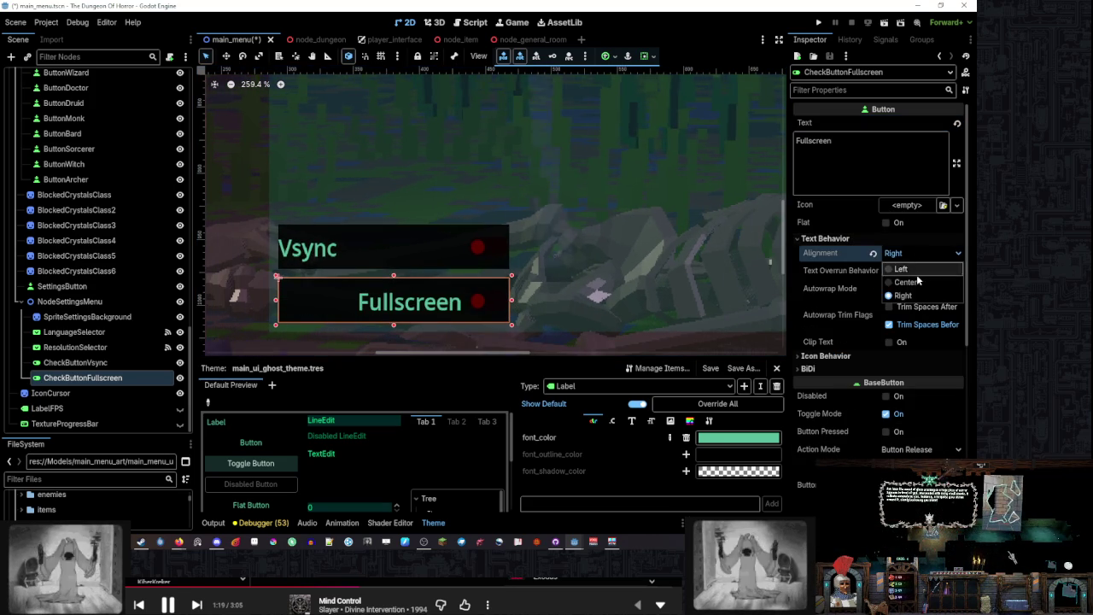
pyautogui.click(917, 281)
pyautogui.click(920, 253)
pyautogui.click(923, 267)
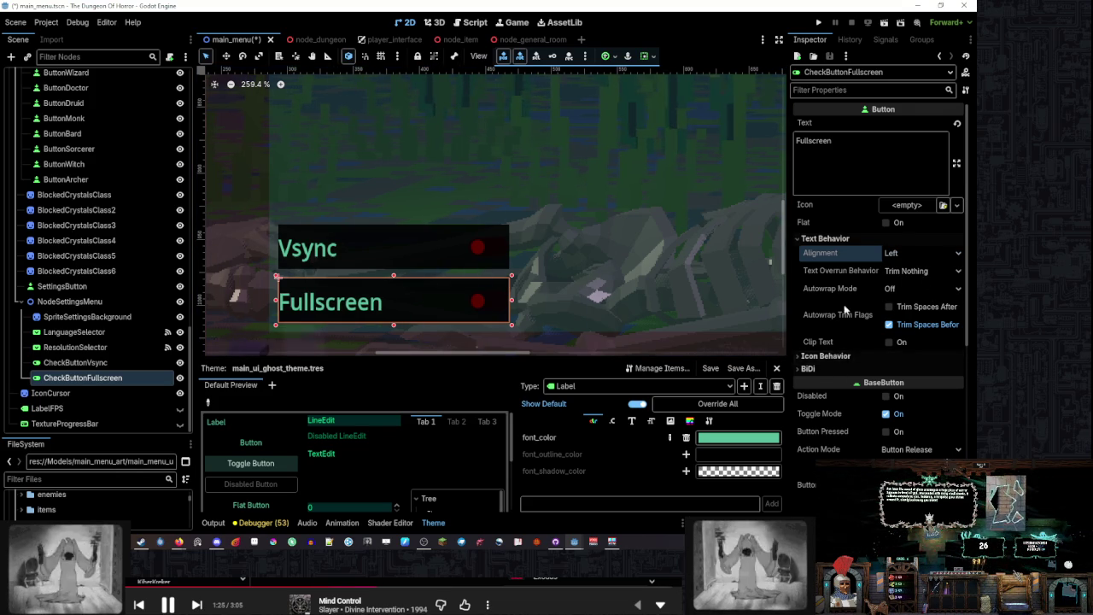
pyautogui.scroll(-4, 868, 285)
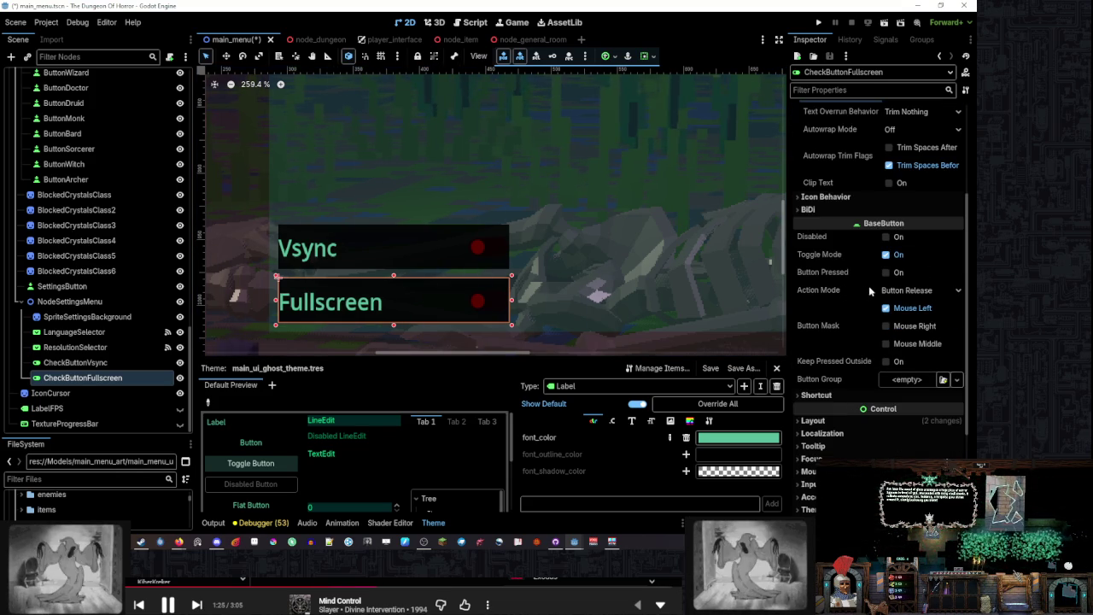
pyautogui.click(486, 256)
pyautogui.click(462, 297)
pyautogui.scroll(-5, 481, 282)
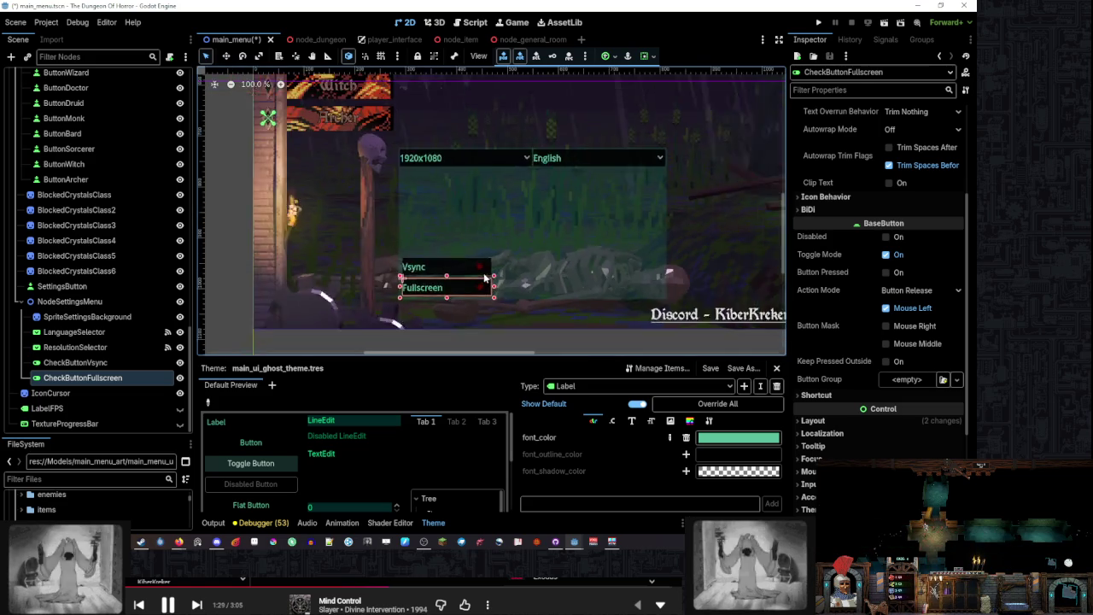
pyautogui.click(510, 320)
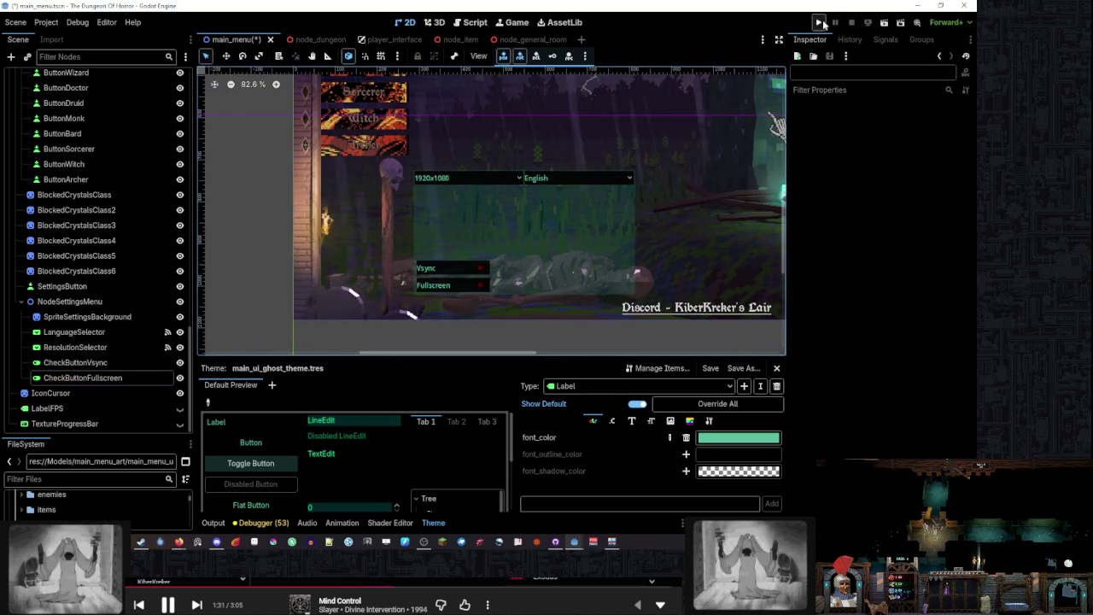
# Save main_menu, run the game maximized, switch Vsync off, then close it and save again
pyautogui.hotkey('ctrl', 's')
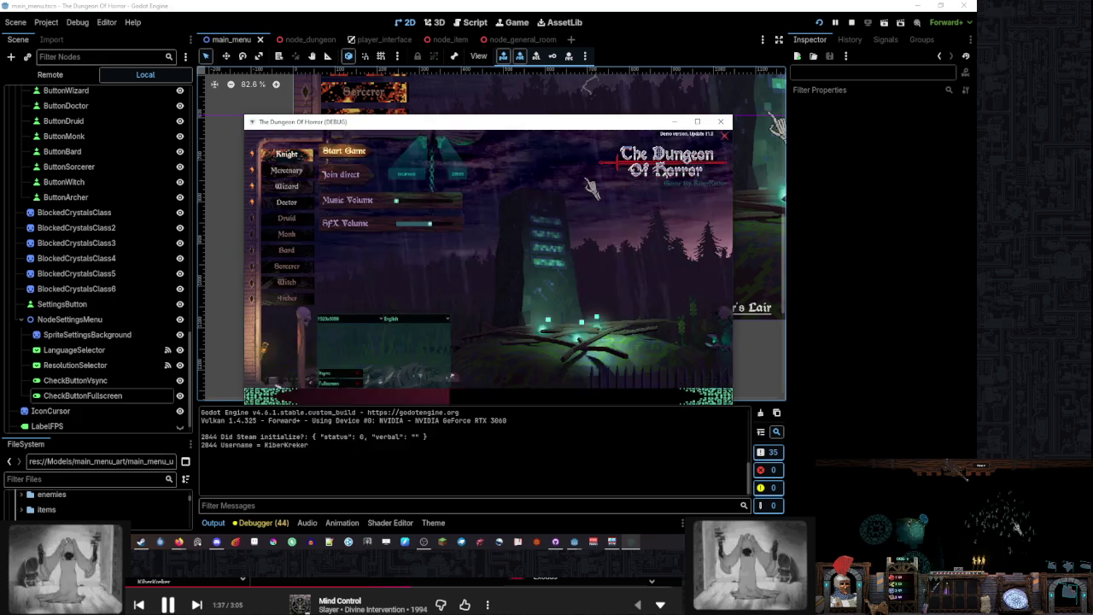
pyautogui.click(698, 124)
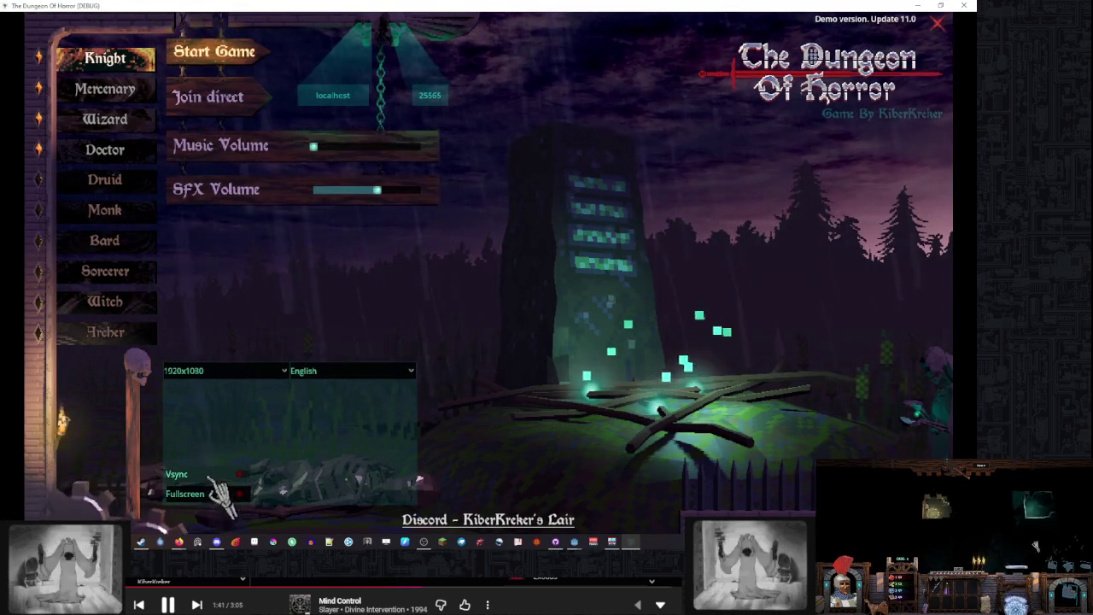
pyautogui.click(235, 475)
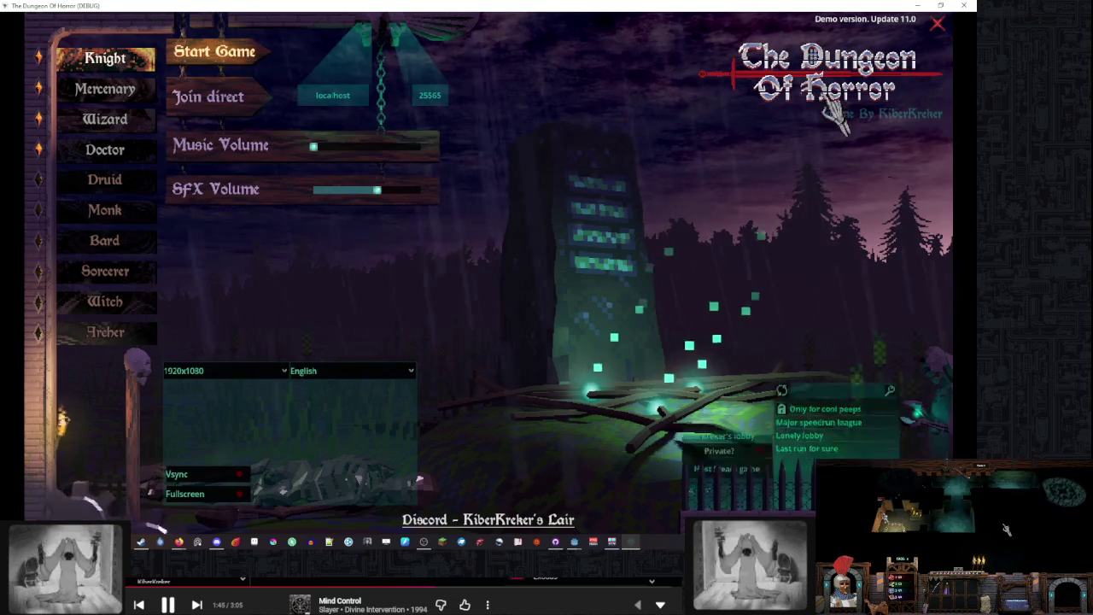
pyautogui.hotkey('alt', 'F4')
pyautogui.hotkey('ctrl', 's')
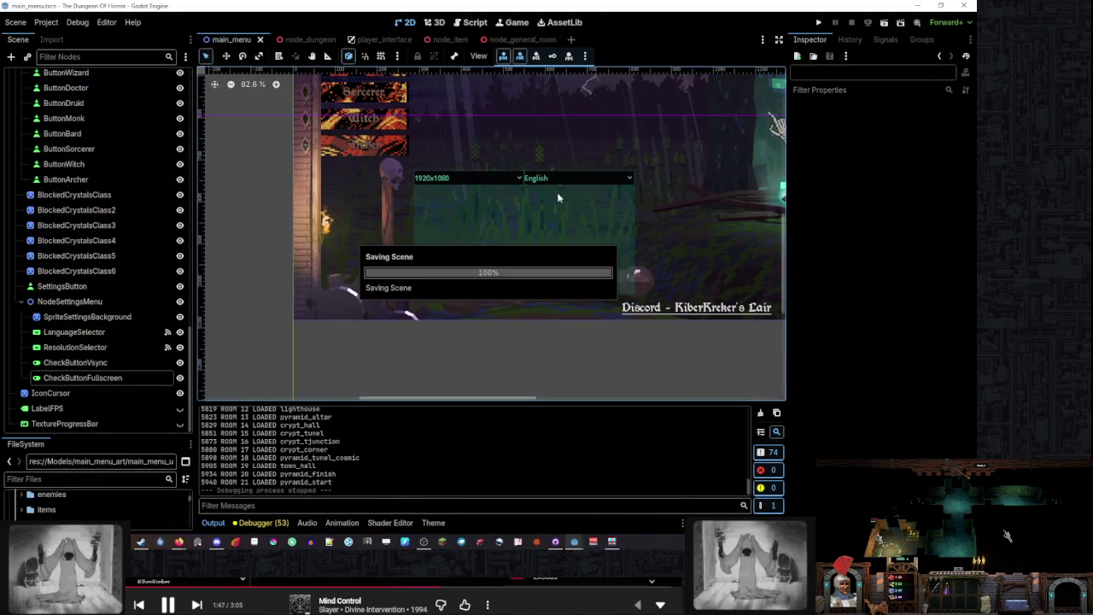
pyautogui.scroll(2, 484, 238)
pyautogui.scroll(-4, 406, 284)
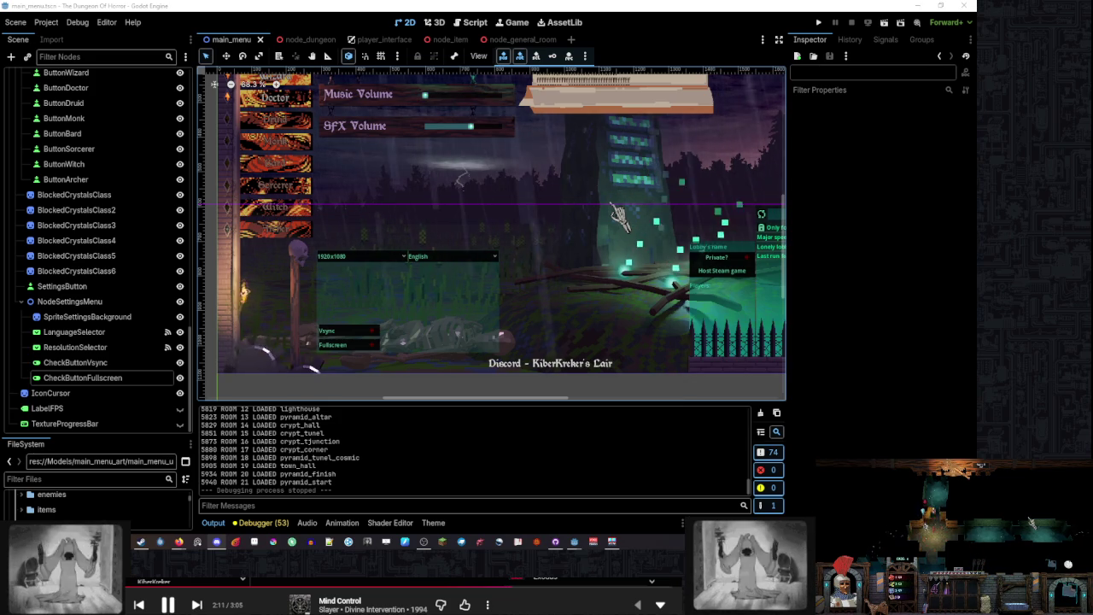
pyautogui.click(872, 475)
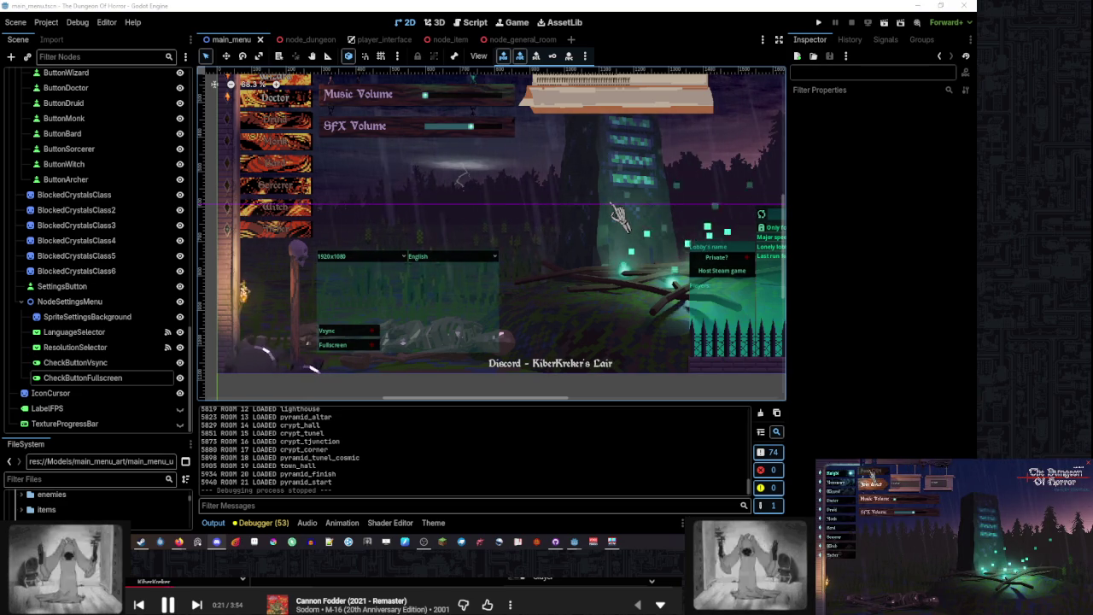
pyautogui.click(871, 475)
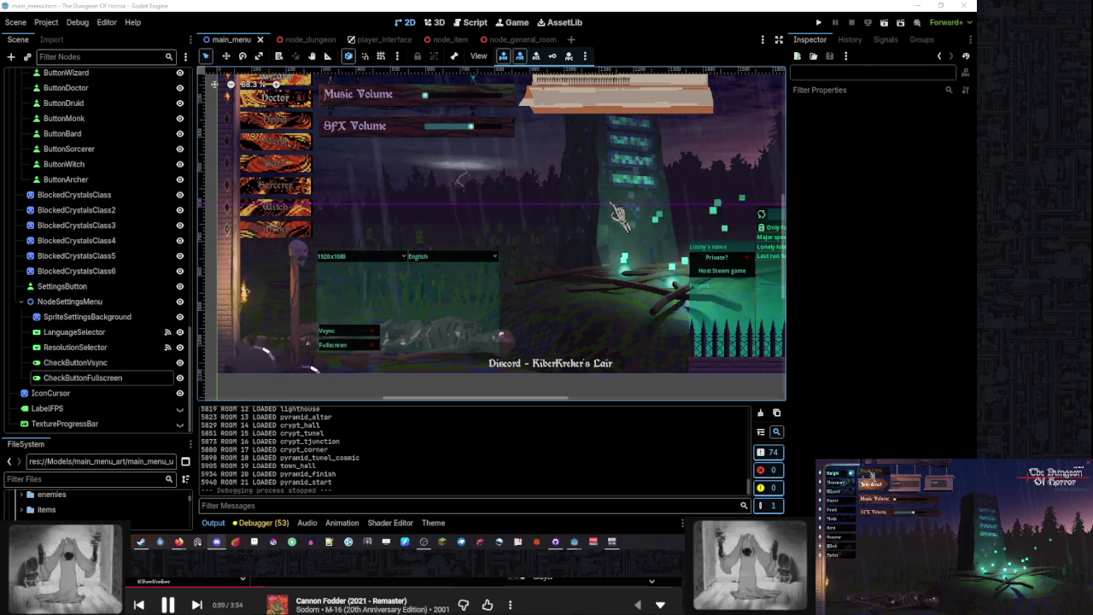
pyautogui.click(869, 476)
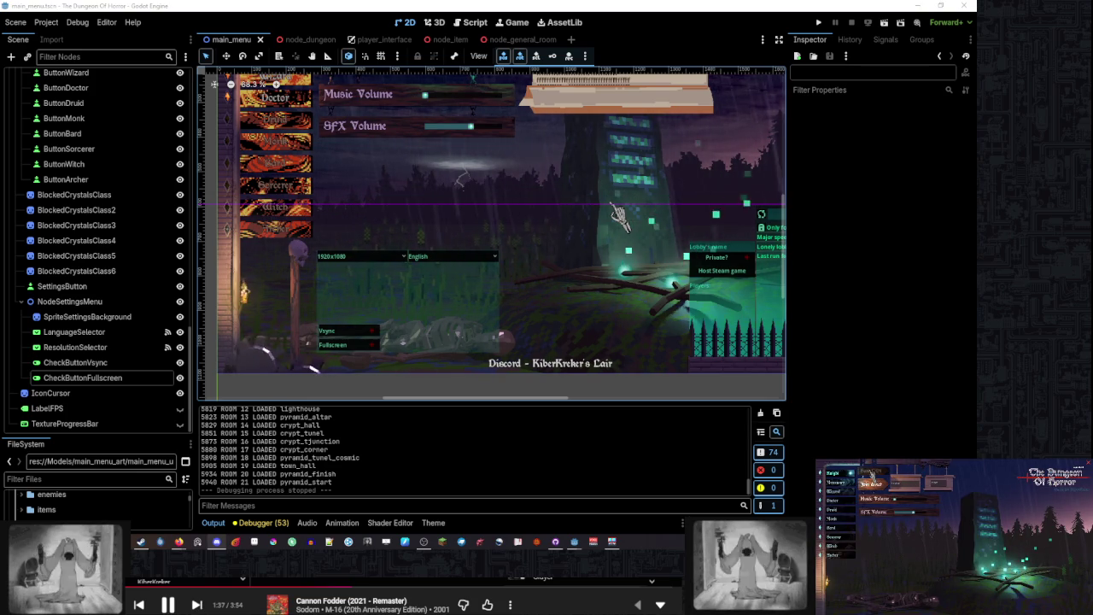
pyautogui.click(871, 476)
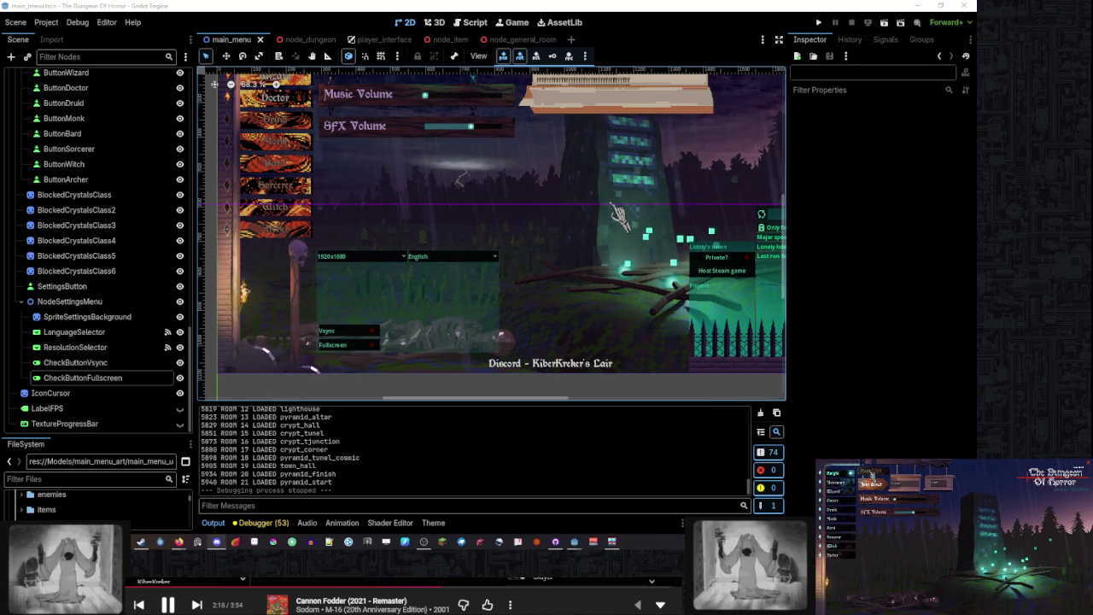
pyautogui.click(871, 473)
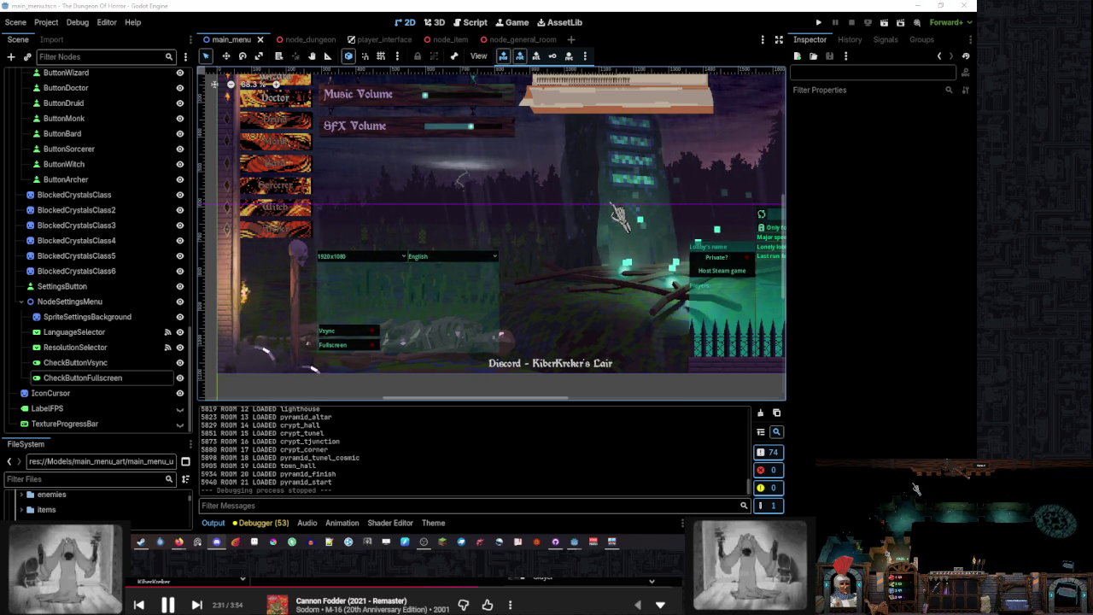
pyautogui.click(126, 365)
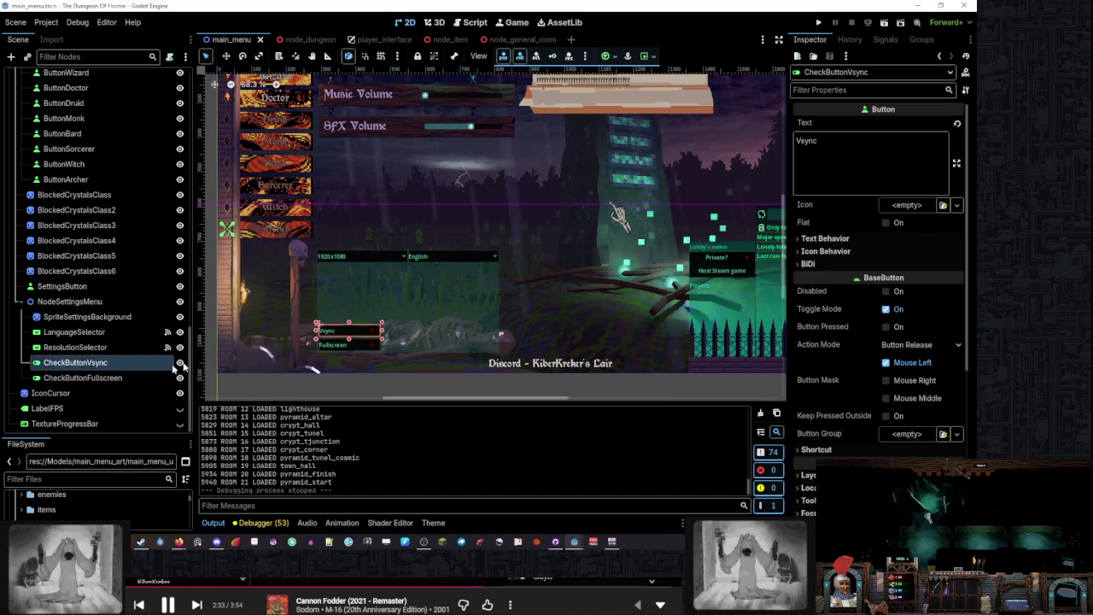
# Select the Fullscreen check button and review the settings panel layout
pyautogui.click(320, 345)
pyautogui.scroll(5, 316, 348)
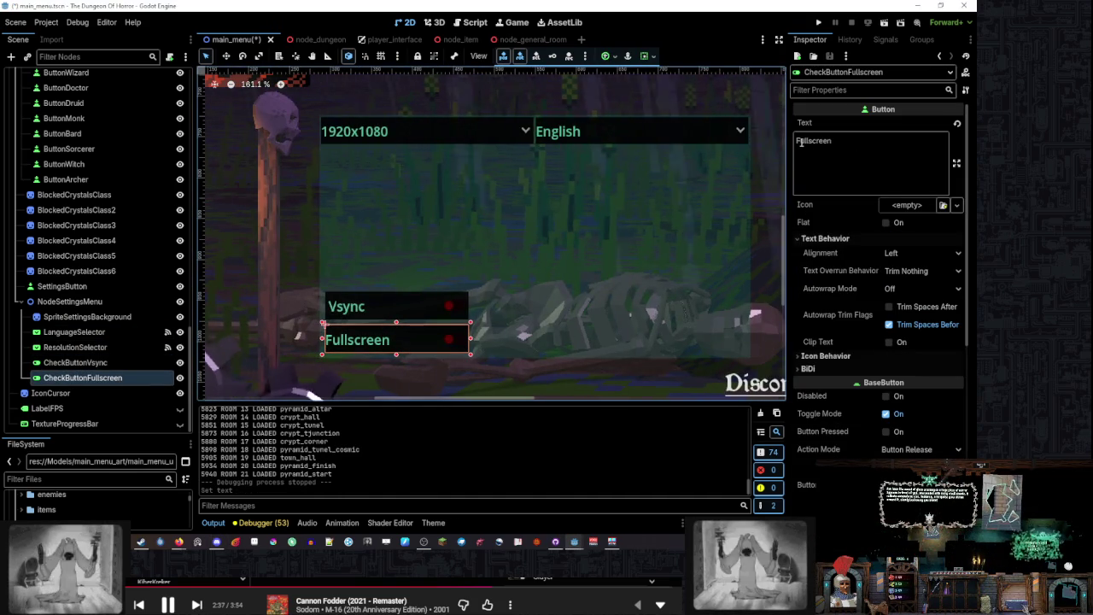
pyautogui.scroll(4, 335, 318)
pyautogui.scroll(-9, 336, 320)
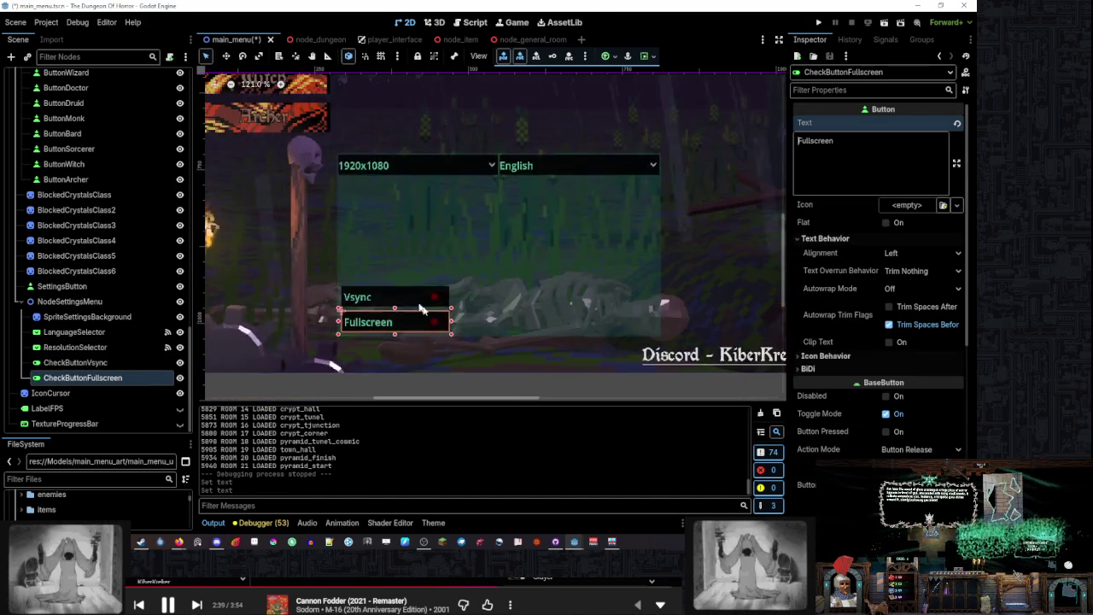
pyautogui.click(394, 332)
pyautogui.scroll(4, 395, 331)
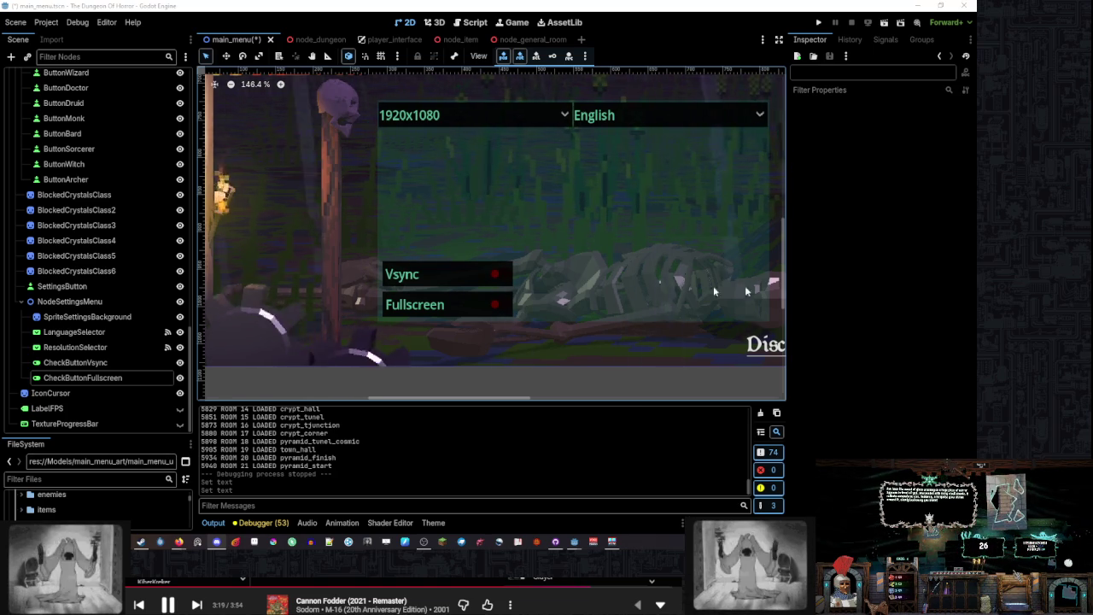
pyautogui.moveTo(478, 276); pyautogui.dragTo(422, 273)
# Select CheckButtonVsync and bring up its text and theme properties in the Inspector
pyautogui.click(394, 280)
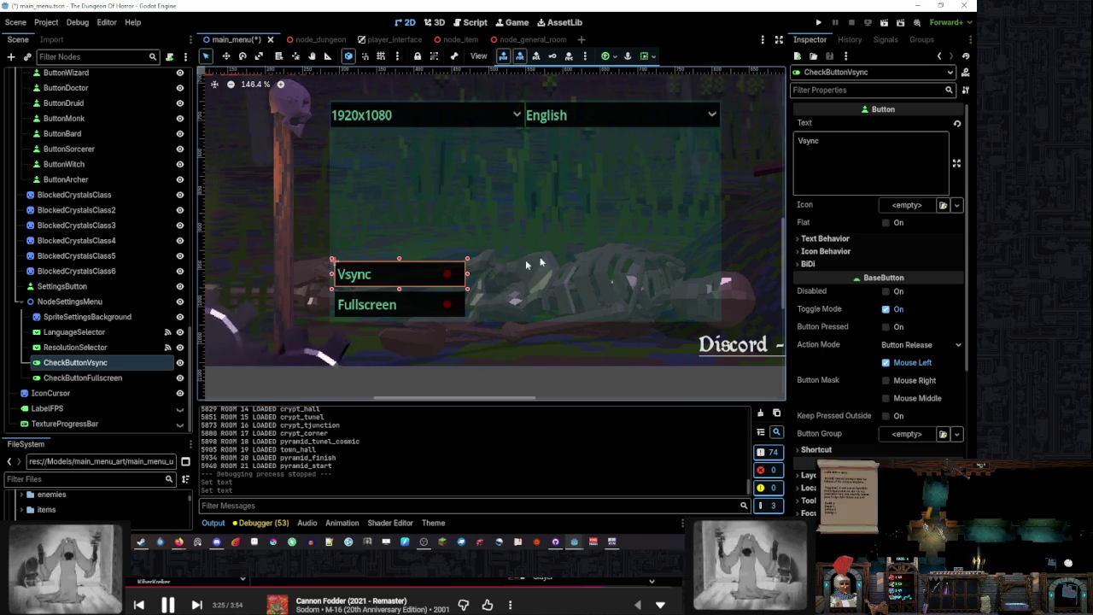
pyautogui.click(802, 164)
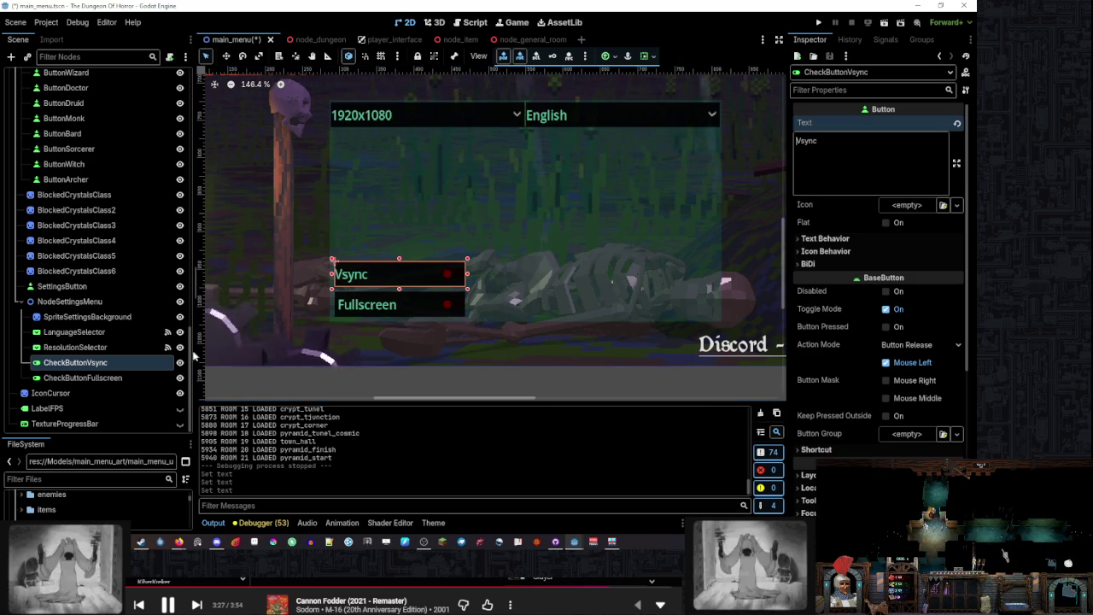
pyautogui.click(83, 377)
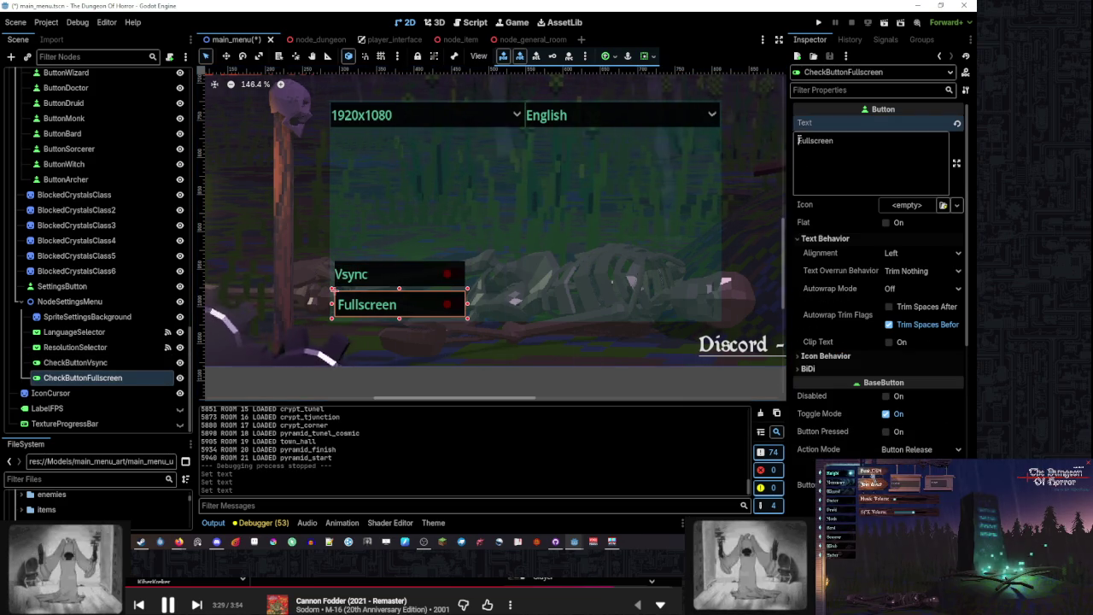
pyautogui.click(128, 363)
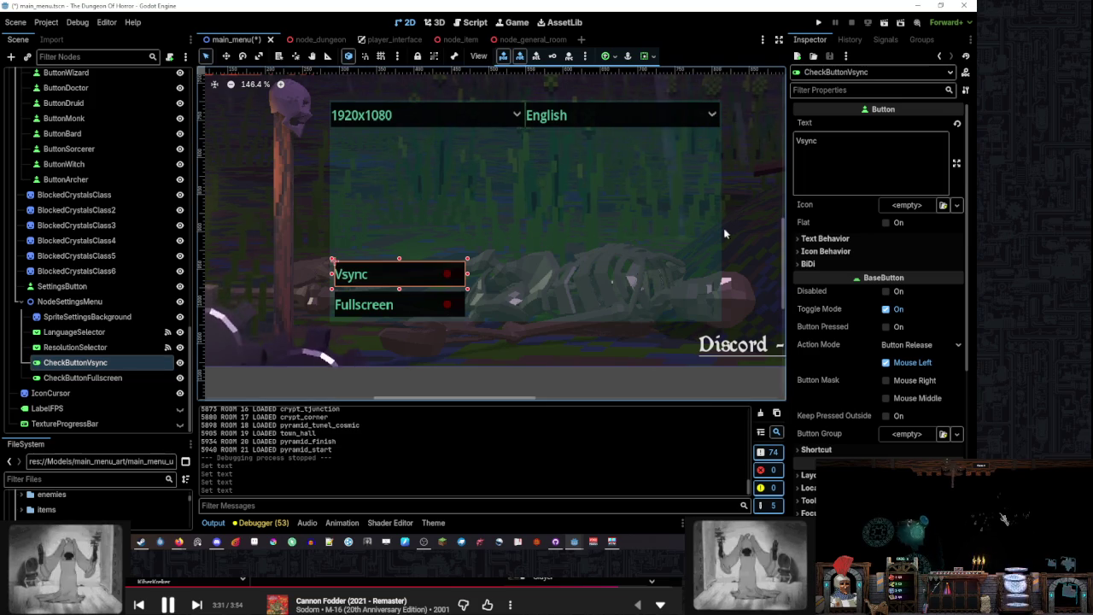
pyautogui.moveTo(446, 213); pyautogui.dragTo(499, 175)
pyautogui.scroll(-5, 803, 279)
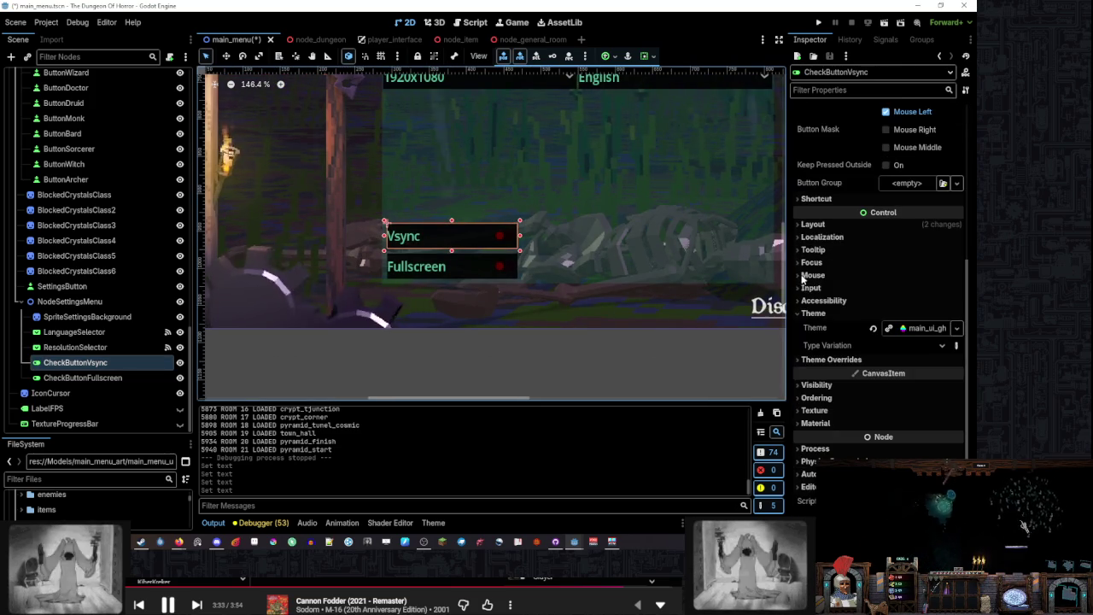
# Open main_ui_ghost_theme in the Theme editor and override a lowered Label line_spacing constant
pyautogui.click(919, 330)
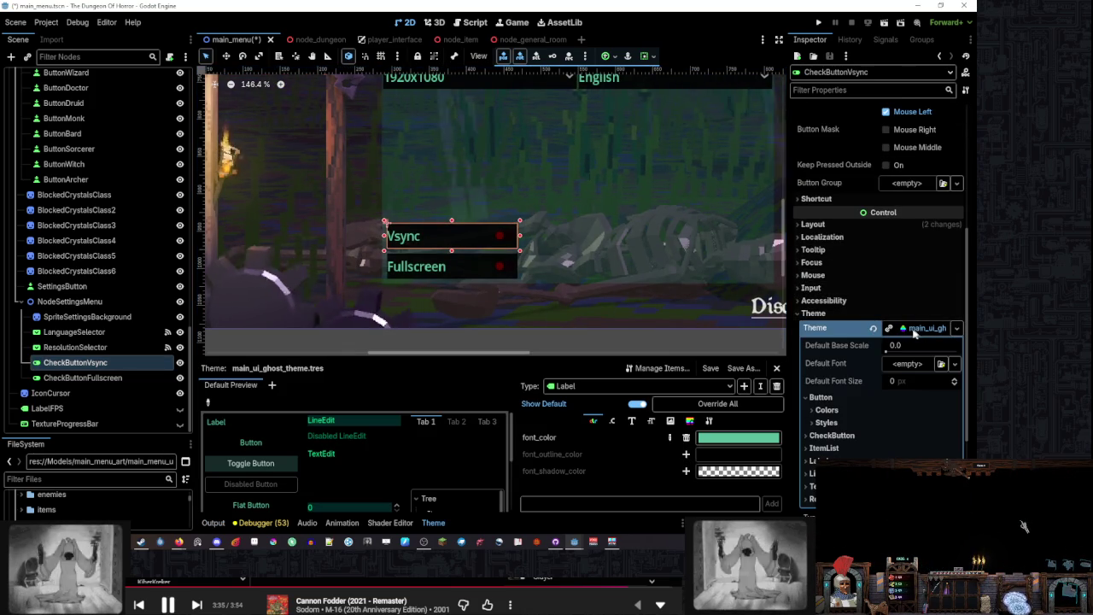
pyautogui.moveTo(626, 258); pyautogui.dragTo(626, 236)
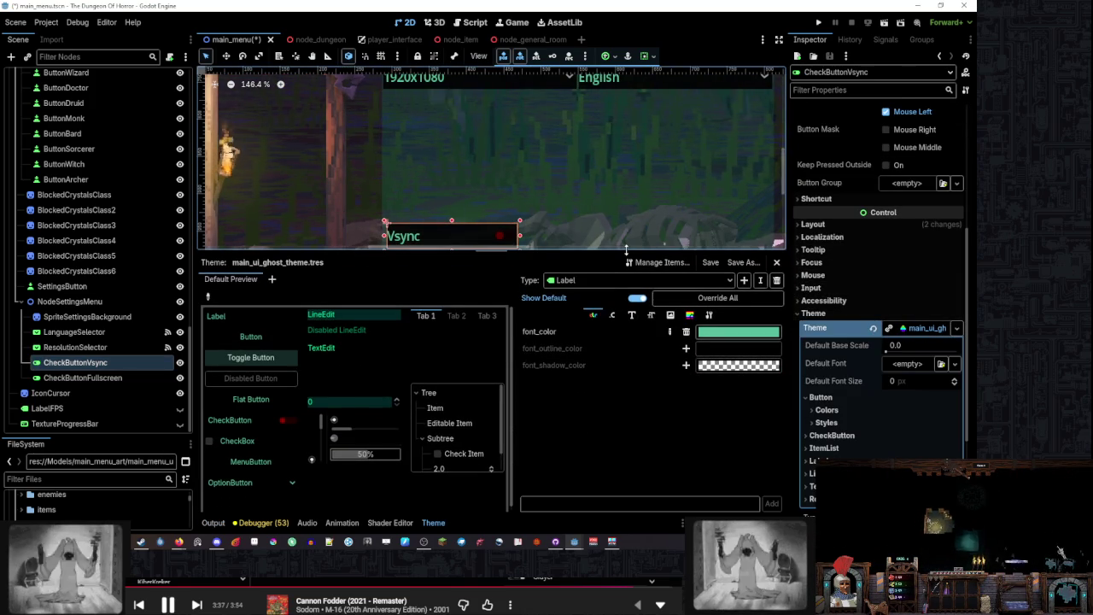
pyautogui.click(613, 311)
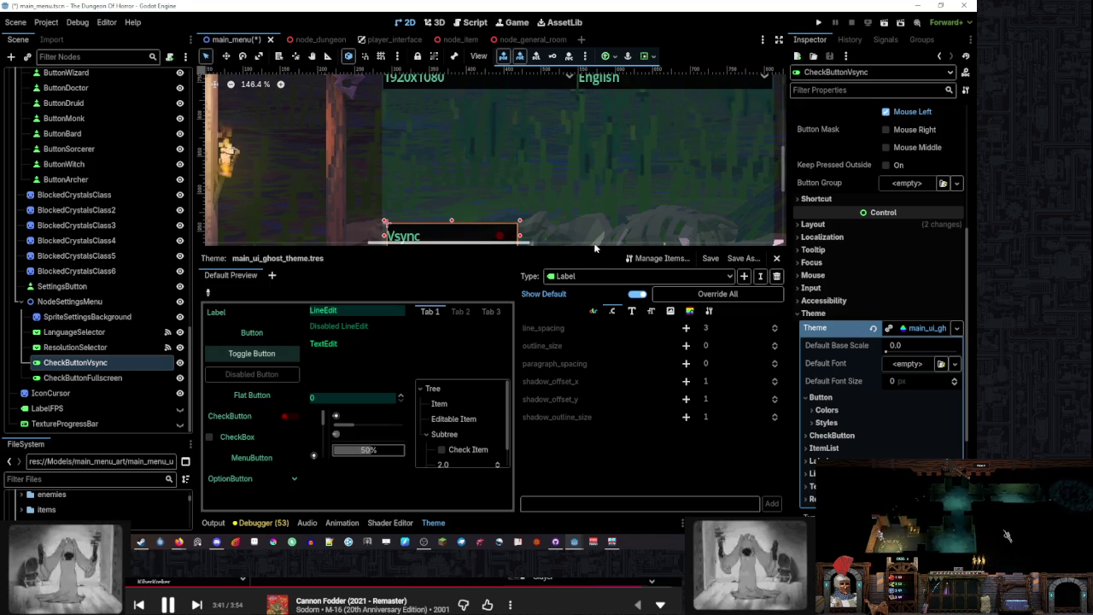
pyautogui.moveTo(596, 246); pyautogui.dragTo(592, 324)
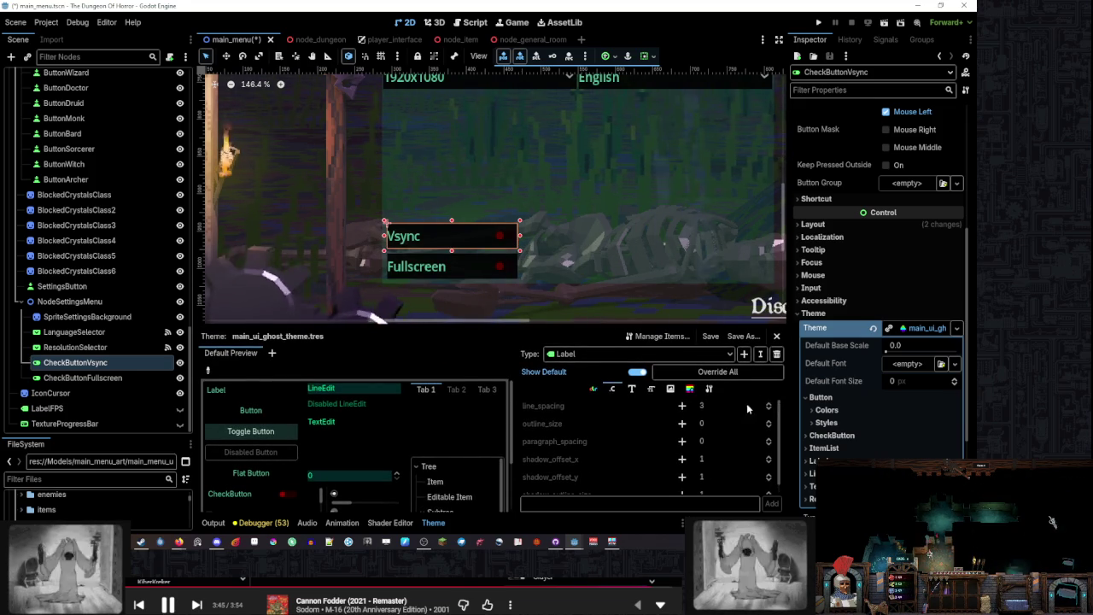
pyautogui.click(761, 407)
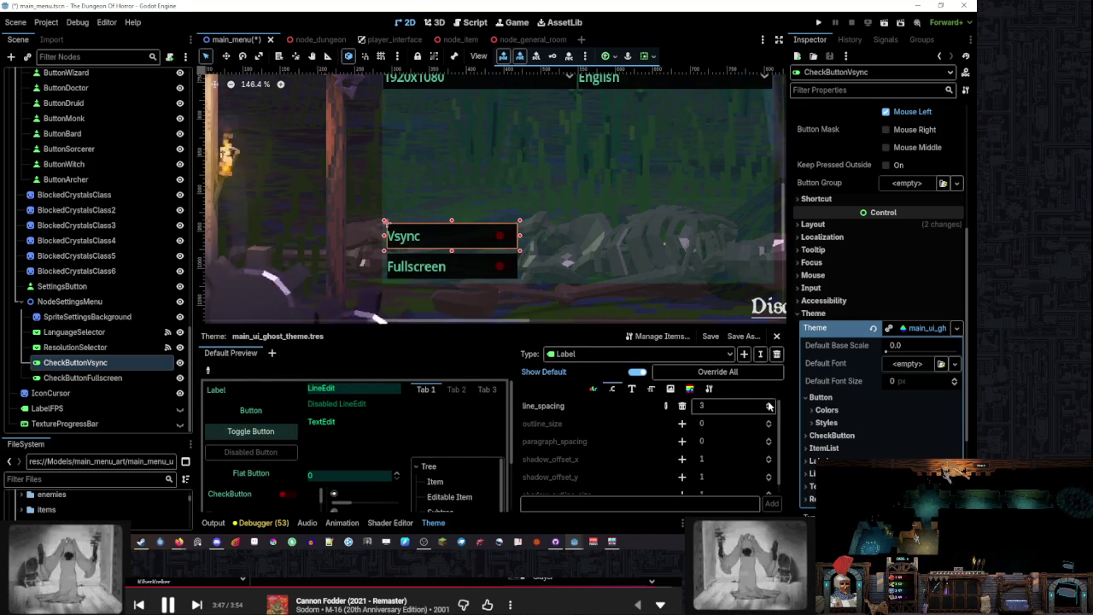
pyautogui.click(770, 411)
pyautogui.click(769, 410)
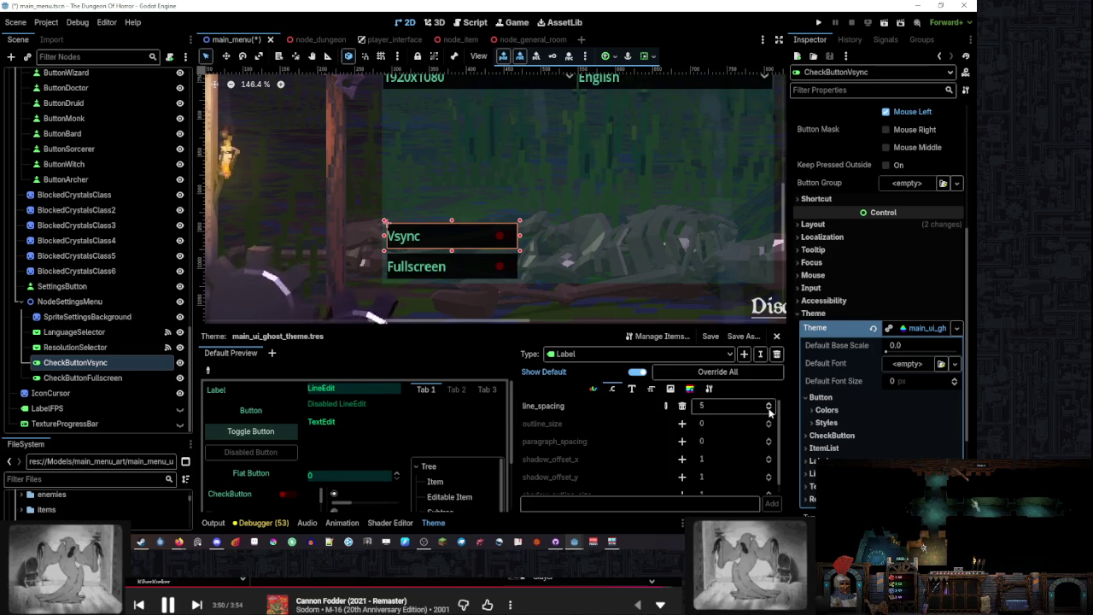
# Browse the theme's Icon, Type Variation and StyleBox entries, ending on Label colours
pyautogui.click(671, 390)
pyautogui.click(709, 389)
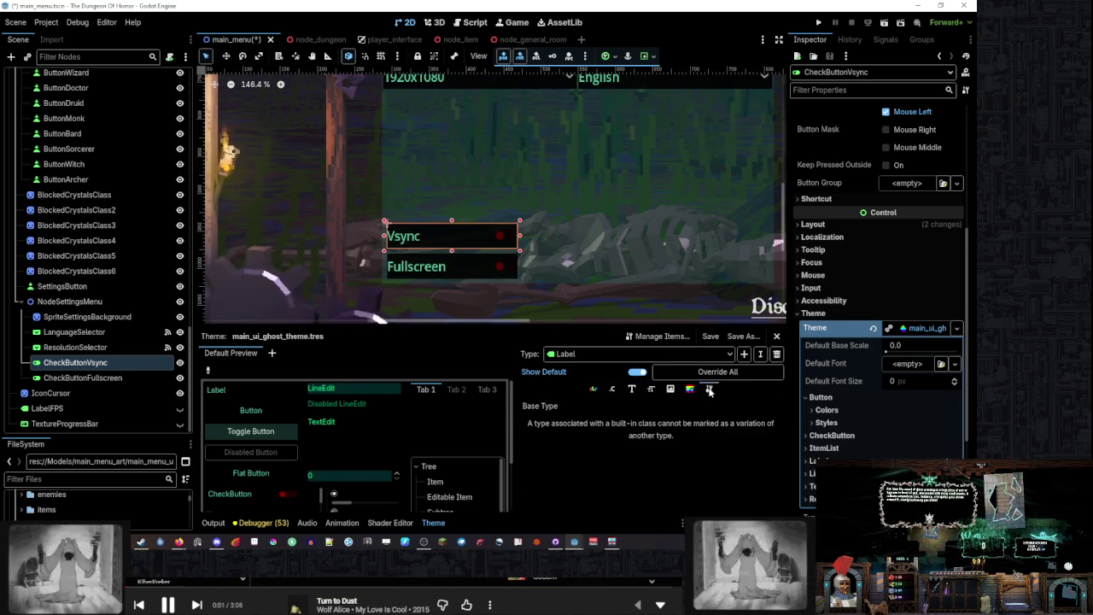
pyautogui.click(690, 390)
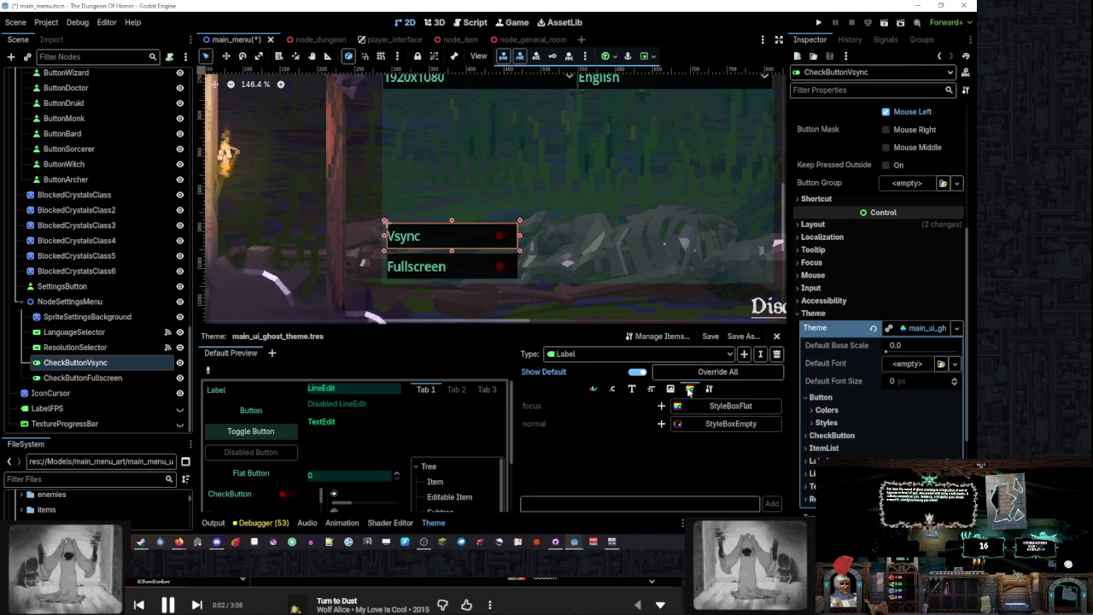
pyautogui.click(594, 388)
pyautogui.scroll(5, 818, 311)
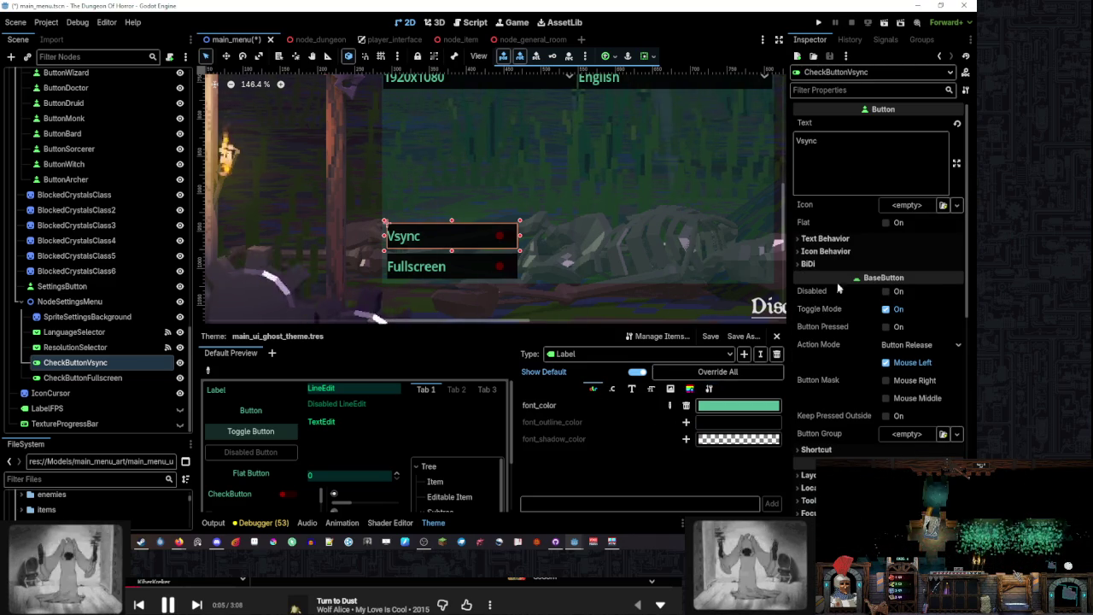
# Set the Vsync check button's text alignment to Center under Text Behavior
pyautogui.click(826, 239)
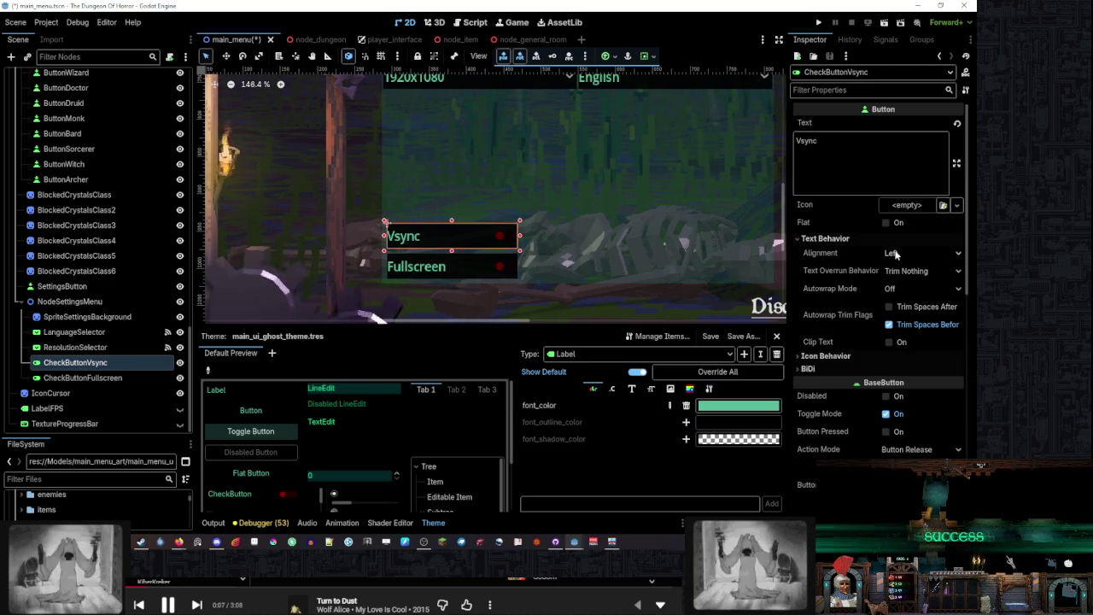
pyautogui.click(921, 271)
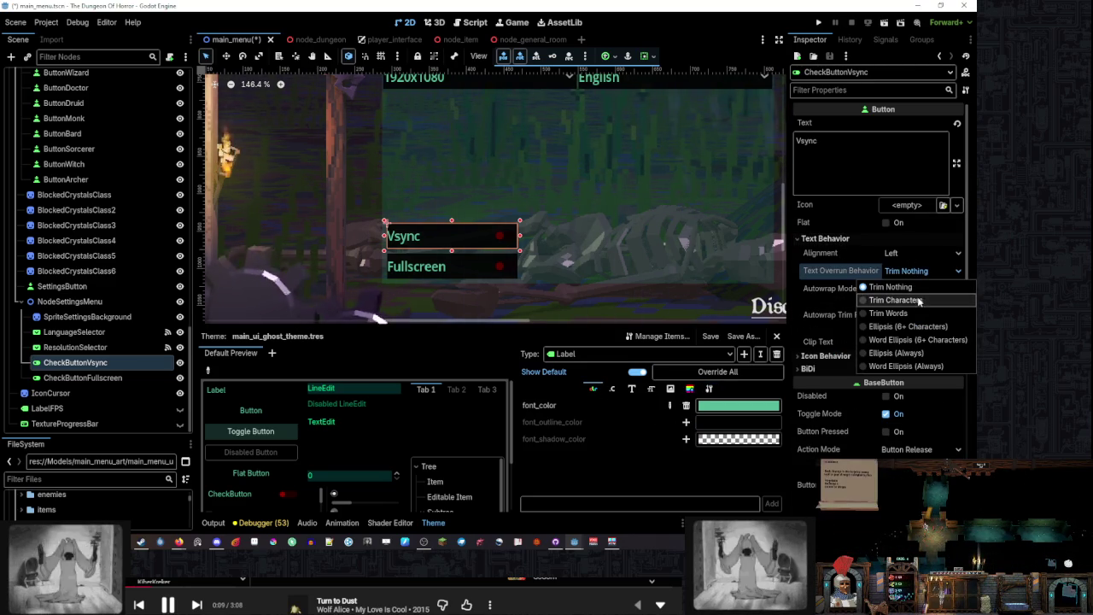
pyautogui.click(917, 251)
pyautogui.click(916, 252)
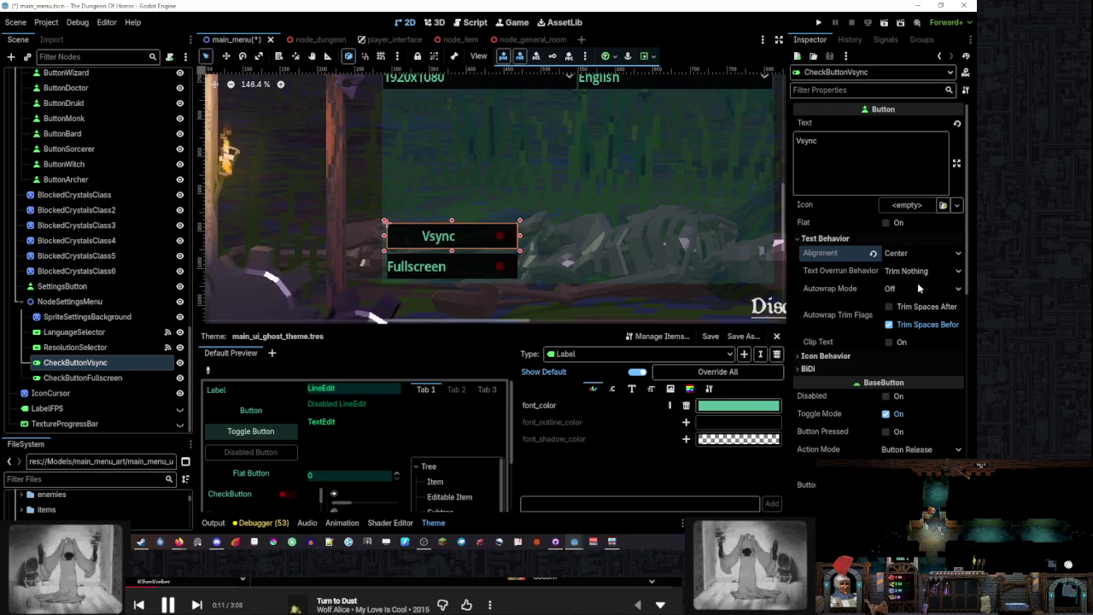
# Set the Fullscreen check button's text alignment to Center as well
pyautogui.click(83, 377)
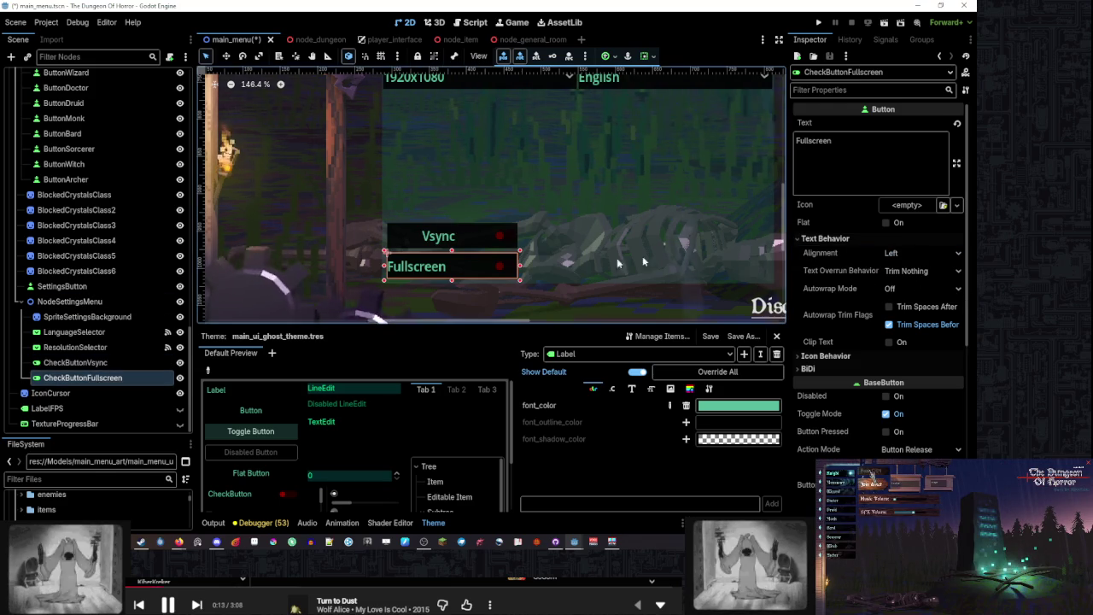
pyautogui.click(918, 252)
pyautogui.click(905, 274)
pyautogui.scroll(-4, 595, 166)
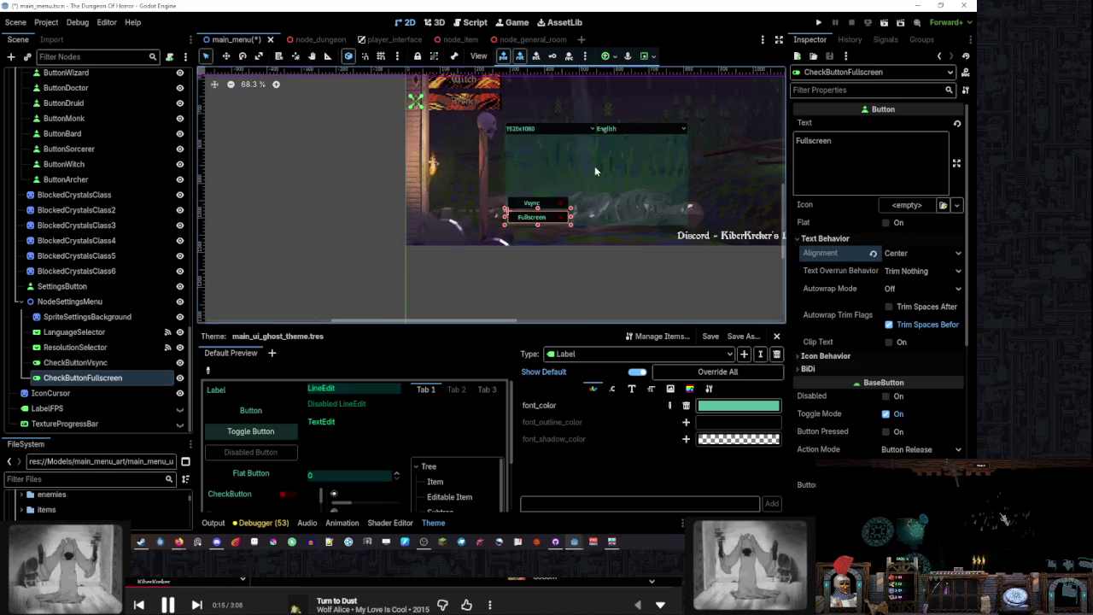
pyautogui.click(643, 264)
pyautogui.moveTo(644, 195); pyautogui.dragTo(519, 241)
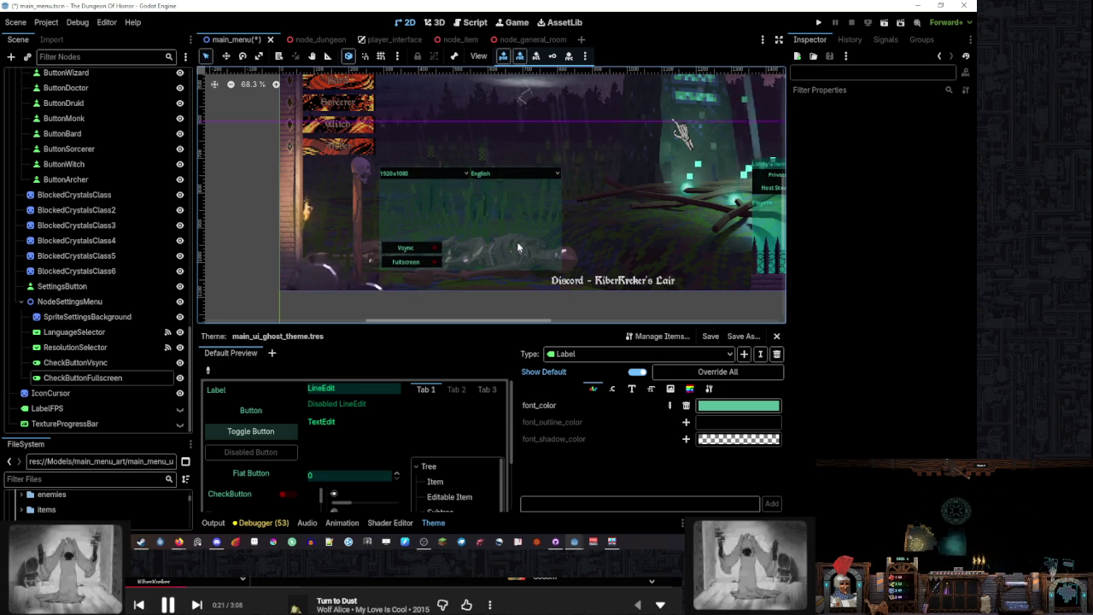
pyautogui.scroll(5, 512, 247)
pyautogui.click(467, 246)
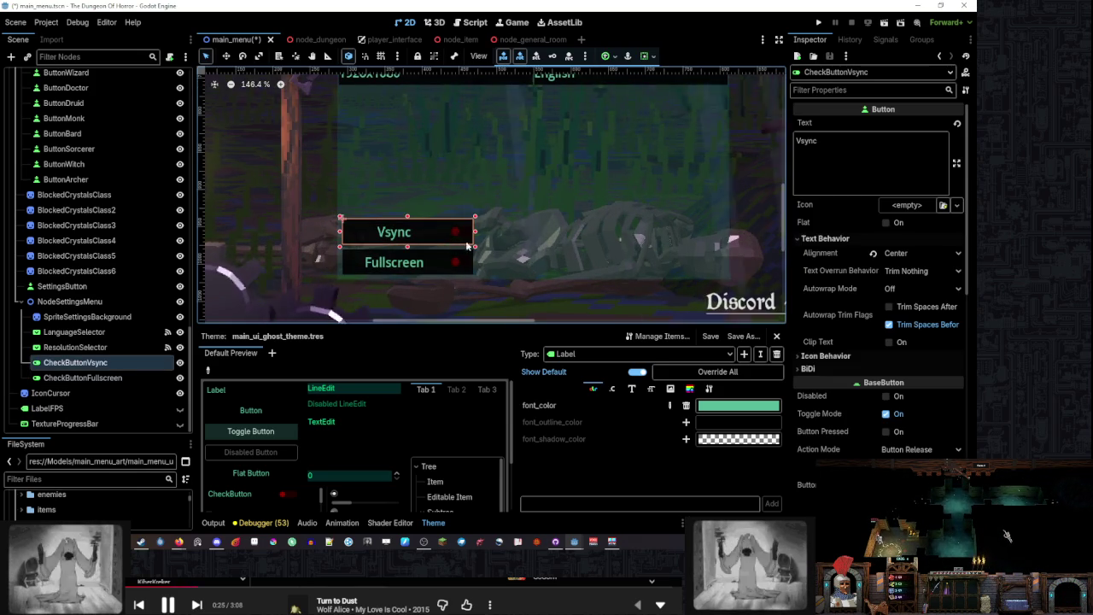
# Widen the Vsync button and place a vertical guide at 548 px for its right edge
pyautogui.scroll(2, 467, 246)
pyautogui.moveTo(469, 265); pyautogui.dragTo(525, 265)
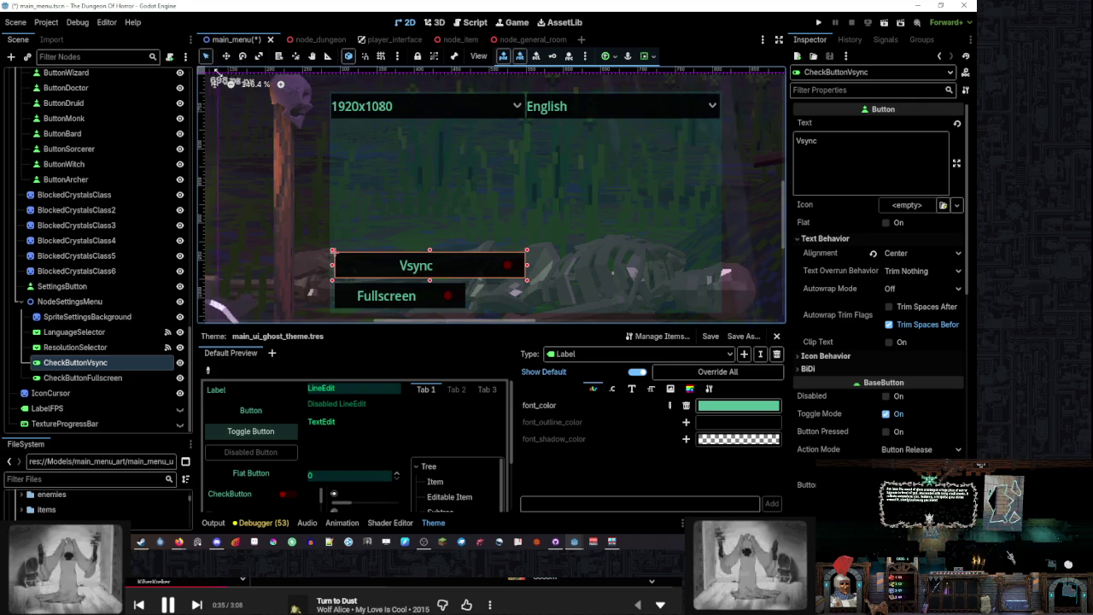
pyautogui.moveTo(201, 92); pyautogui.dragTo(444, 88)
pyautogui.moveTo(524, 91); pyautogui.dragTo(525, 91)
pyautogui.scroll(5, 525, 92)
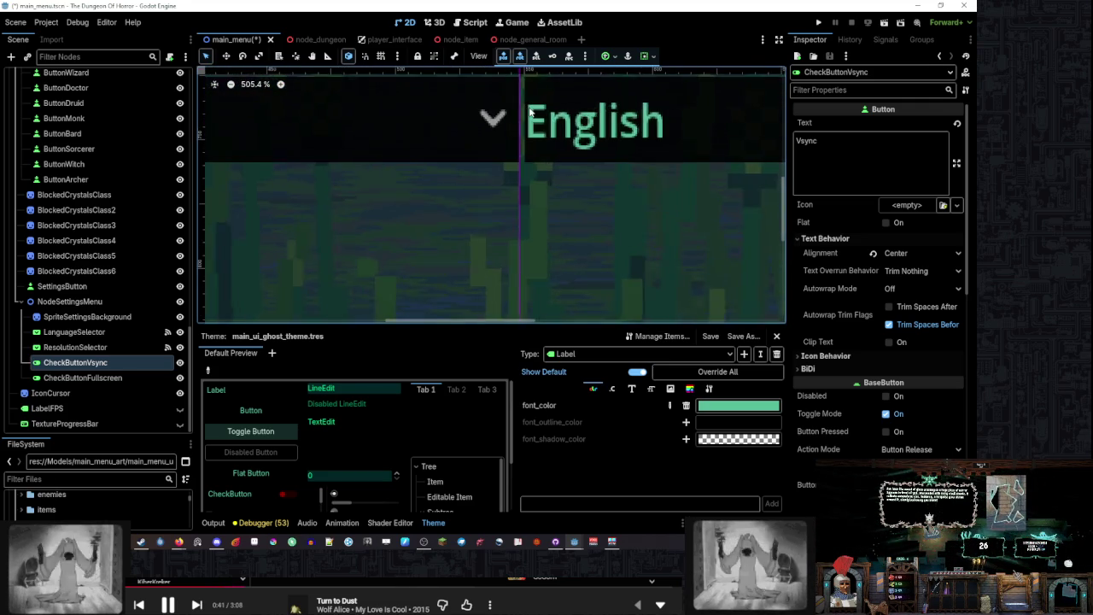
pyautogui.scroll(-2, 493, 92)
pyautogui.scroll(5, 486, 167)
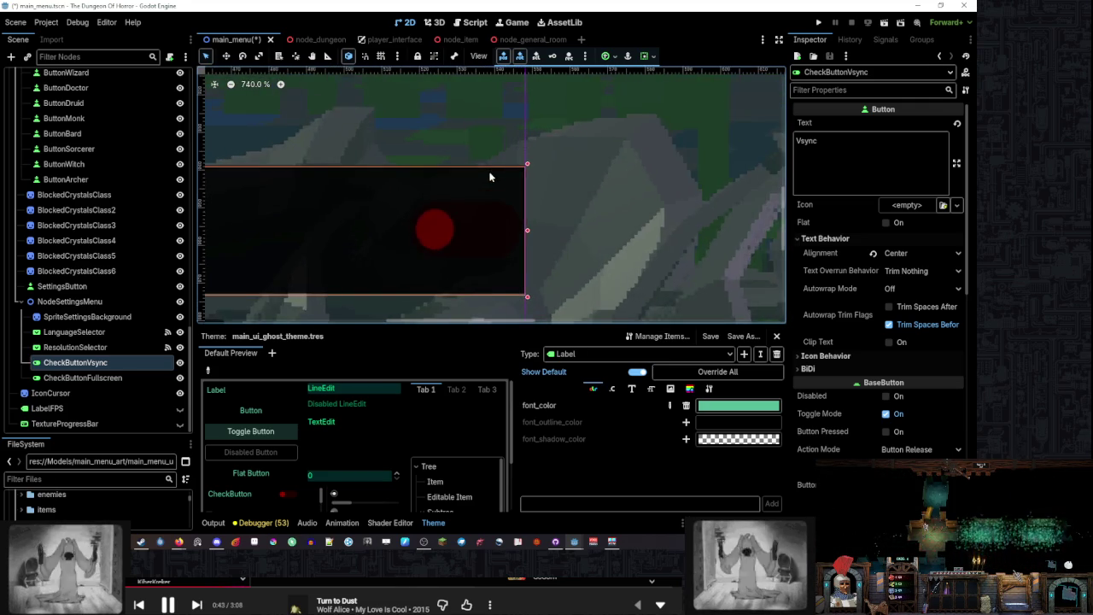
pyautogui.scroll(-3, 487, 166)
# Widen the Fullscreen button out to the same guide so both buttons match
pyautogui.click(352, 269)
pyautogui.moveTo(356, 282); pyautogui.dragTo(522, 282)
pyautogui.scroll(-6, 528, 247)
pyautogui.click(520, 260)
pyautogui.scroll(5, 520, 260)
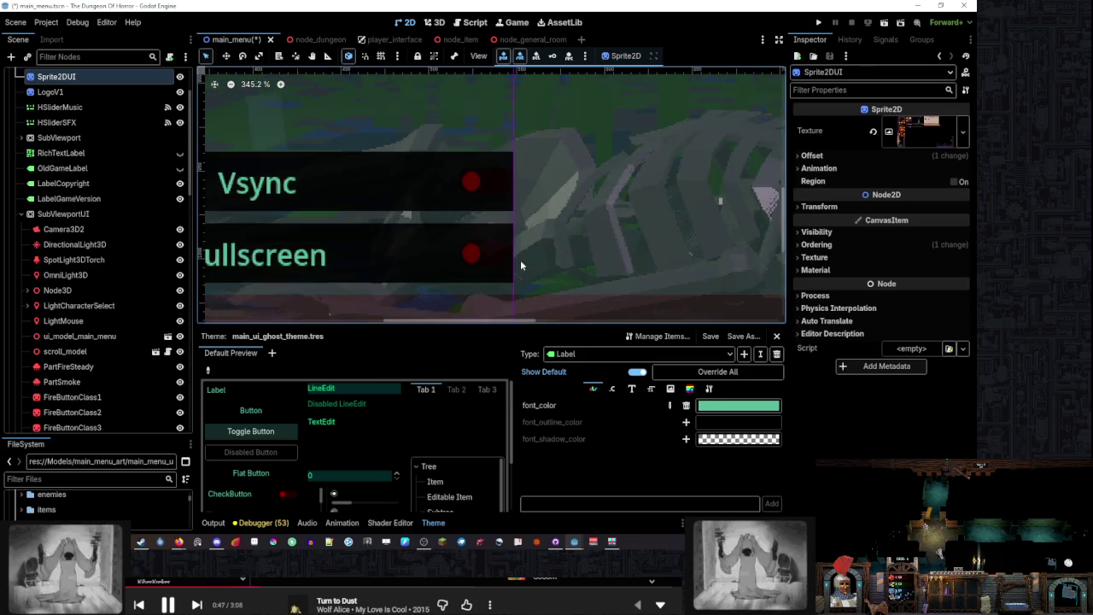
pyautogui.scroll(-5, 520, 260)
pyautogui.scroll(-4, 470, 246)
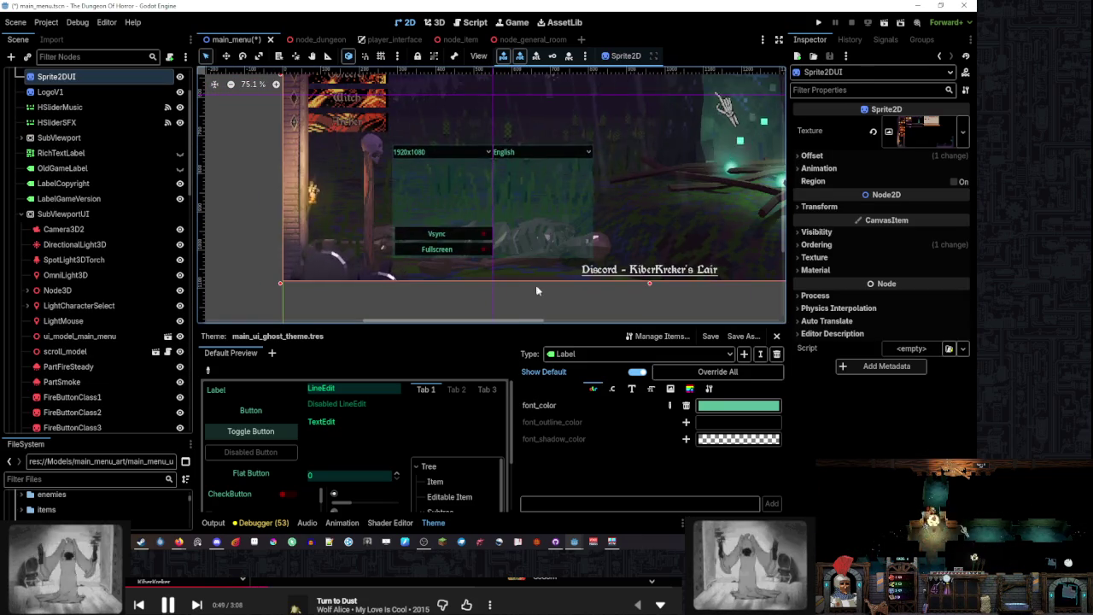
pyautogui.click(540, 287)
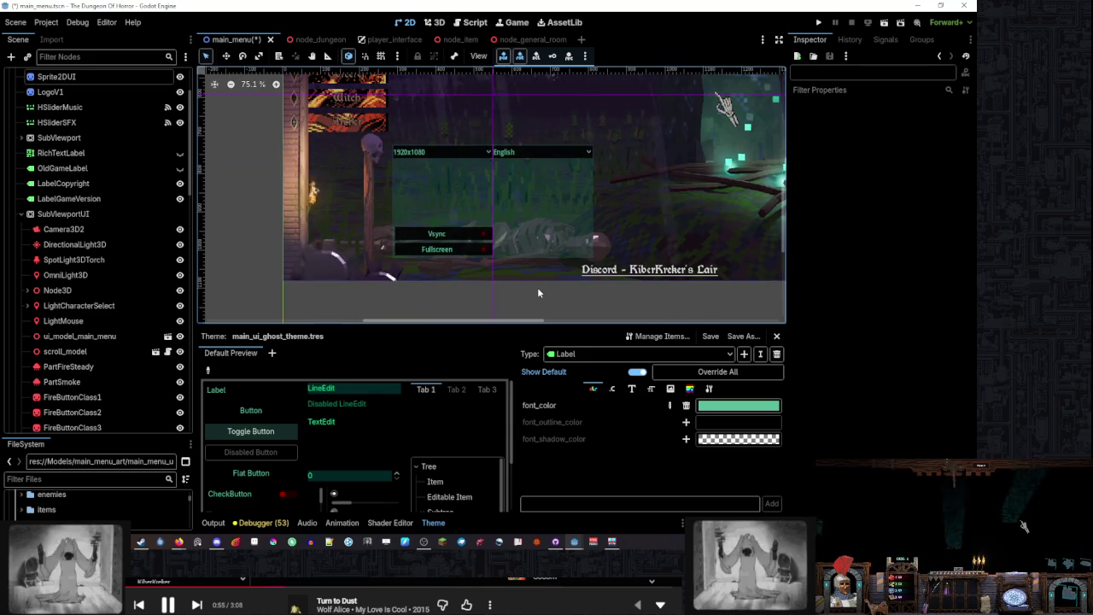
pyautogui.scroll(2, 537, 287)
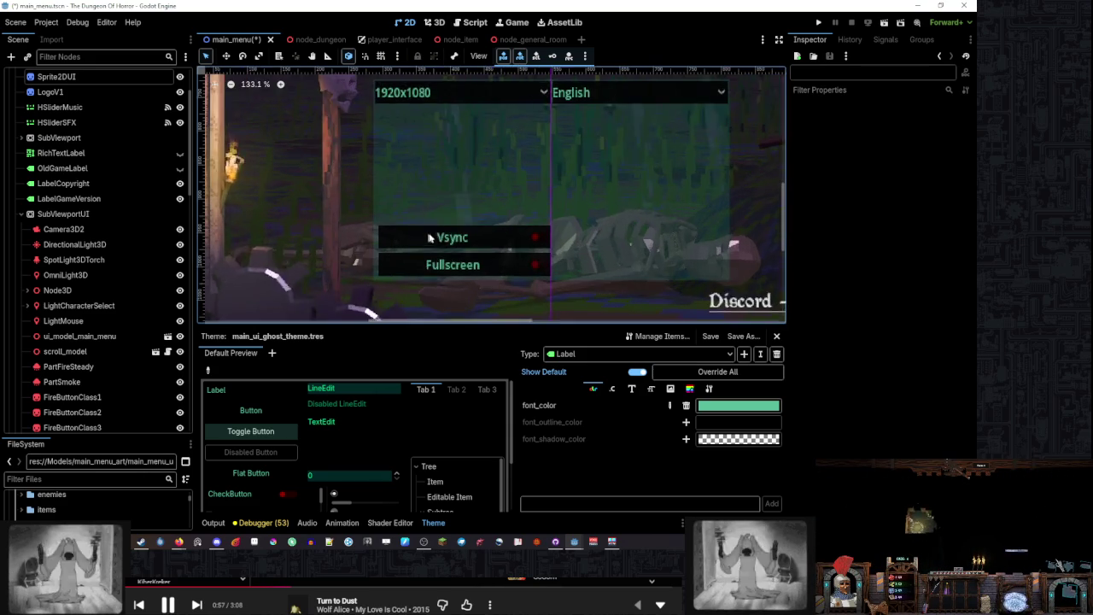
pyautogui.scroll(-6, 495, 174)
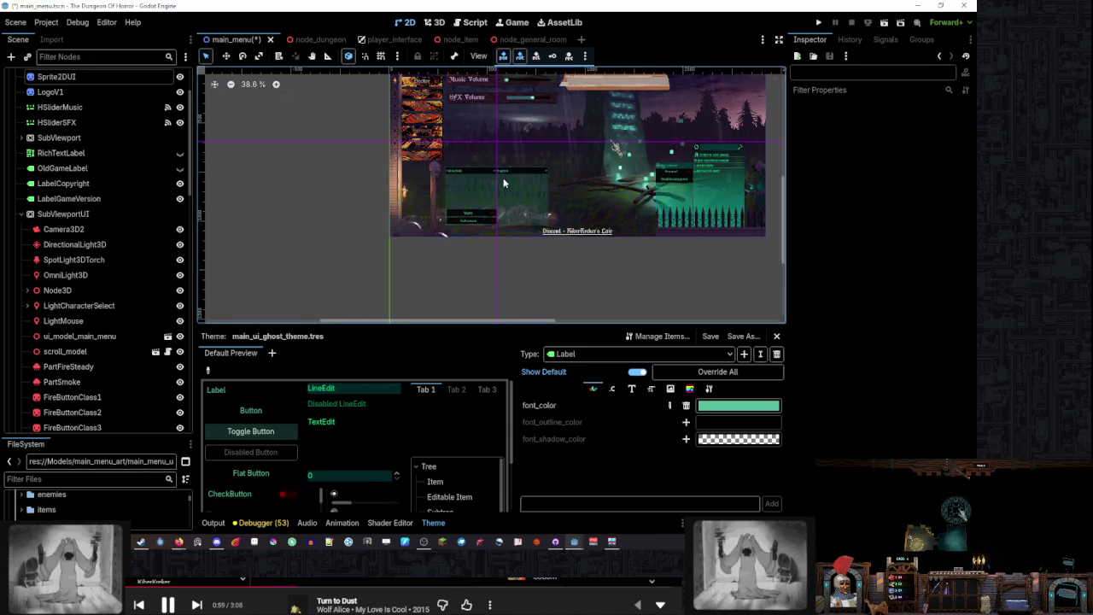
pyautogui.scroll(-3, 503, 178)
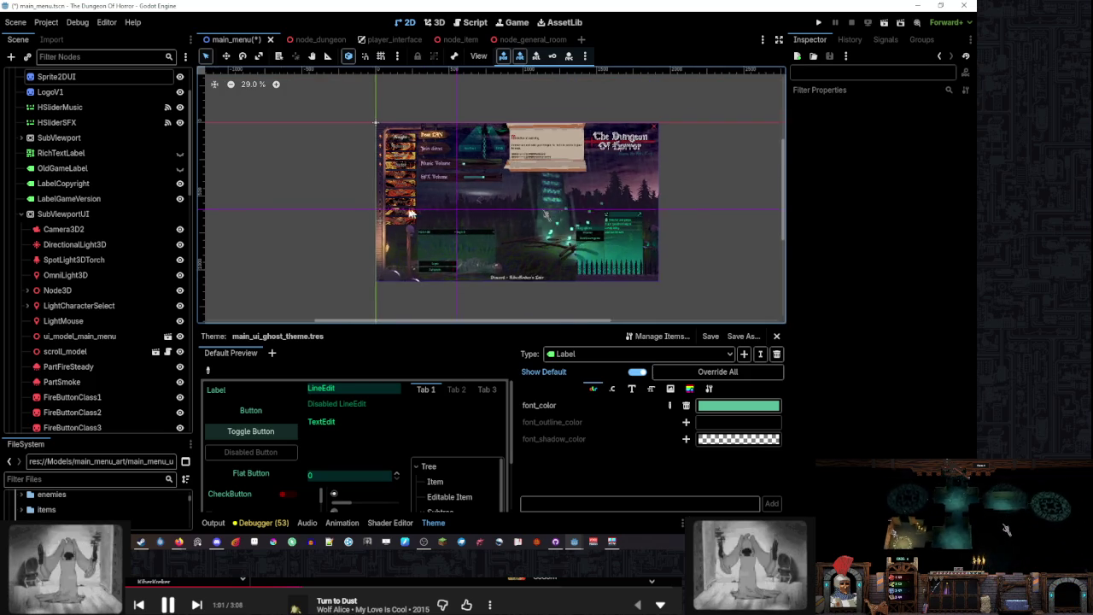
pyautogui.scroll(1, 403, 213)
pyautogui.scroll(3, 547, 237)
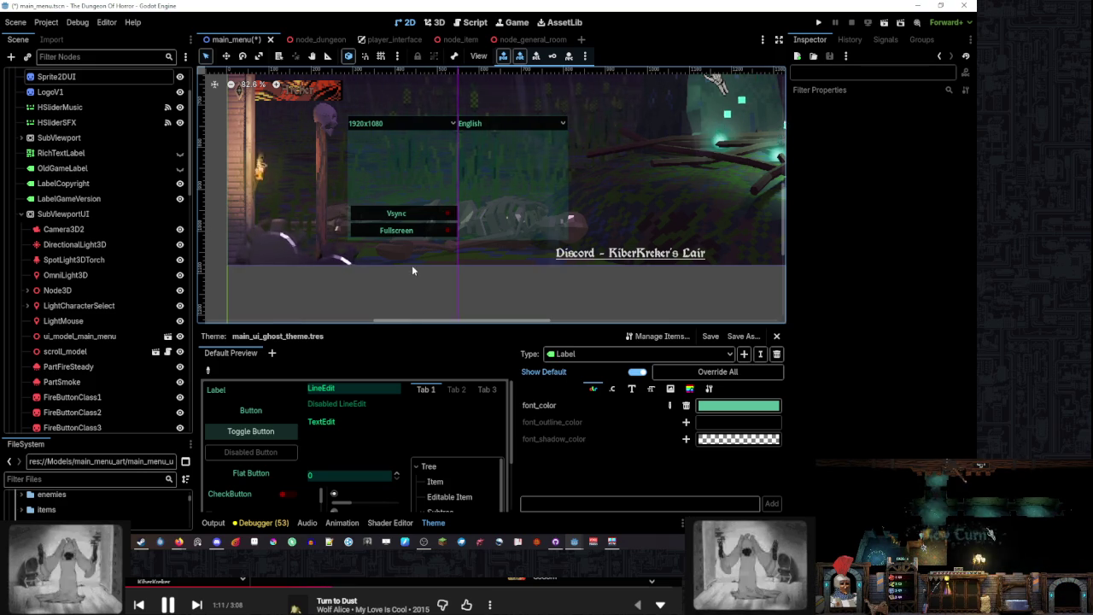
pyautogui.scroll(-10, 121, 318)
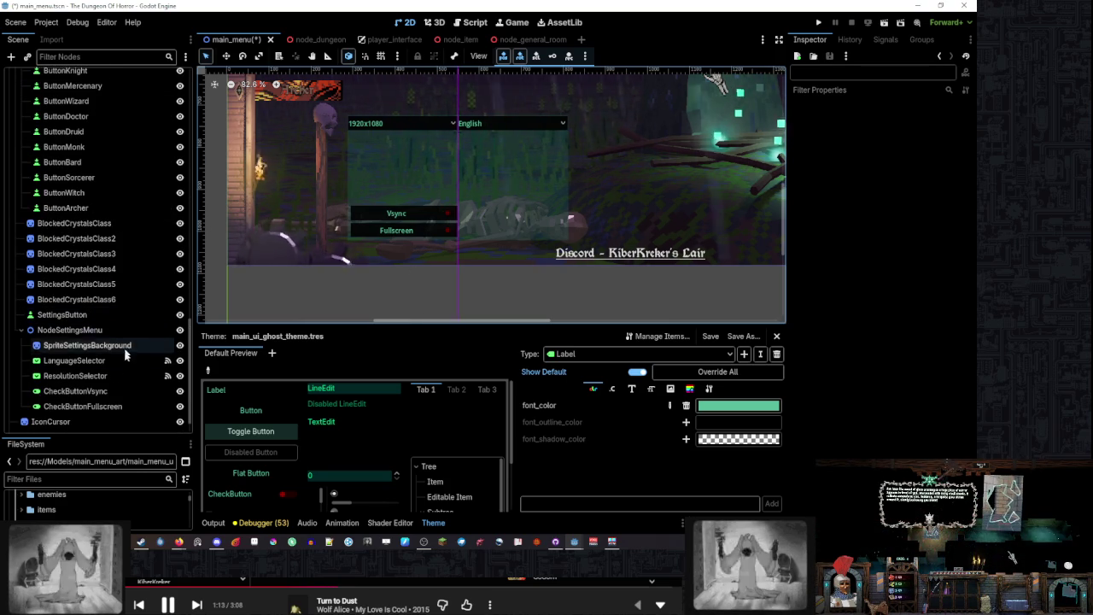
pyautogui.click(122, 394)
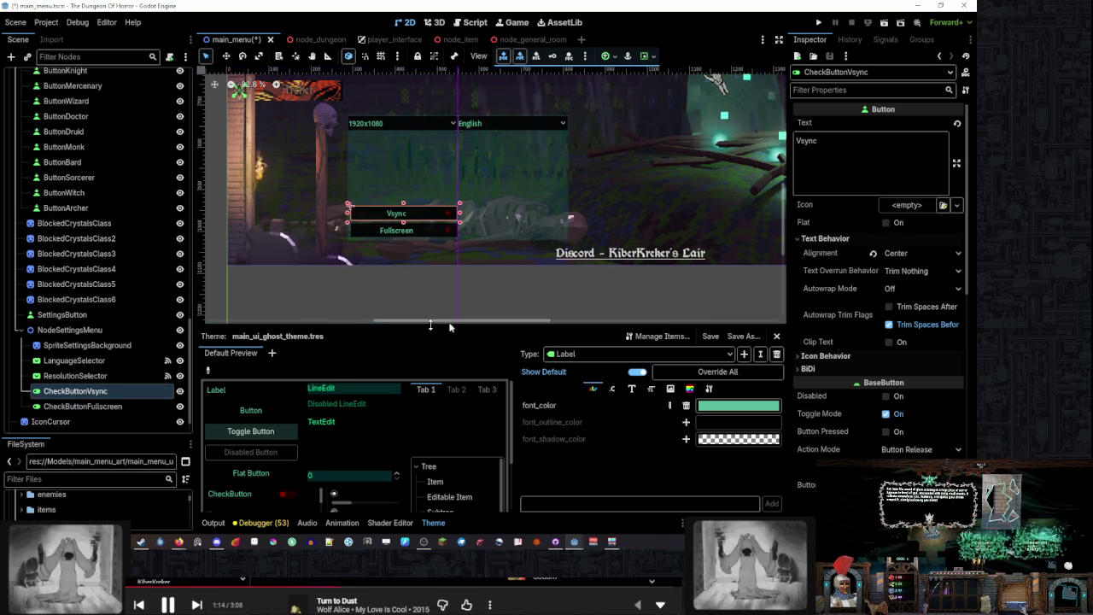
# Switch the Theme editor to the CheckButton type and show its Constants, including h_separation 4
pyautogui.click(610, 353)
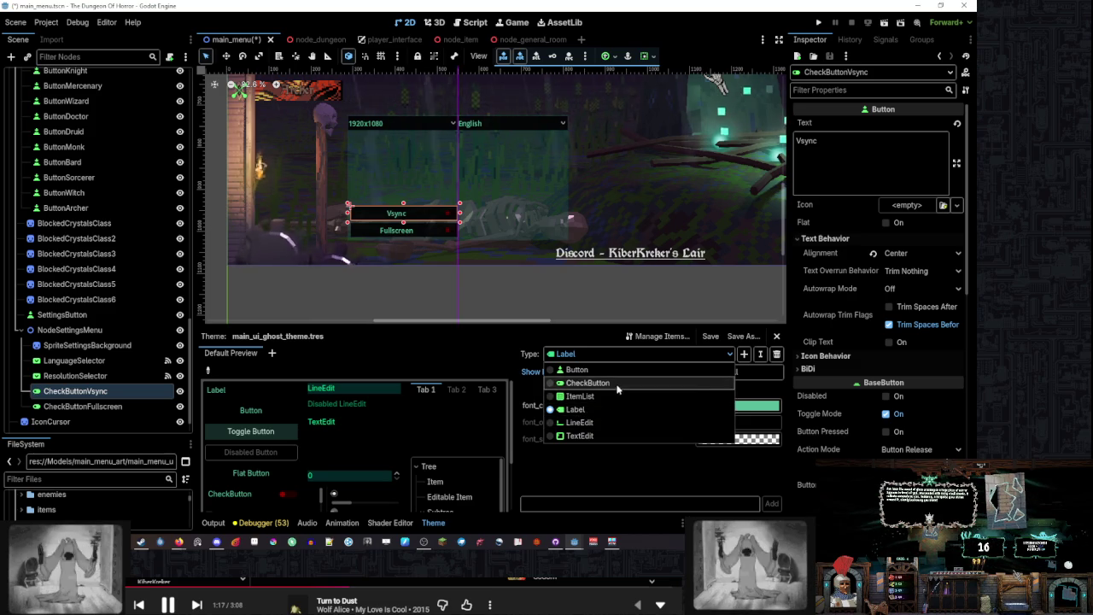
pyautogui.click(589, 383)
pyautogui.moveTo(607, 325); pyautogui.dragTo(603, 249)
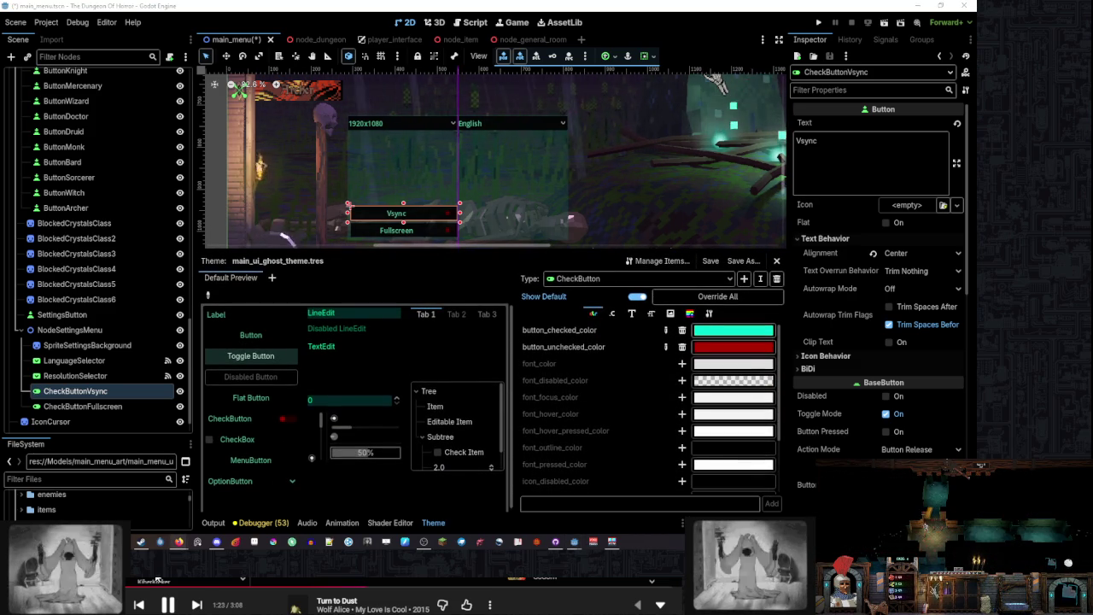
pyautogui.scroll(-2, 602, 397)
pyautogui.scroll(2, 612, 402)
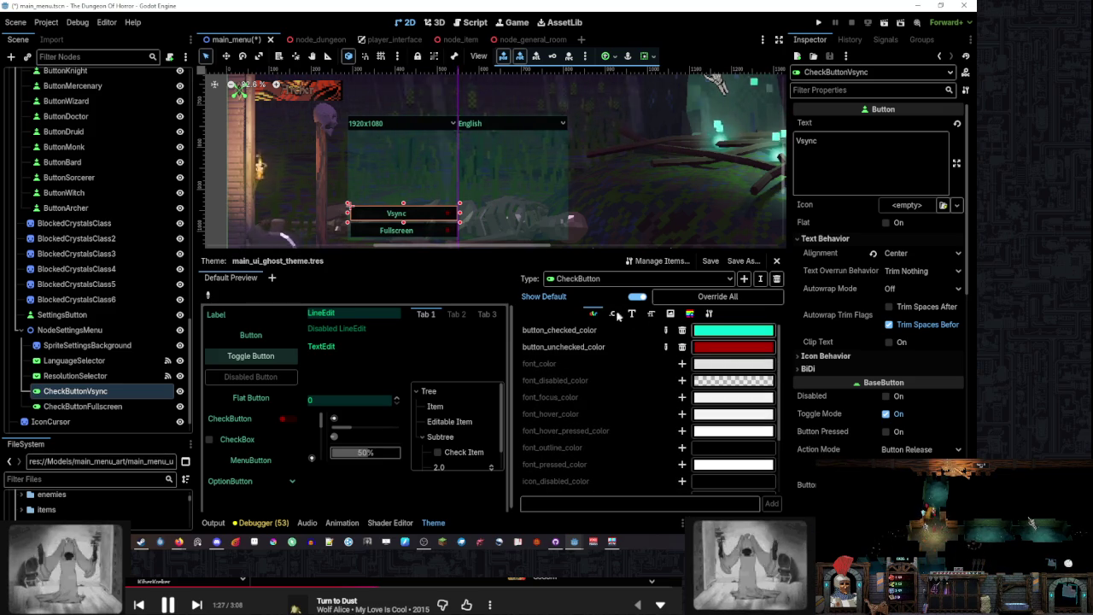
pyautogui.click(613, 313)
pyautogui.moveTo(572, 248); pyautogui.dragTo(573, 300)
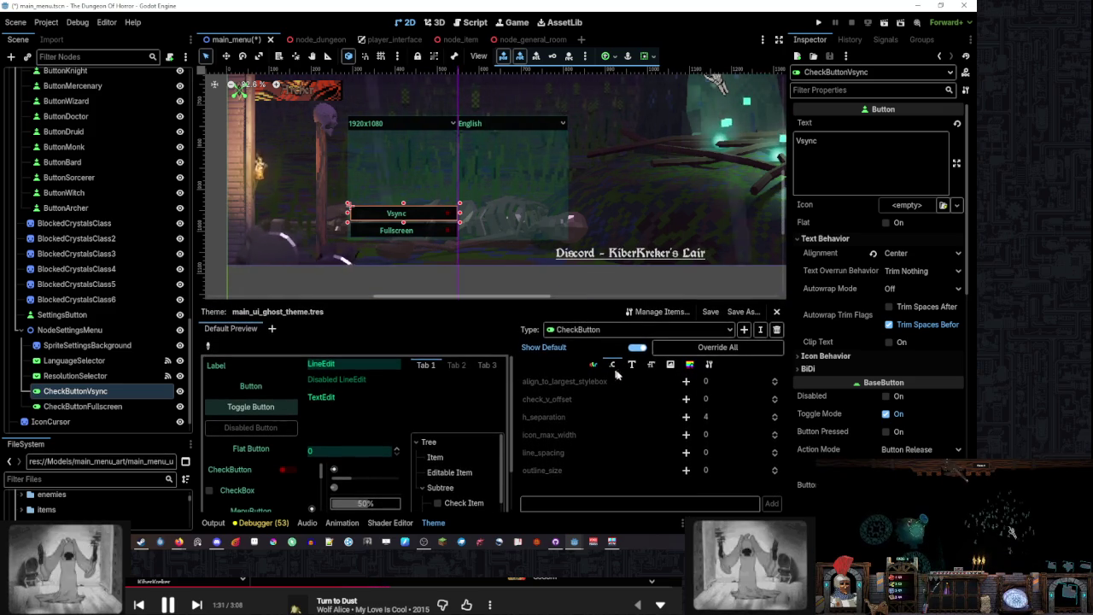
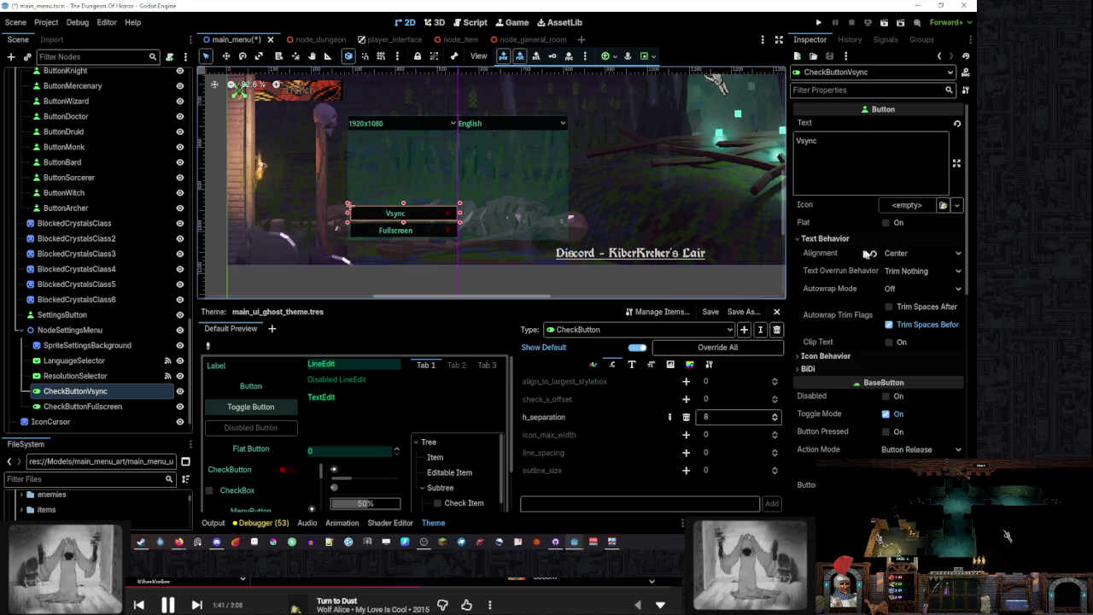
# Set the Vsync toggle's label Alignment to Left
pyautogui.click(918, 253)
pyautogui.click(905, 272)
pyautogui.scroll(7, 401, 240)
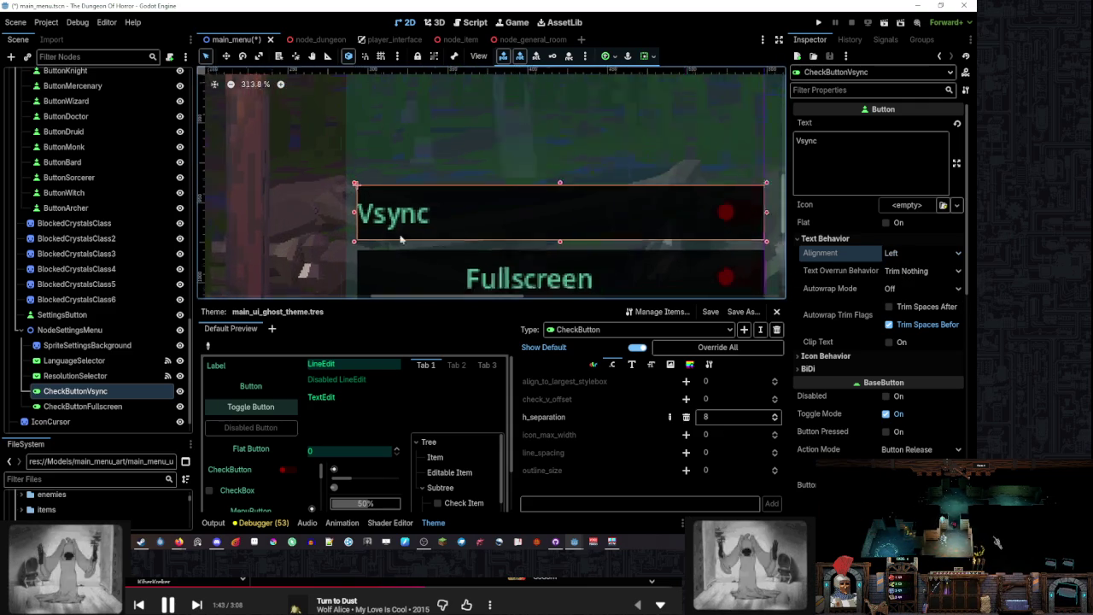
pyautogui.scroll(1, 401, 240)
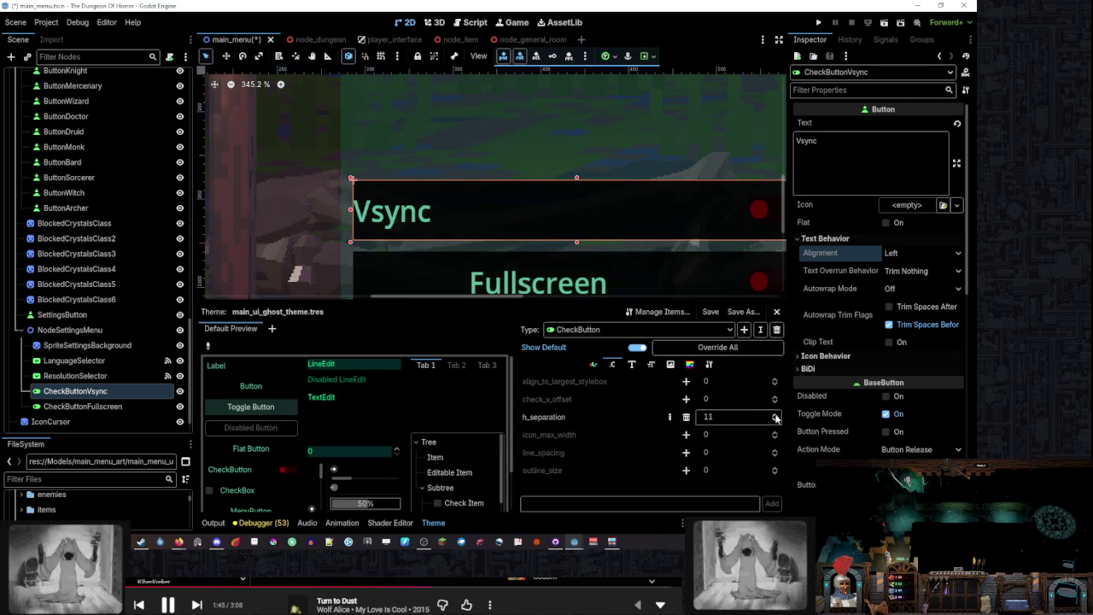
# Try smaller and larger CheckButton h_separation values up to 62, then reset it to default
pyautogui.click(777, 421)
pyautogui.click(776, 421)
pyautogui.click(776, 421)
pyautogui.click(776, 421)
pyautogui.click(776, 421)
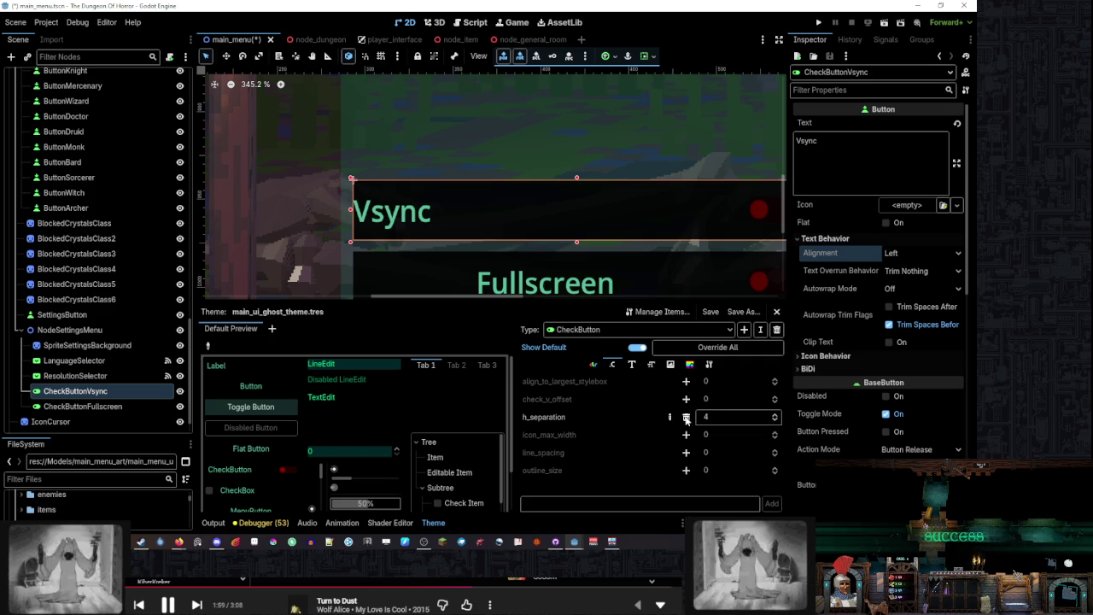
pyautogui.click(774, 415)
pyautogui.click(775, 415)
pyautogui.click(775, 415)
pyautogui.click(775, 415)
pyautogui.click(774, 415)
pyautogui.click(774, 415)
pyautogui.click(774, 415)
pyautogui.click(774, 415)
pyautogui.click(774, 416)
pyautogui.click(775, 416)
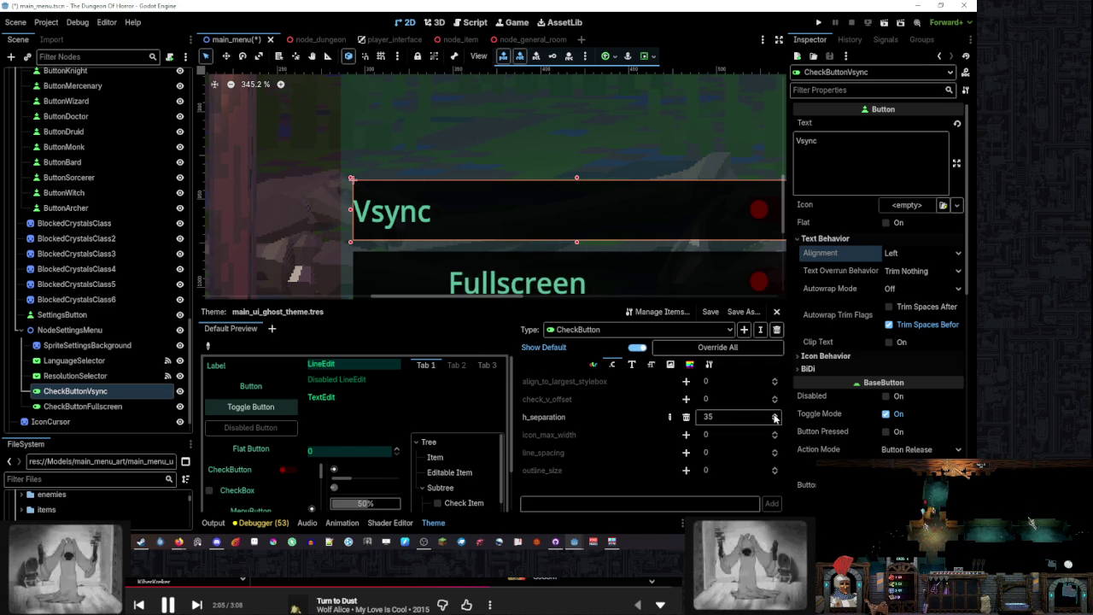
pyautogui.click(774, 416)
pyautogui.click(774, 416)
pyautogui.click(775, 416)
pyautogui.click(774, 416)
pyautogui.click(774, 416)
pyautogui.click(686, 417)
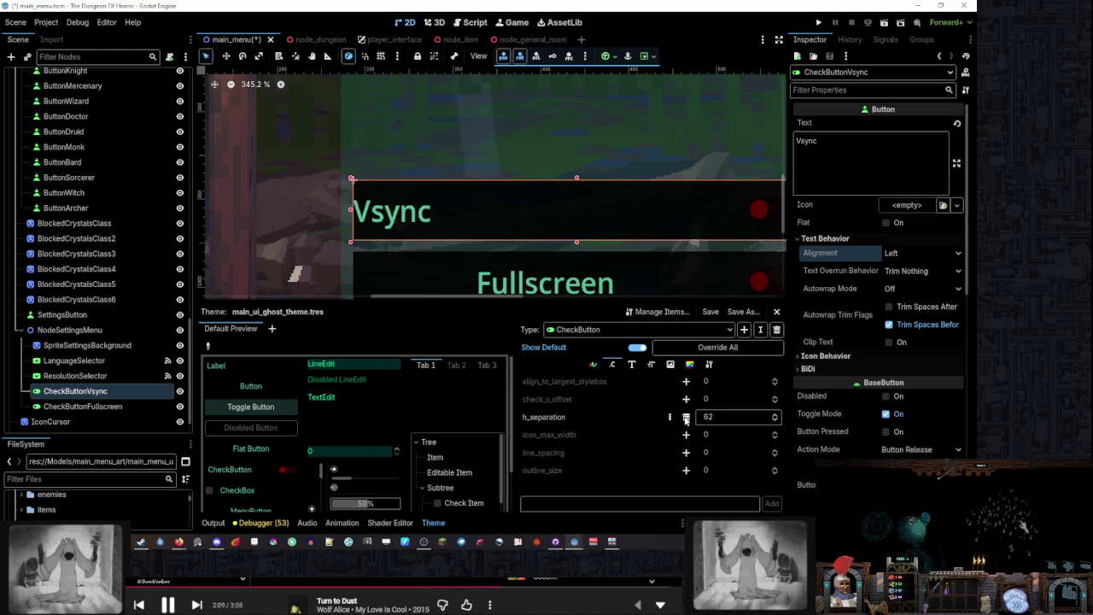
pyautogui.click(632, 365)
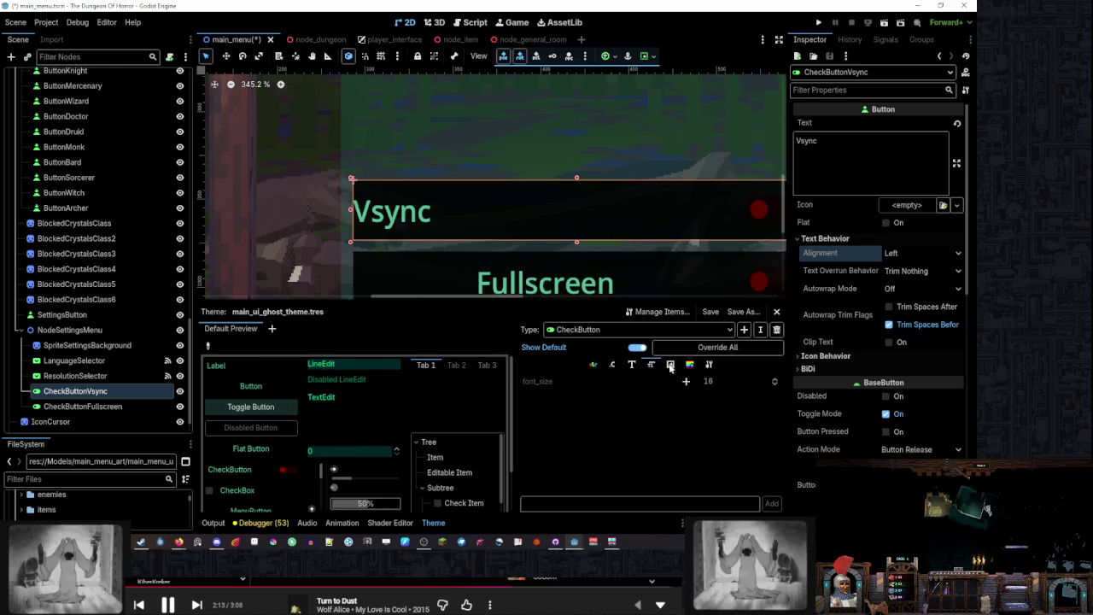
# Browse the CheckButton theme's icon and colour entries, including checked and unchecked colours
pyautogui.click(671, 365)
pyautogui.scroll(-3, 630, 386)
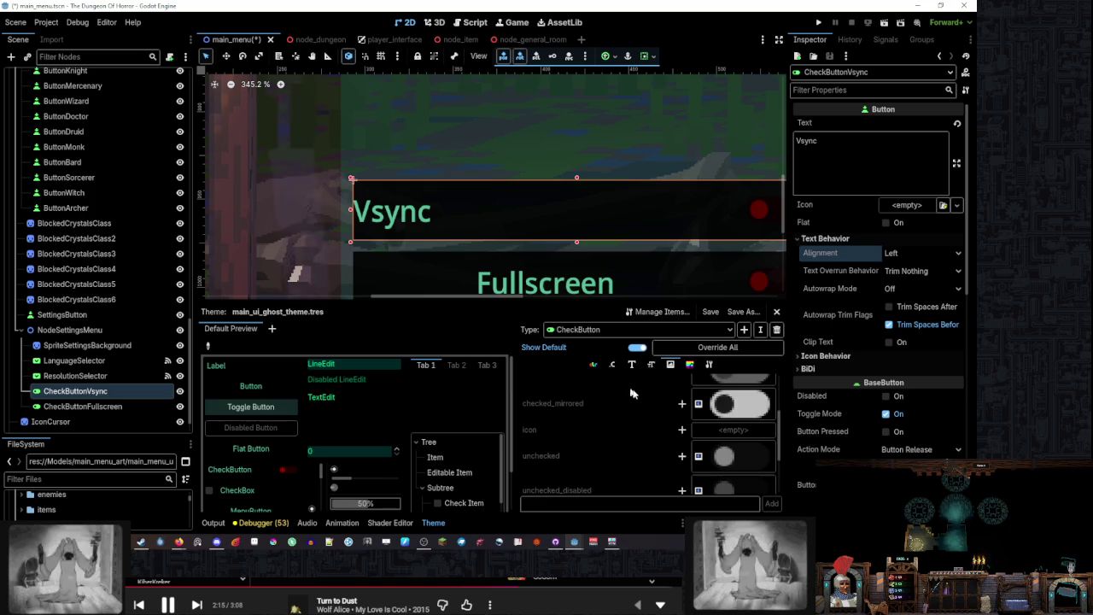
pyautogui.click(594, 364)
pyautogui.scroll(-6, 503, 192)
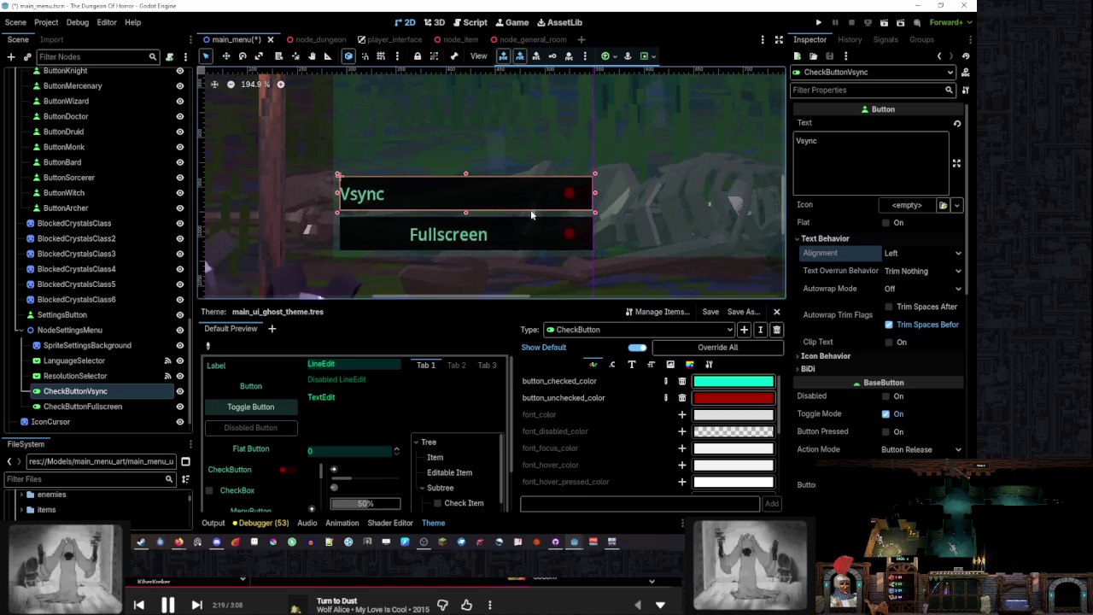
# Deselect Vsync and zoom in on the canvas to inspect the Fullscreen letters up close
pyautogui.click(633, 268)
pyautogui.scroll(5, 497, 222)
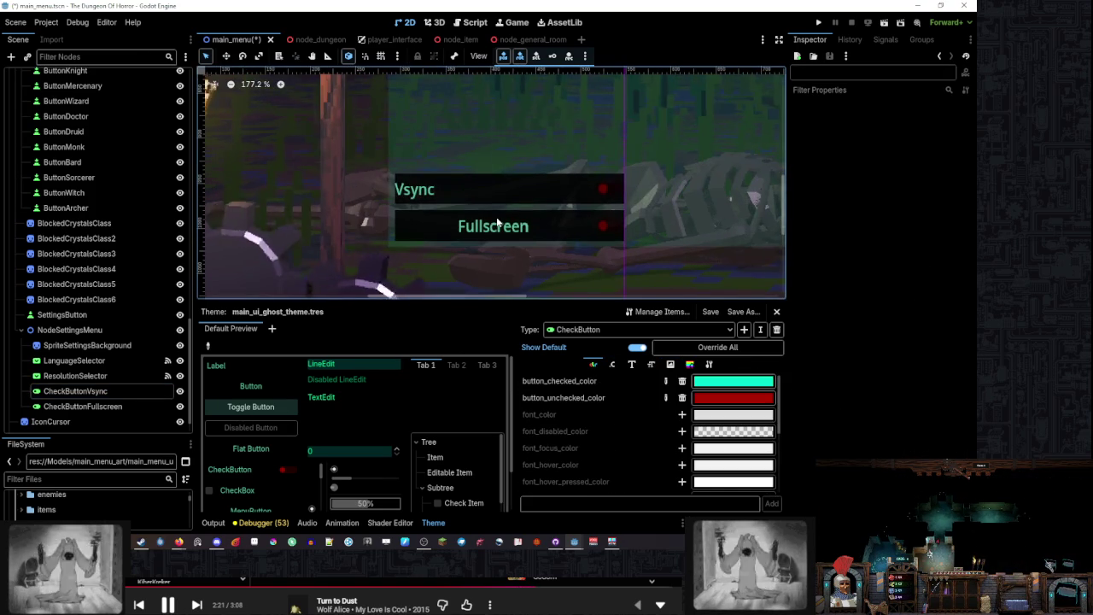
pyautogui.scroll(-4, 497, 222)
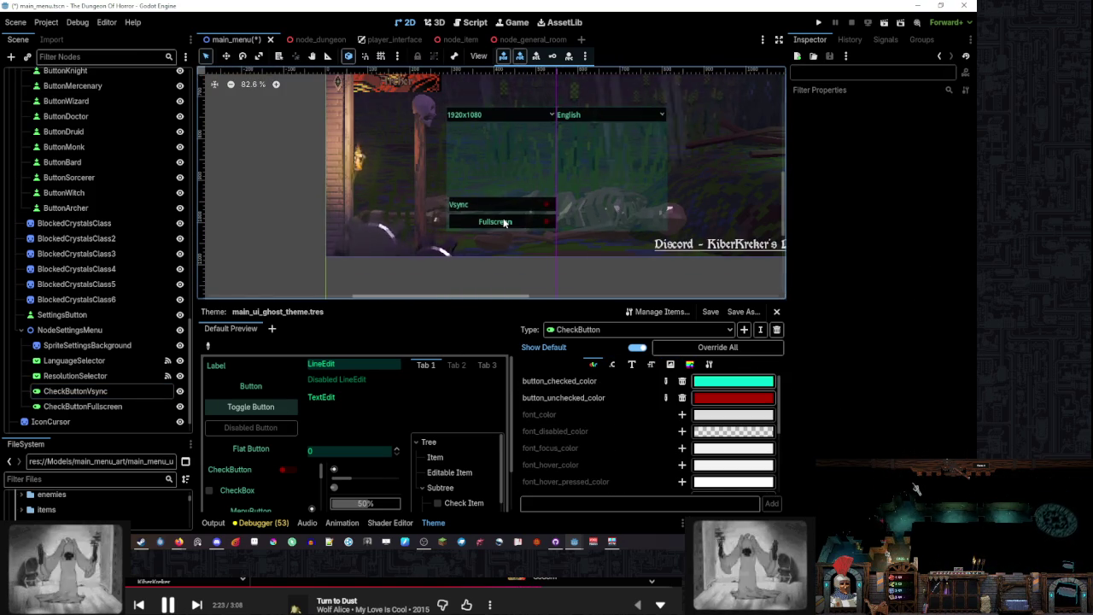
pyautogui.scroll(3, 504, 223)
pyautogui.scroll(12, 504, 224)
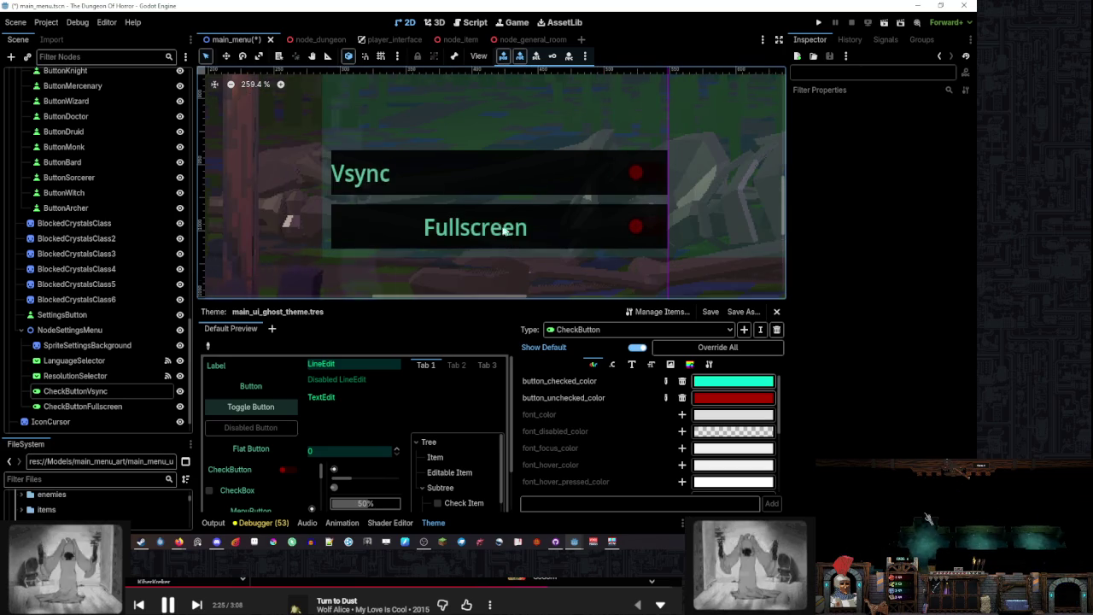
pyautogui.scroll(8, 488, 237)
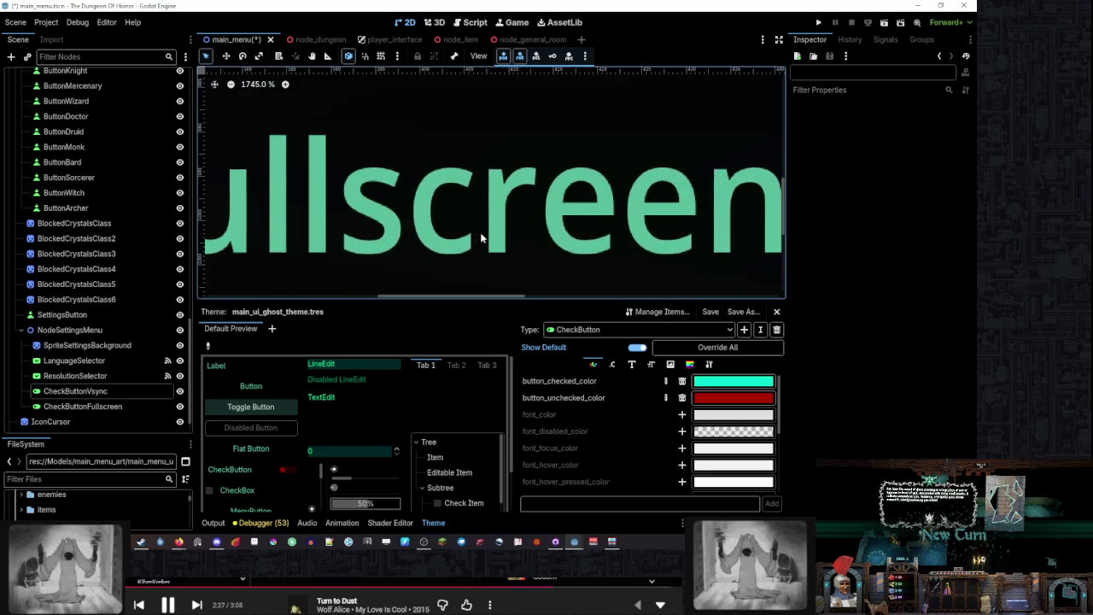
pyautogui.scroll(3, 591, 243)
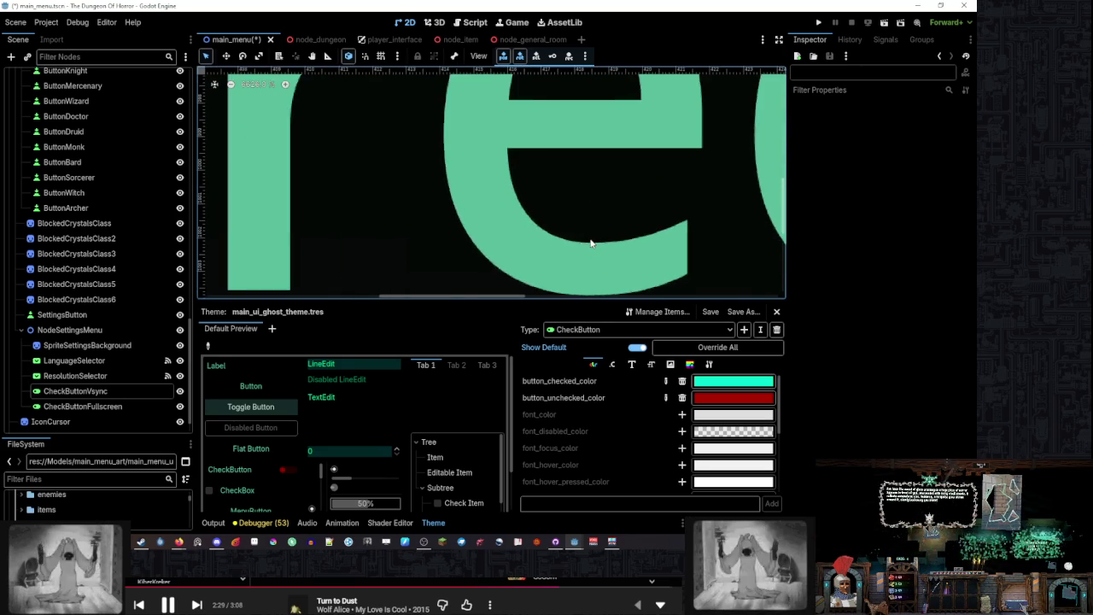
pyautogui.scroll(3, 591, 243)
pyautogui.moveTo(591, 244)
pyautogui.mouseDown()
pyautogui.moveTo(496, 178)
pyautogui.moveTo(550, 151)
pyautogui.moveTo(524, 119)
pyautogui.mouseUp()
# Zoom back out and select the Fullscreen toggle button
pyautogui.scroll(-10, 523, 119)
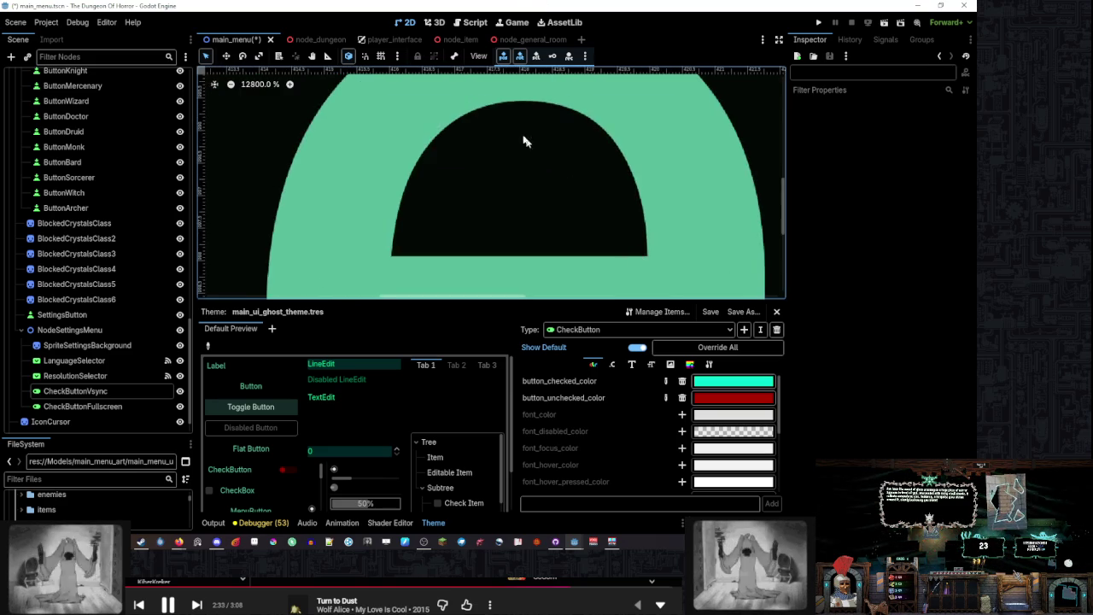
pyautogui.scroll(-12, 540, 171)
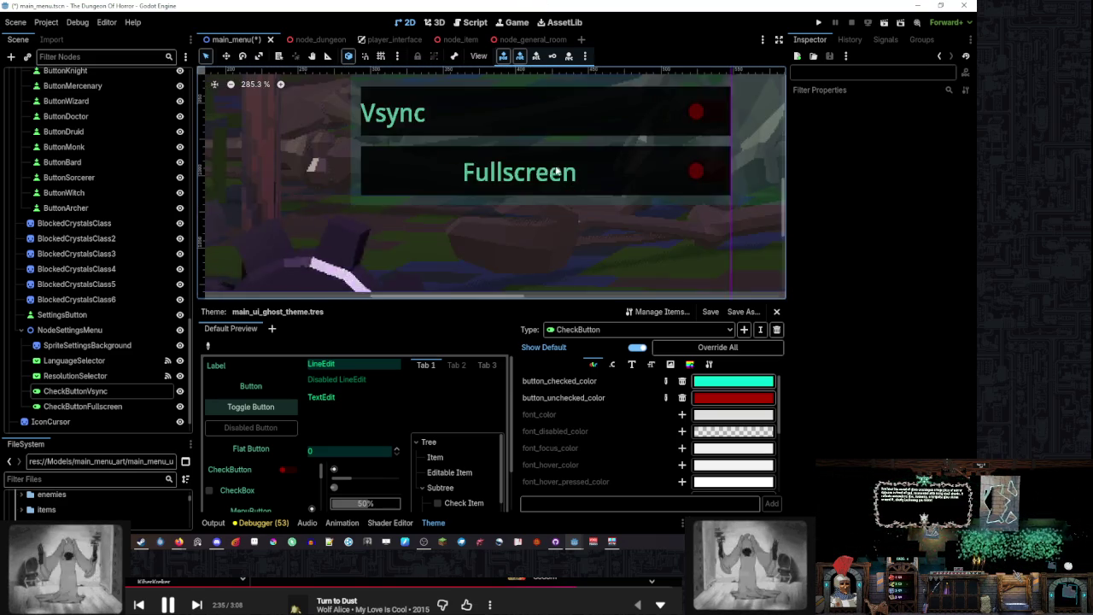
pyautogui.scroll(-3, 515, 218)
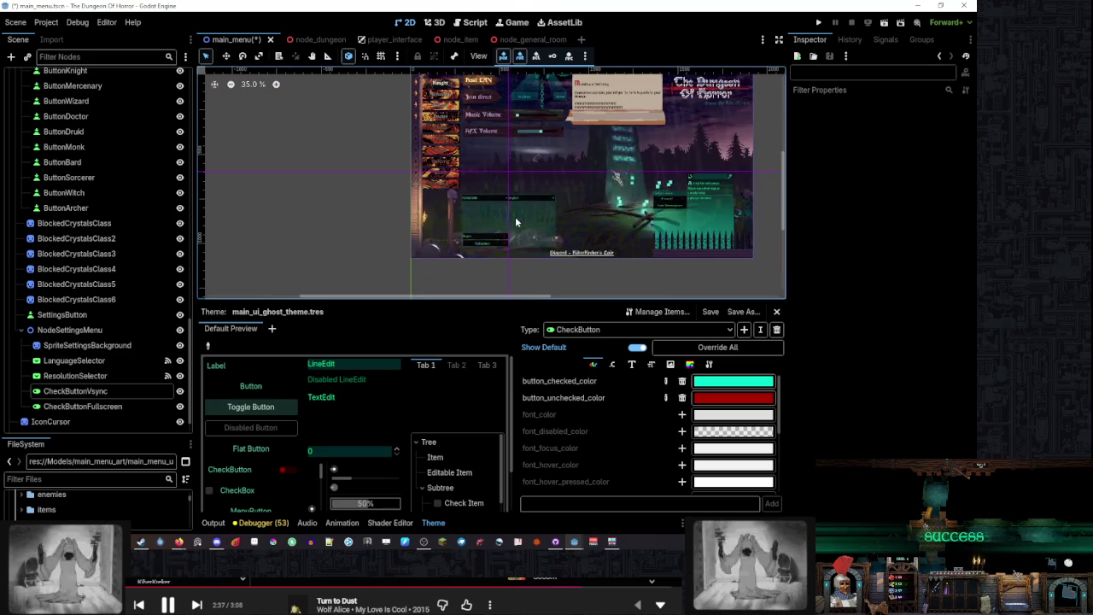
pyautogui.scroll(-3, 515, 218)
pyautogui.scroll(-3, 531, 226)
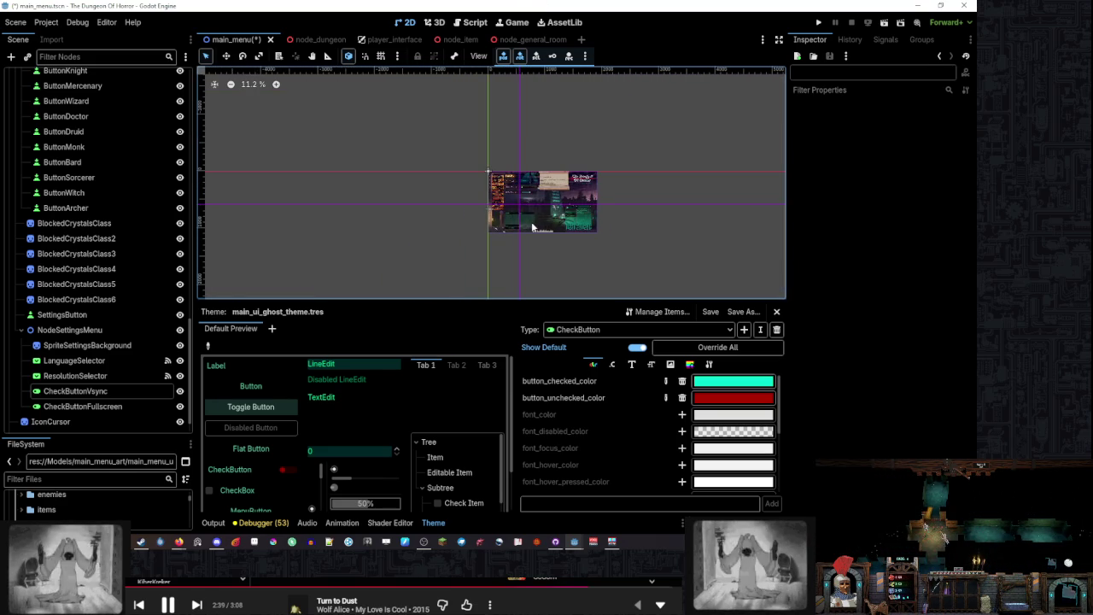
pyautogui.scroll(-1, 598, 246)
pyautogui.scroll(8, 535, 217)
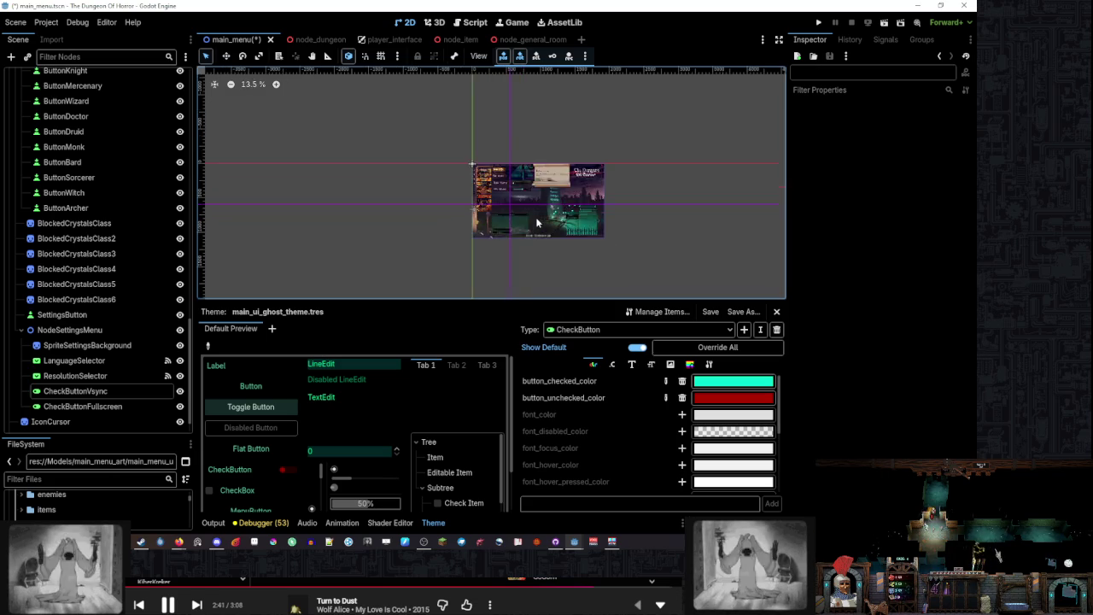
pyautogui.scroll(8, 509, 222)
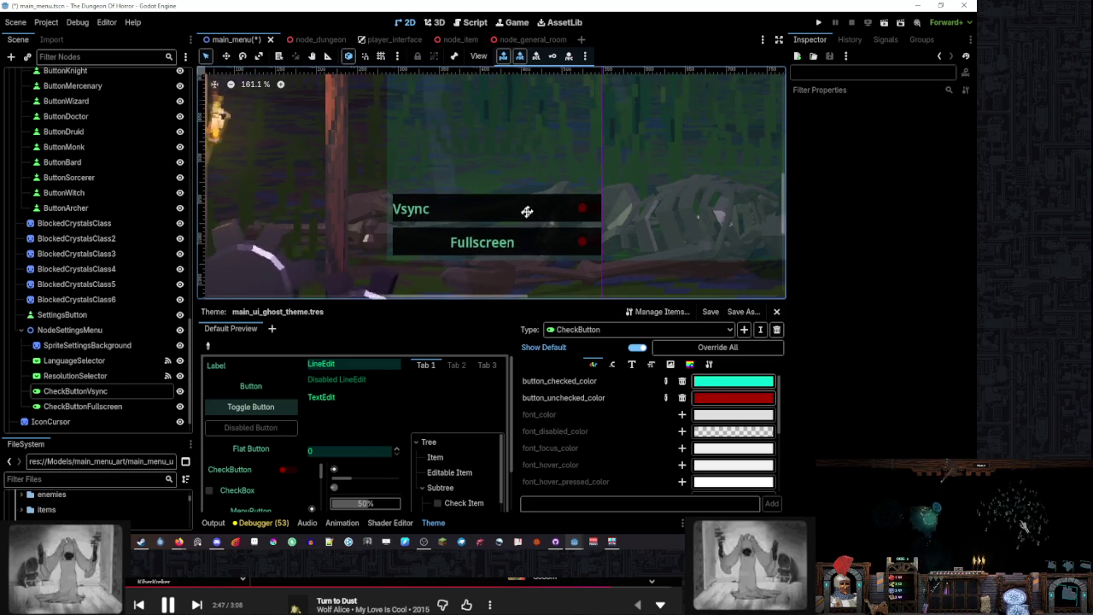
pyautogui.click(495, 252)
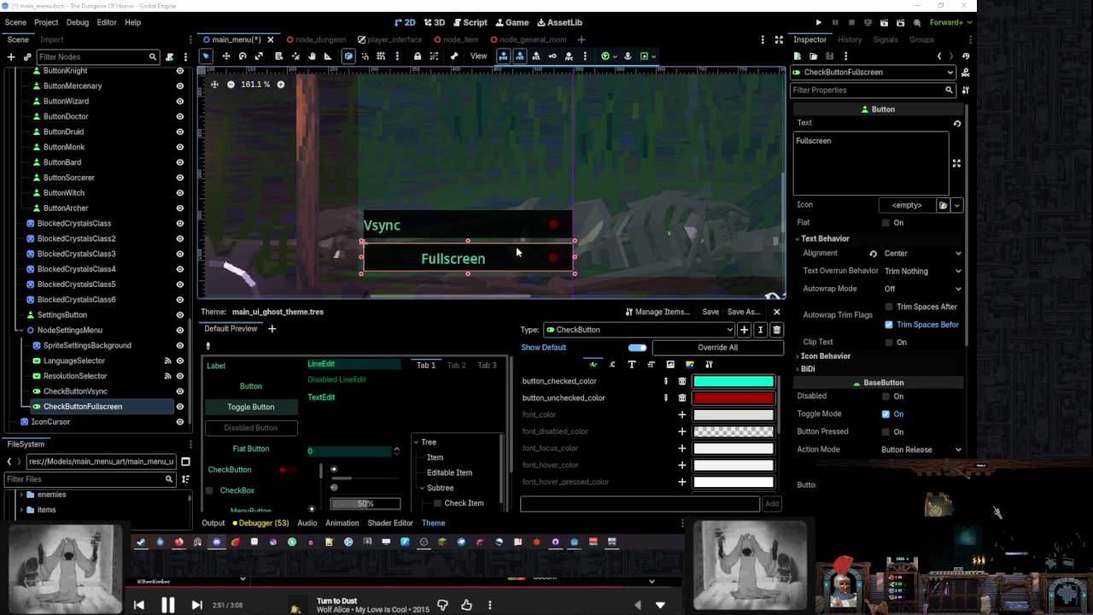
# Inspect the Fullscreen button's Icon Behavior and BiDi settings in the Inspector
pyautogui.click(845, 356)
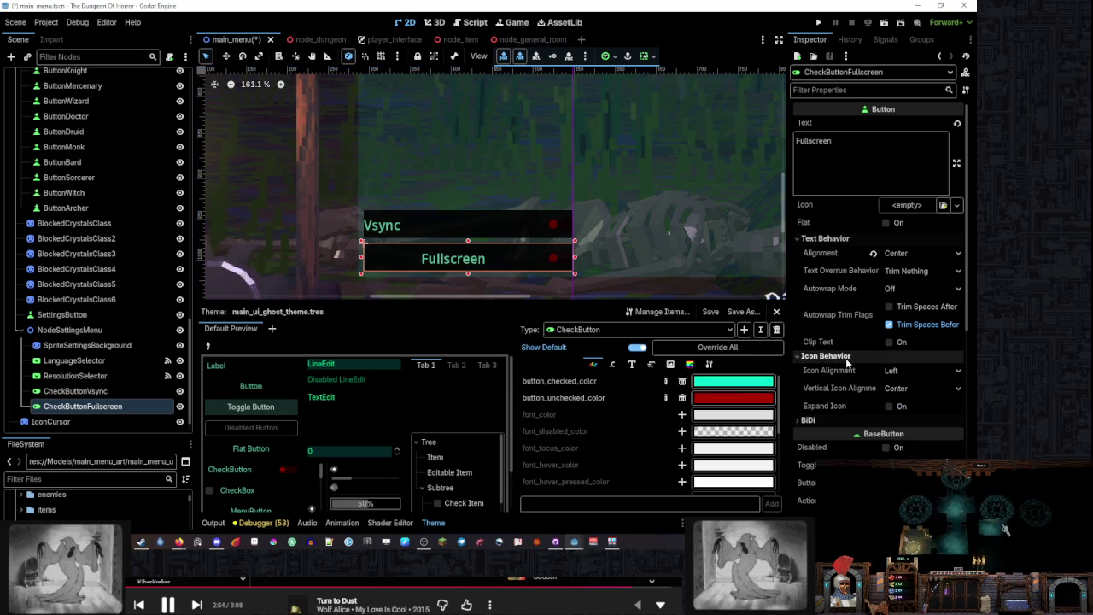
pyautogui.click(848, 420)
pyautogui.click(849, 420)
pyautogui.scroll(-5, 669, 203)
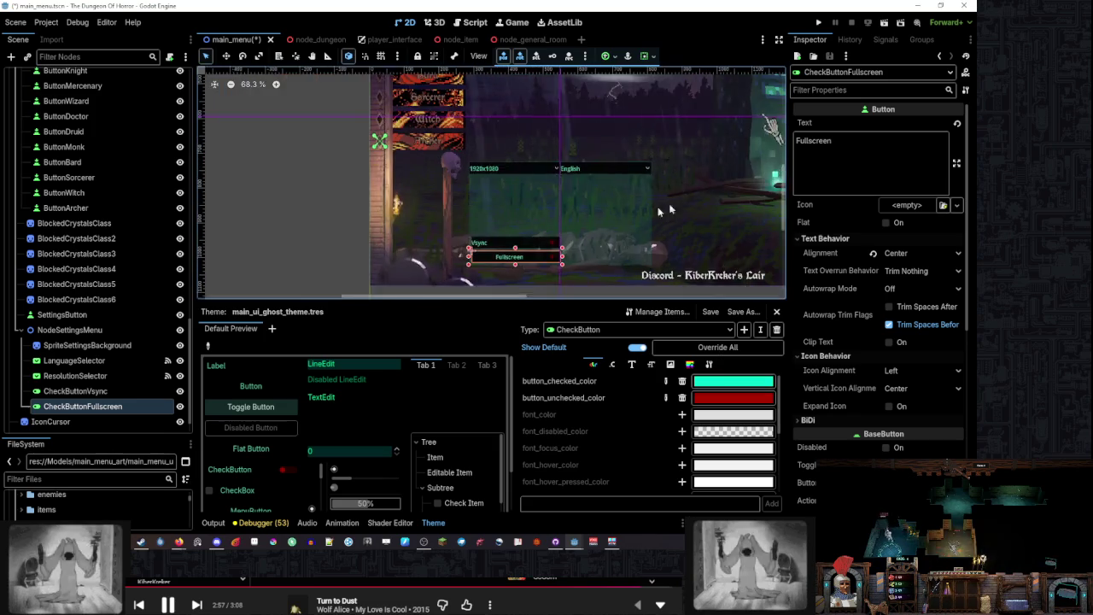
pyautogui.scroll(6, 559, 203)
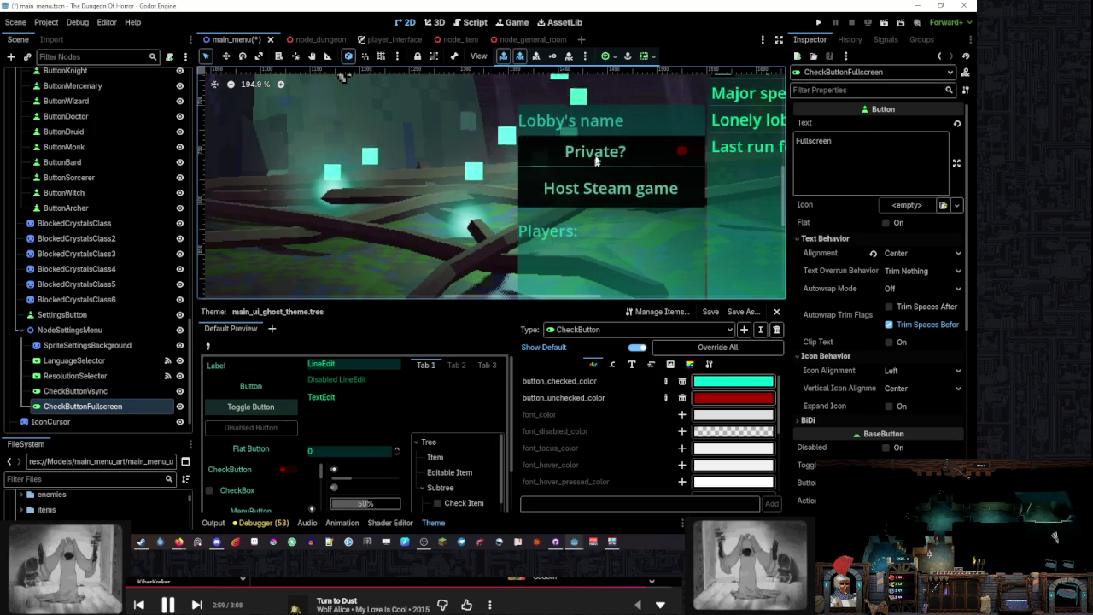
pyautogui.moveTo(587, 144)
pyautogui.mouseDown()
pyautogui.moveTo(504, 187)
pyautogui.moveTo(504, 221)
pyautogui.moveTo(444, 205)
pyautogui.moveTo(389, 225)
pyautogui.mouseUp()
pyautogui.scroll(-3, 505, 221)
pyautogui.scroll(2, 474, 200)
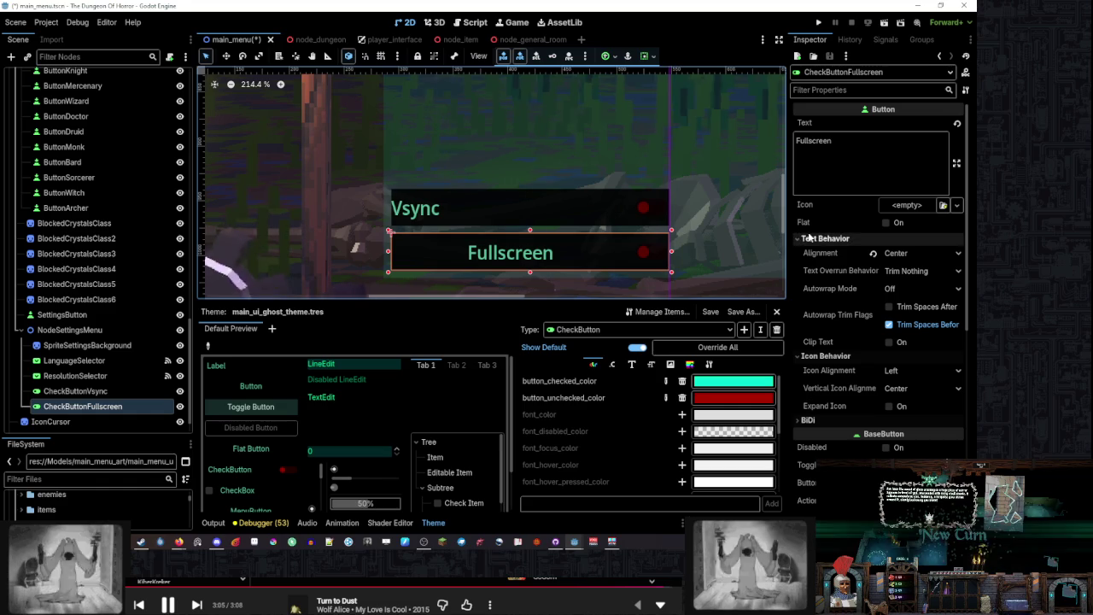
# Give the Fullscreen button a dark background
pyautogui.click(908, 228)
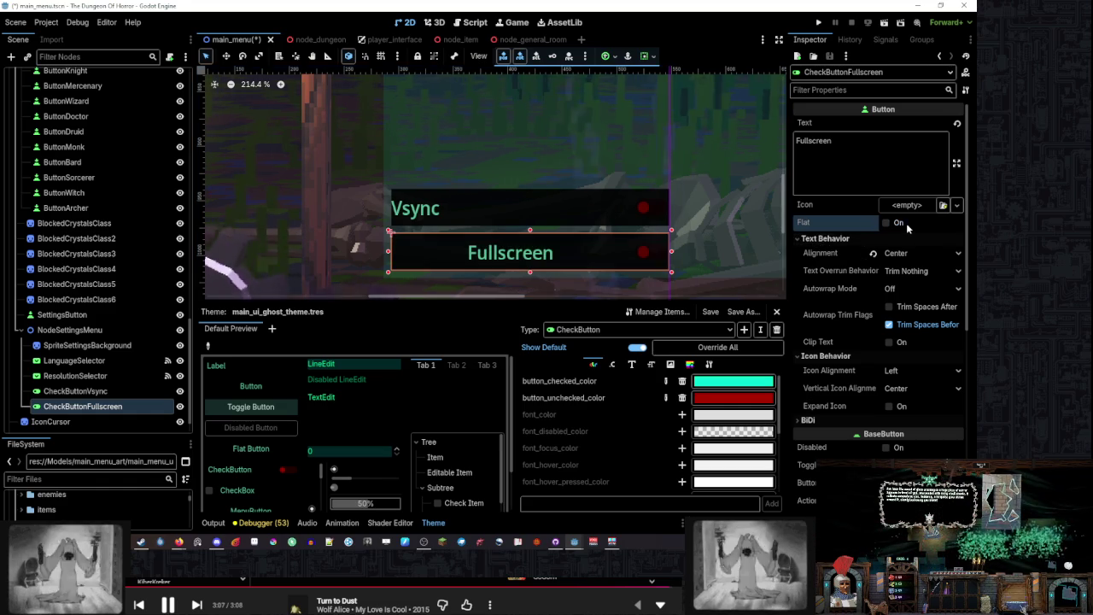
pyautogui.scroll(-3, 833, 255)
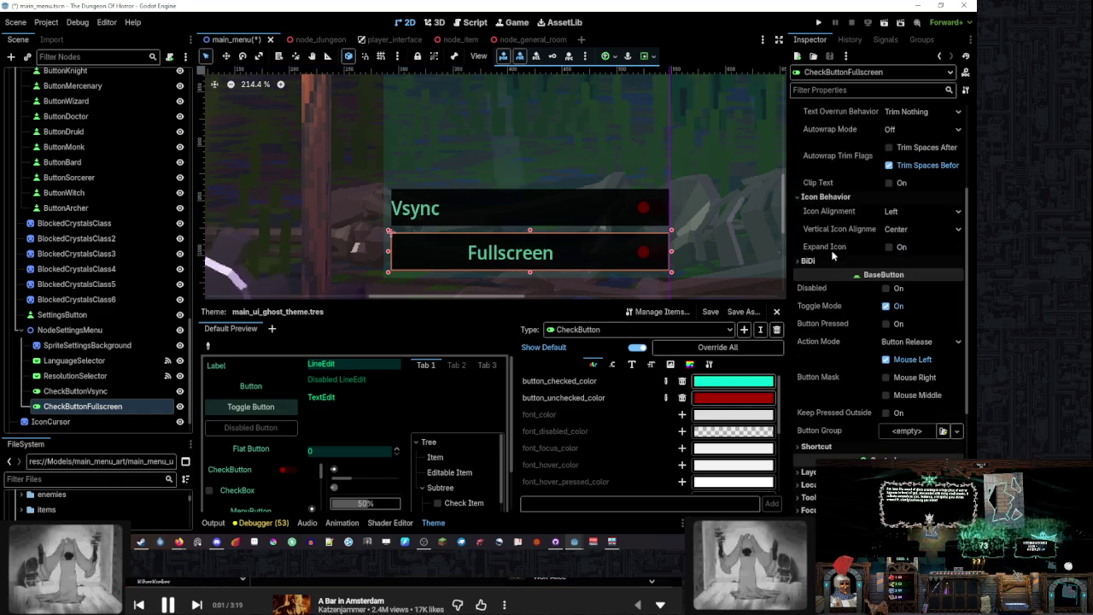
pyautogui.scroll(-7, 833, 255)
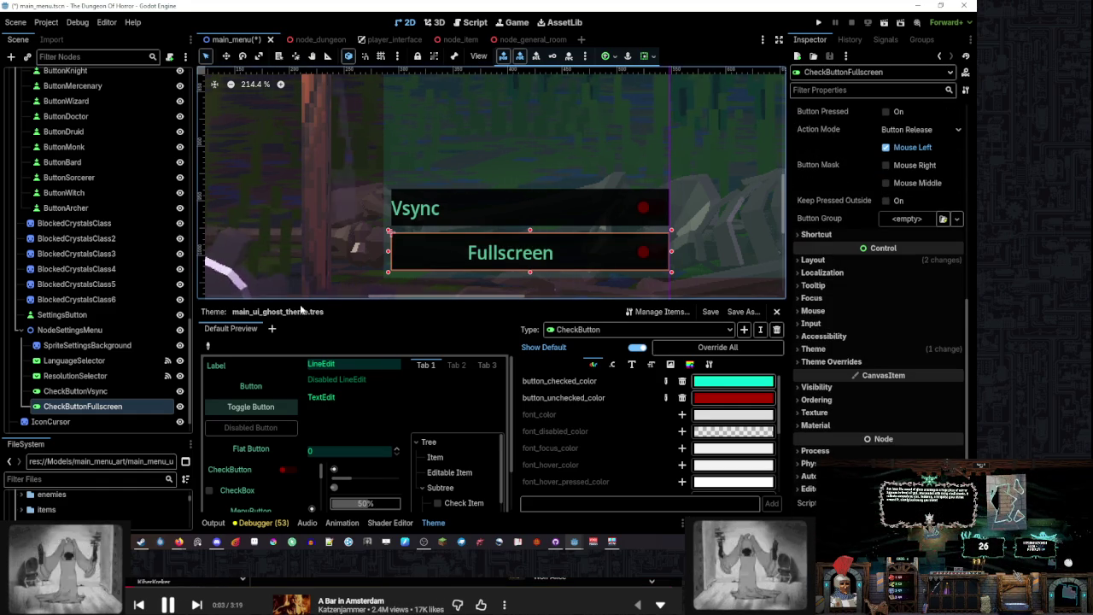
pyautogui.scroll(10, 880, 316)
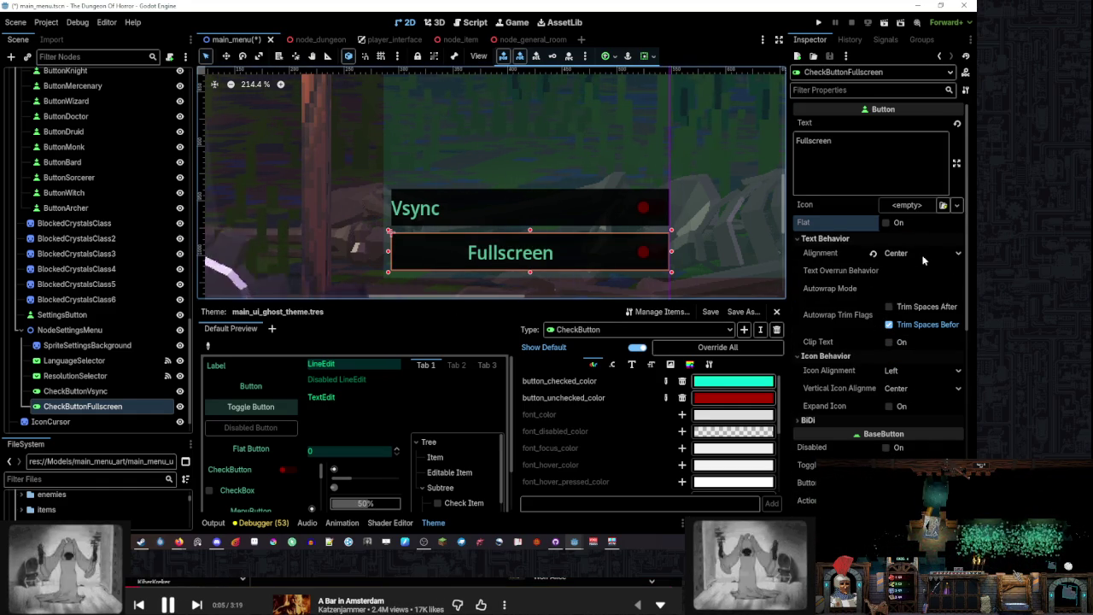
# Try Left, Right and Center alignment on the Fullscreen label, settling on Left
pyautogui.click(919, 253)
pyautogui.click(919, 272)
pyautogui.click(917, 255)
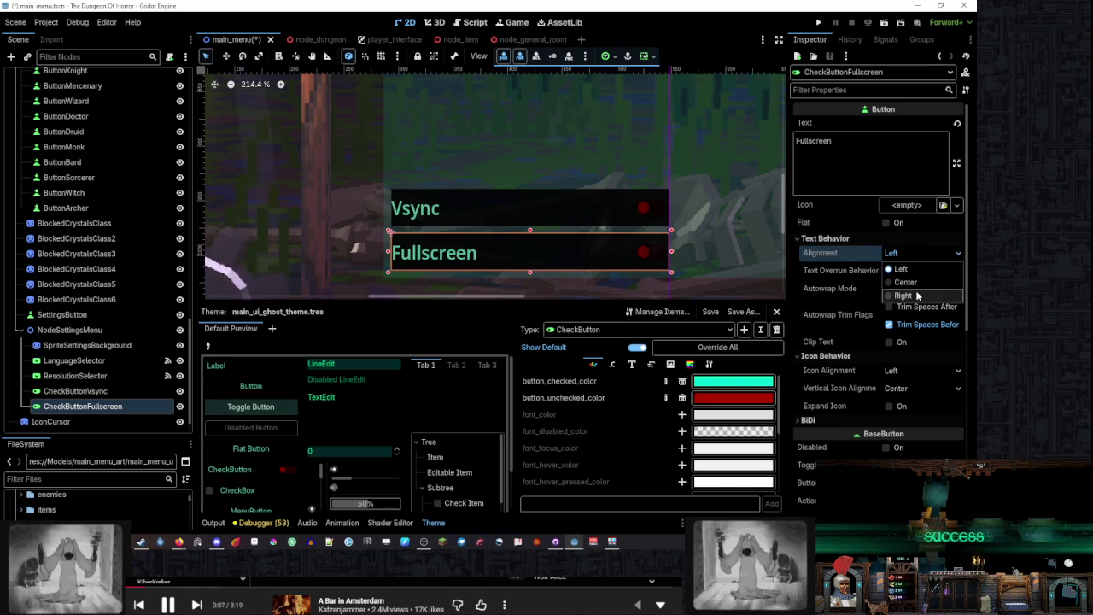
pyautogui.click(903, 295)
pyautogui.click(914, 254)
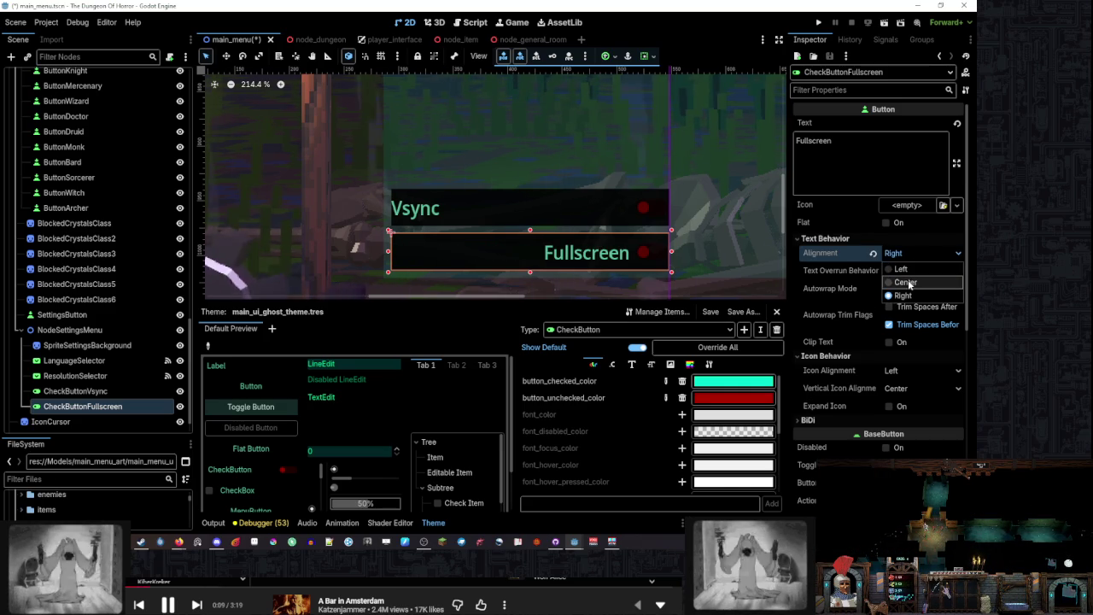
pyautogui.click(906, 282)
pyautogui.click(919, 252)
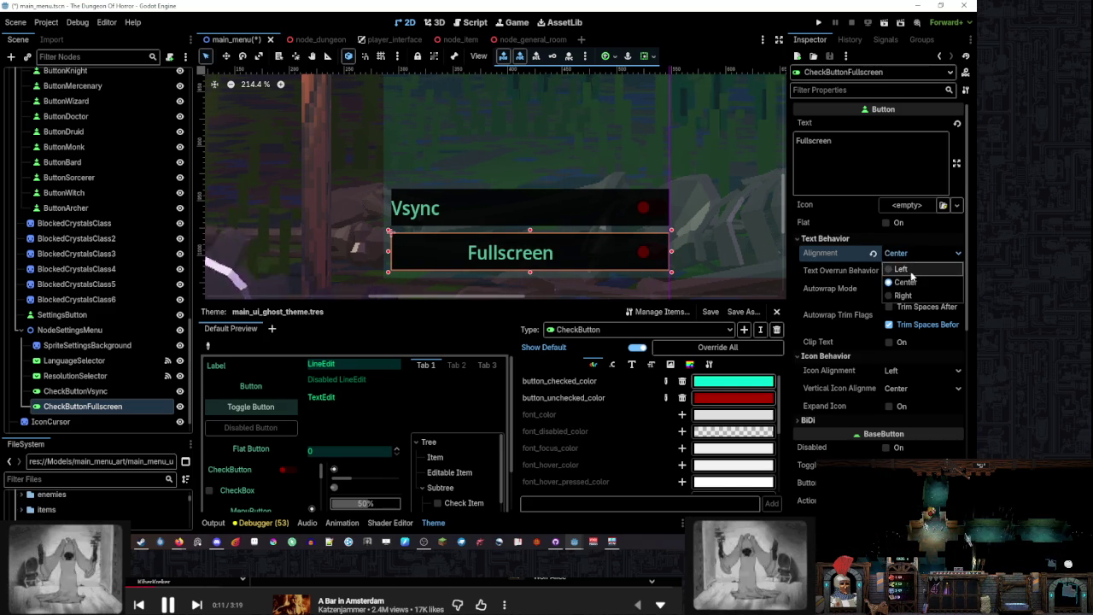
pyautogui.click(919, 273)
pyautogui.scroll(-6, 546, 261)
pyautogui.click(546, 260)
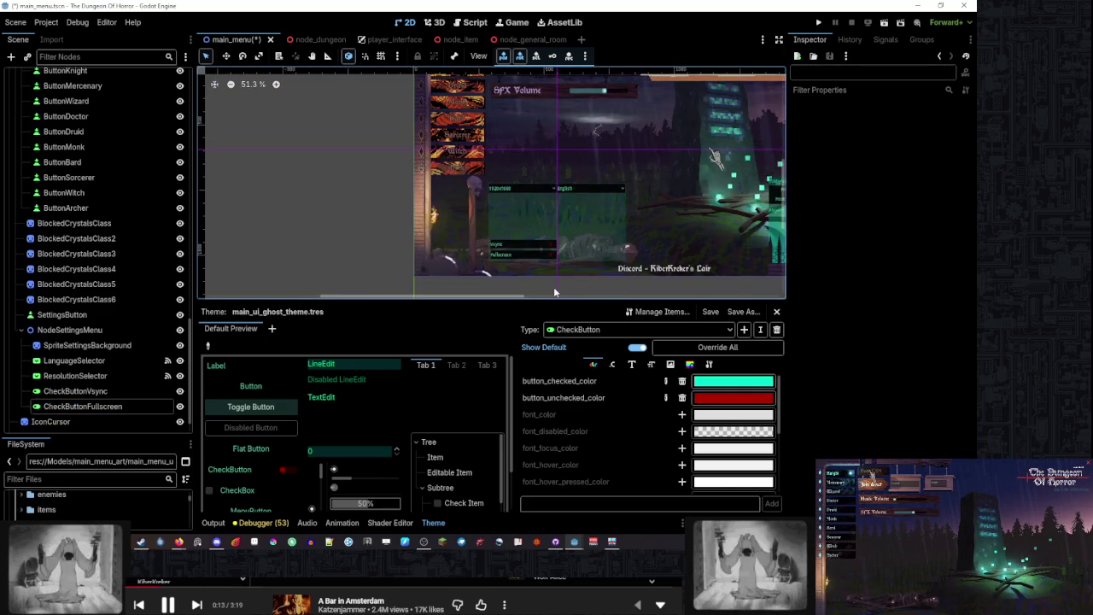
pyautogui.scroll(3, 538, 252)
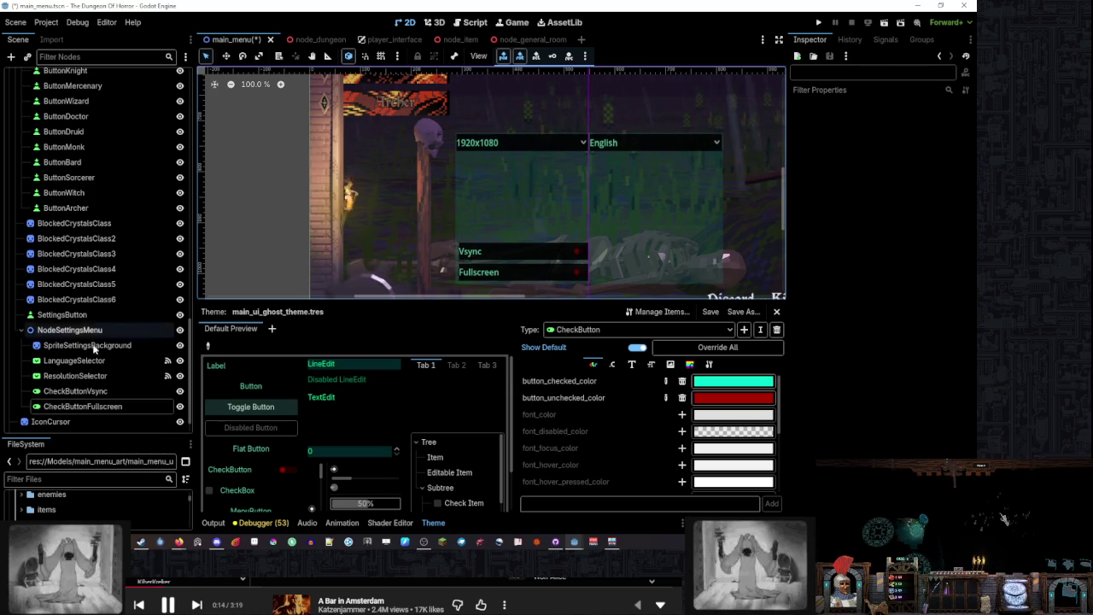
# Add a leading space to the Vsync and Fullscreen toggle label texts
pyautogui.click(75, 390)
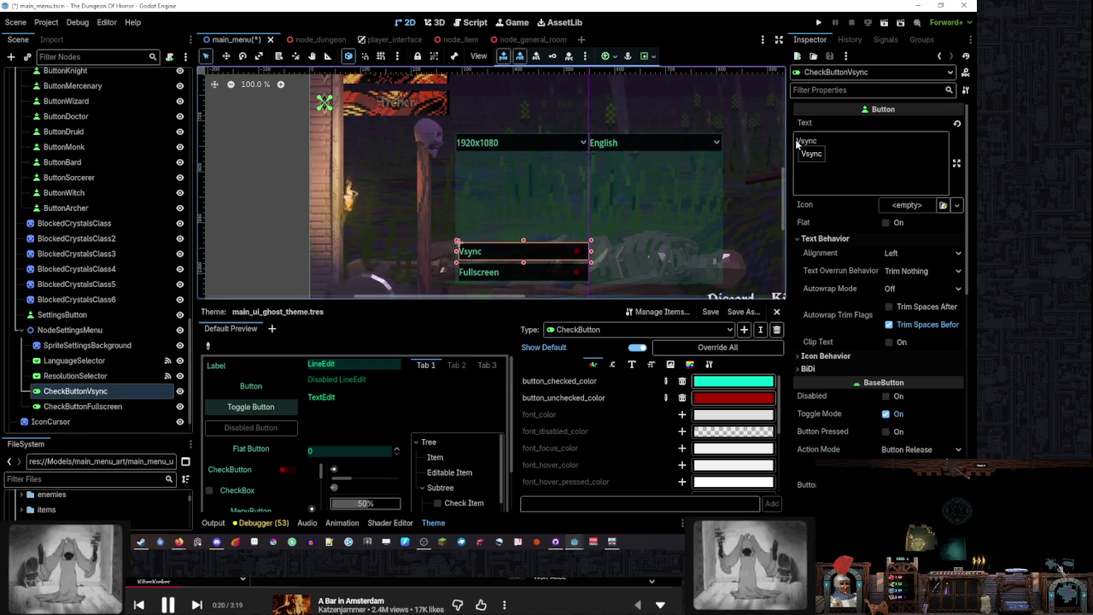
pyautogui.click(798, 141)
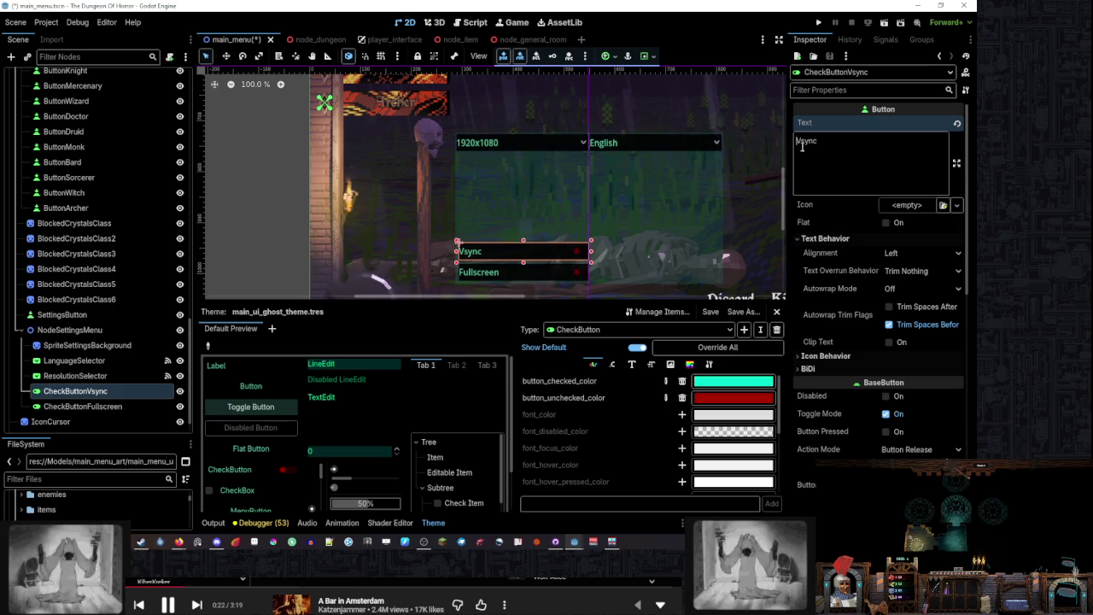
pyautogui.click(521, 272)
pyautogui.click(844, 152)
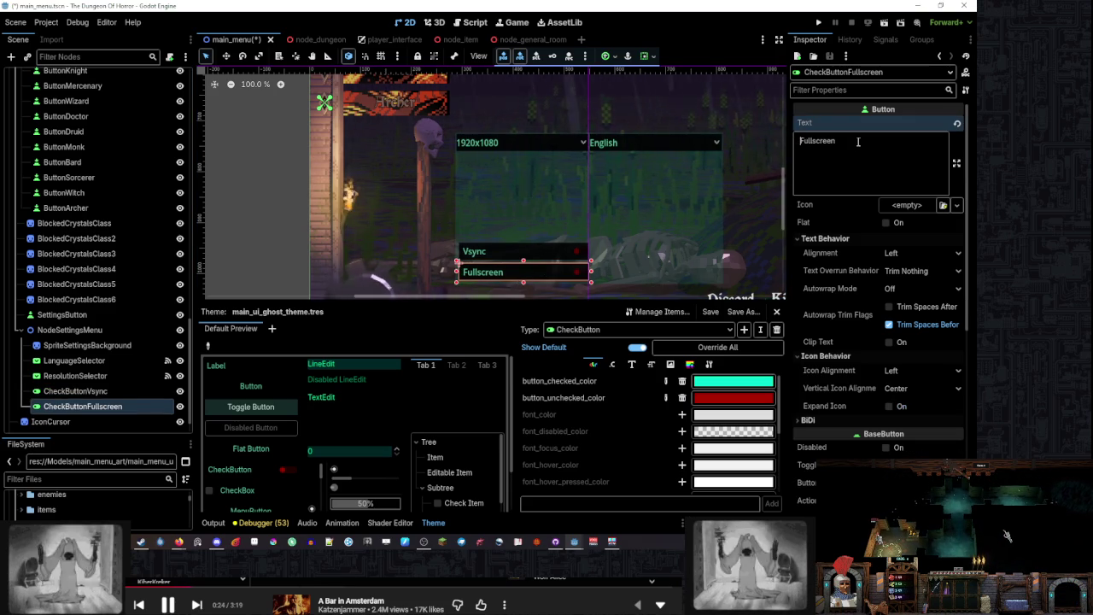
pyautogui.scroll(-8, 585, 221)
pyautogui.click(585, 221)
pyautogui.scroll(3, 555, 211)
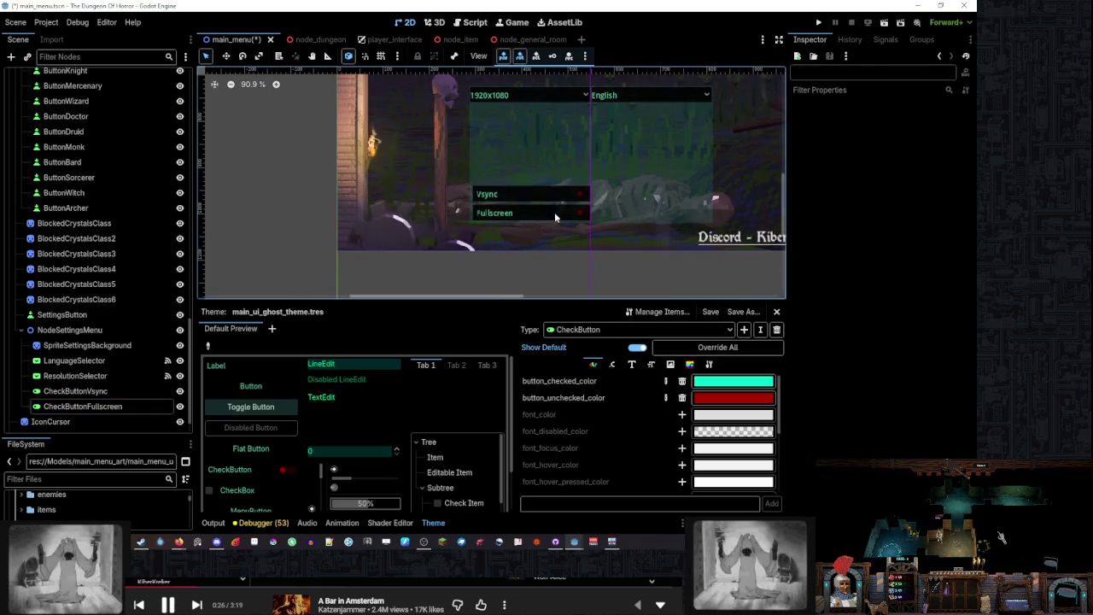
pyautogui.scroll(1, 554, 212)
# Add a leading space to the resolution dropdown's 1920x1080 item text
pyautogui.click(506, 107)
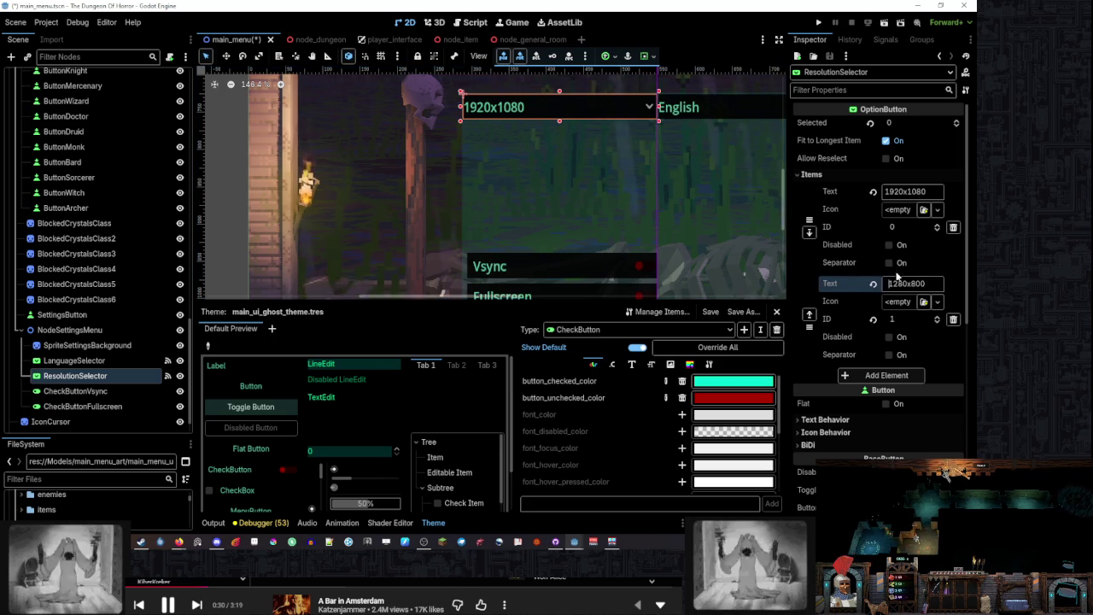
pyautogui.click(887, 192)
pyautogui.scroll(-4, 770, 201)
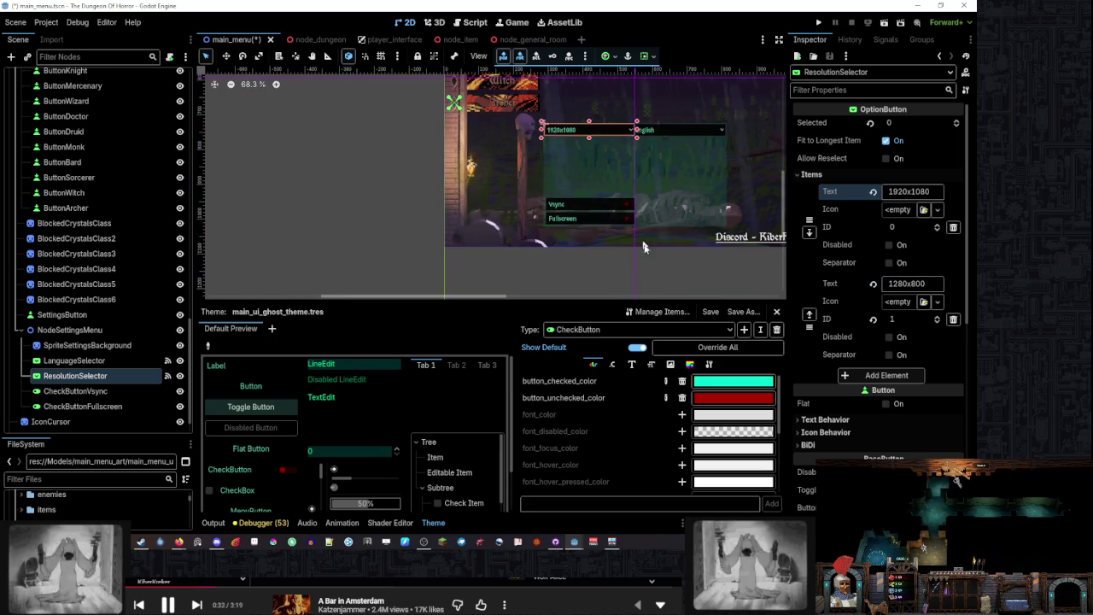
pyautogui.click(674, 171)
pyautogui.scroll(3, 674, 136)
# Inspect the English language dropdown's text behaviour and item list, then move to the lobby panel
pyautogui.click(679, 139)
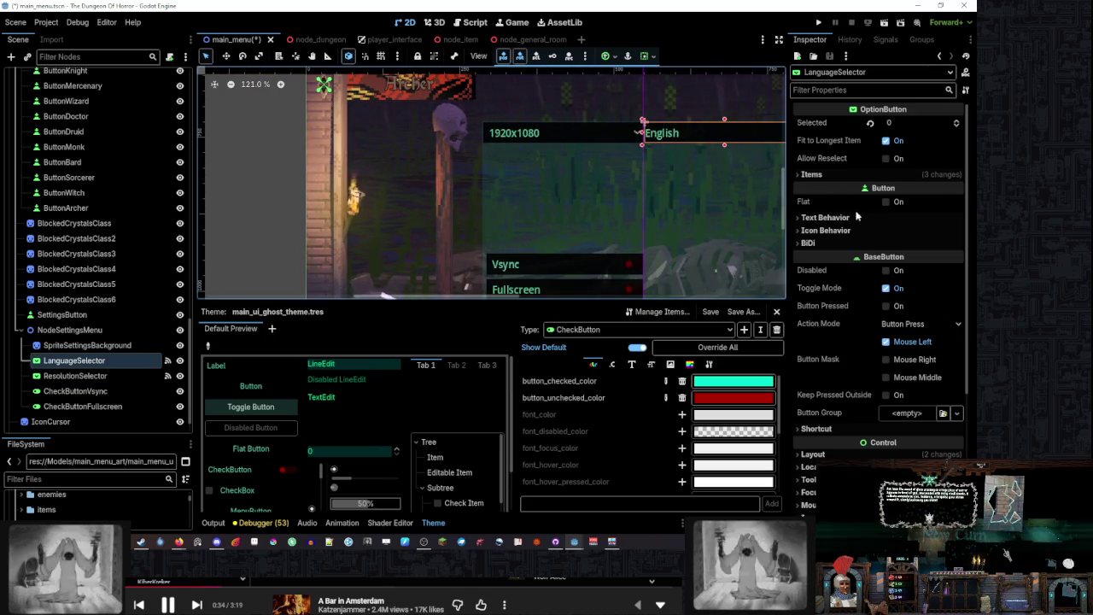
pyautogui.scroll(-4, 854, 227)
pyautogui.scroll(4, 854, 226)
pyautogui.click(825, 218)
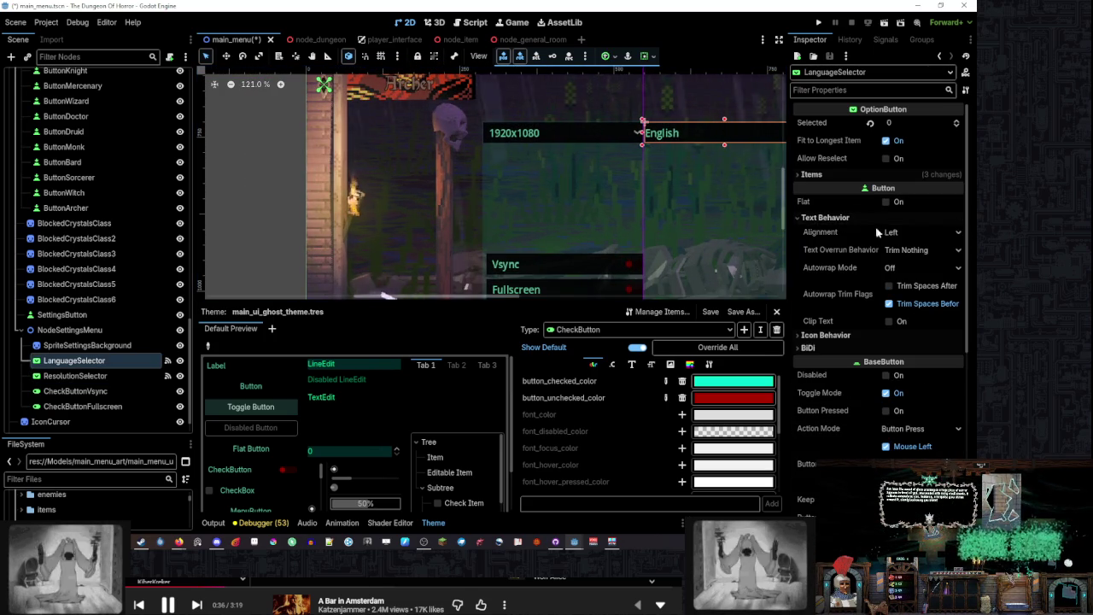
pyautogui.click(825, 217)
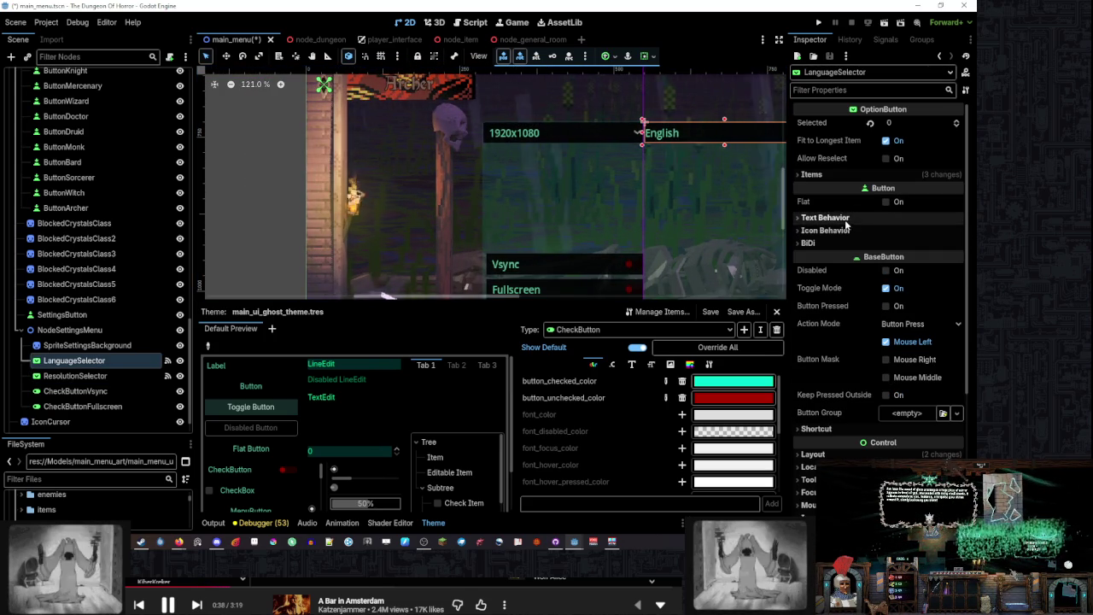
pyautogui.click(848, 175)
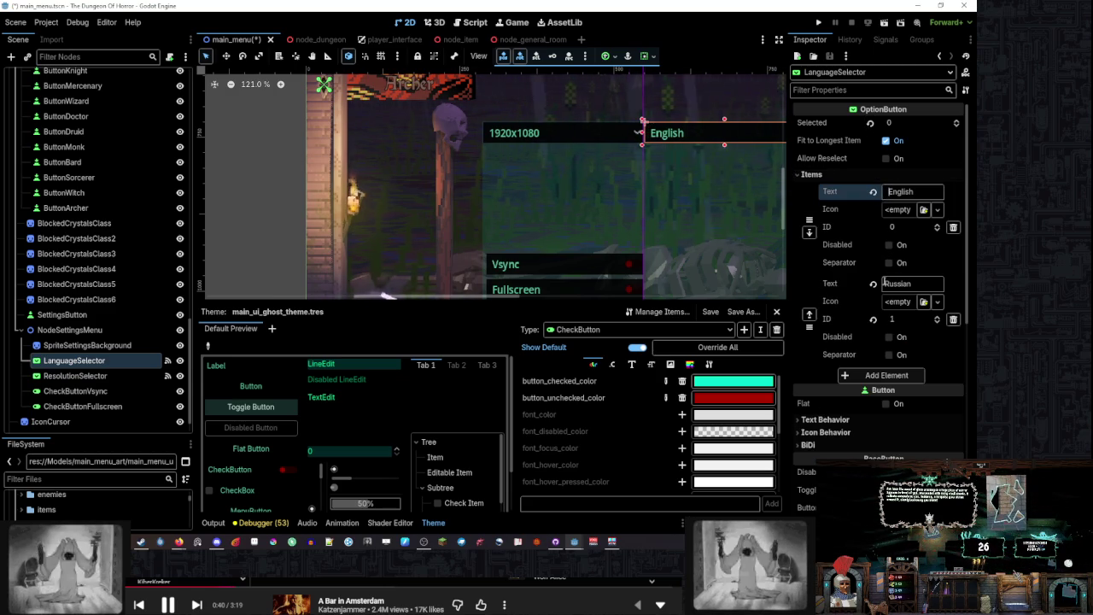
pyautogui.scroll(-5, 679, 153)
pyautogui.click(729, 277)
pyautogui.scroll(6, 649, 137)
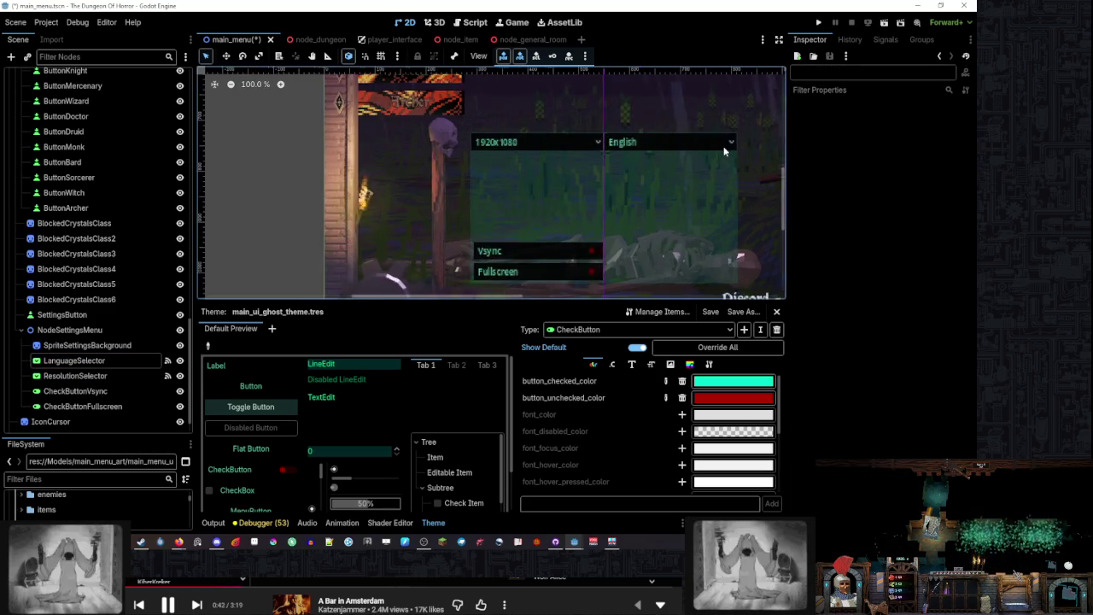
pyautogui.scroll(-3, 613, 111)
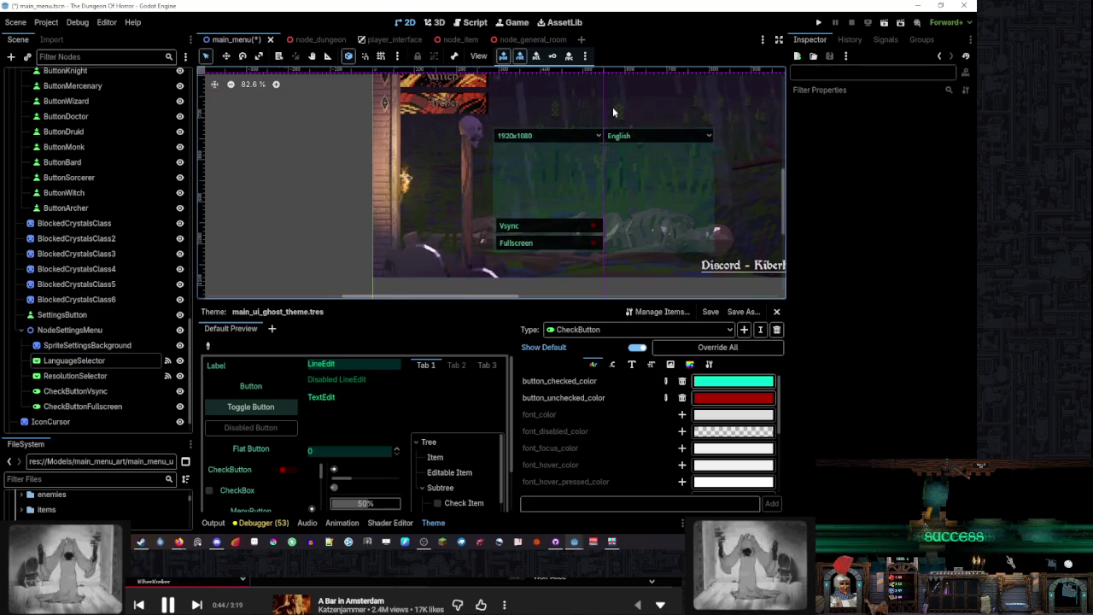
pyautogui.scroll(4, 612, 107)
pyautogui.hscroll(5, 586, 197)
pyautogui.click(587, 195)
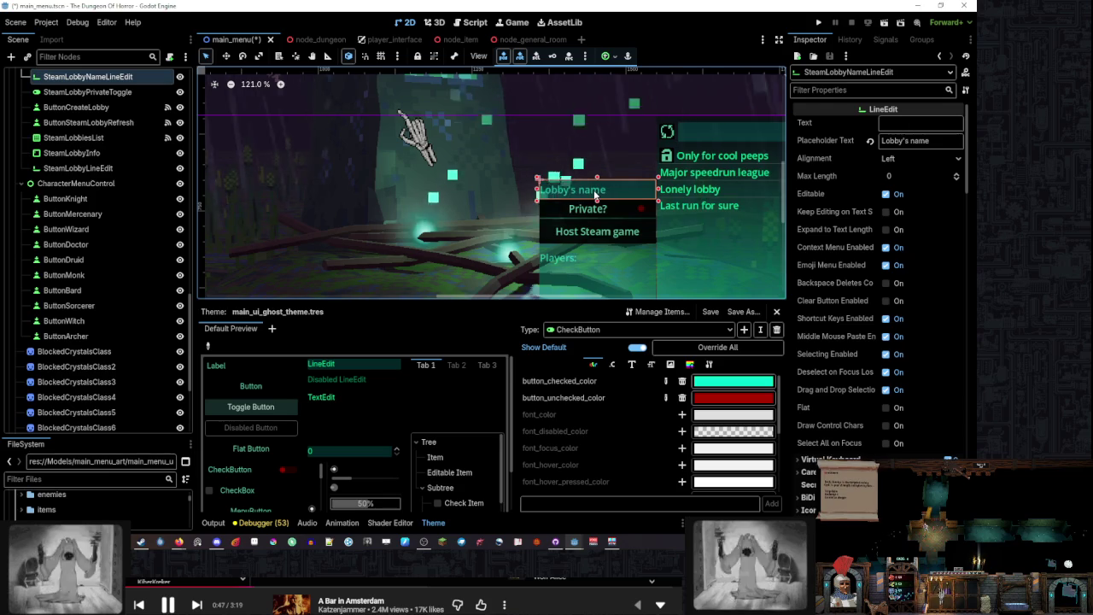
# Inspect the lobby panel's Private?, Host Steam game, Players and lobby name elements
pyautogui.click(602, 208)
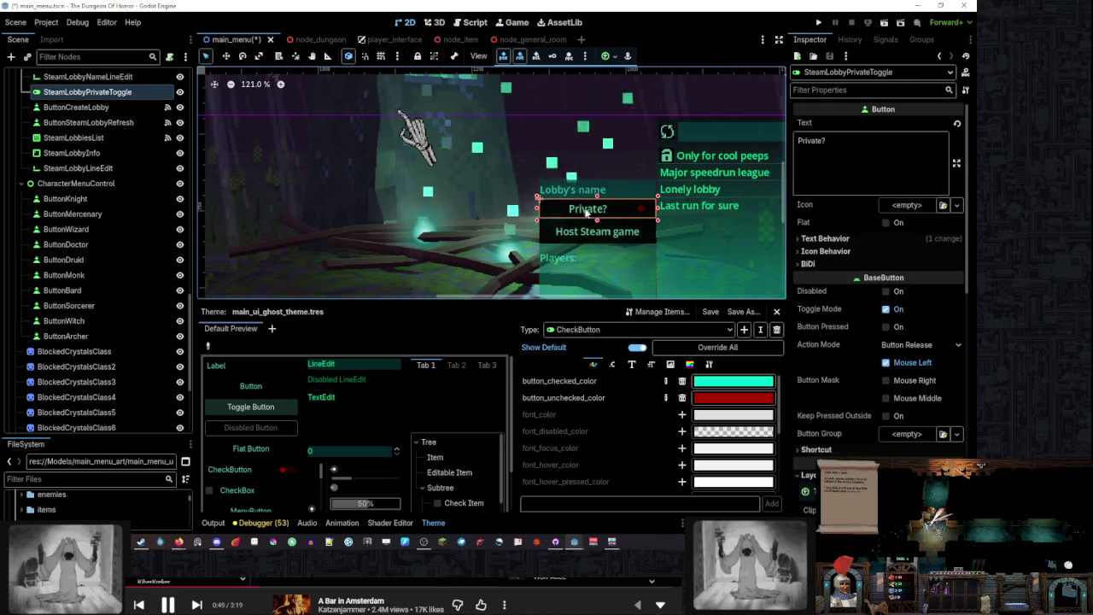
pyautogui.click(597, 231)
pyautogui.click(593, 258)
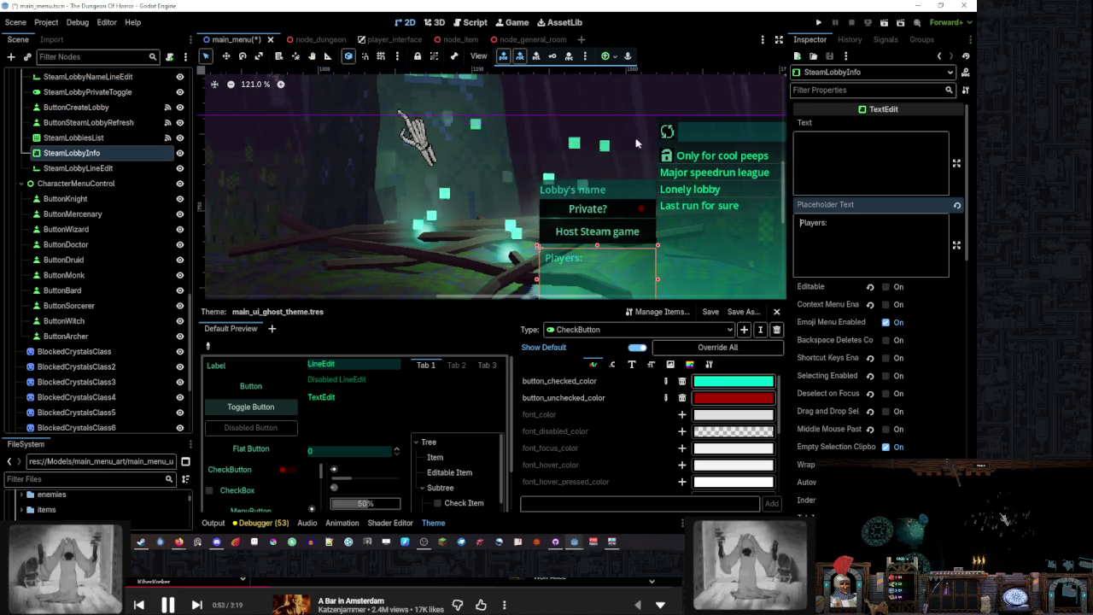
pyautogui.scroll(-3, 677, 265)
pyautogui.click(678, 265)
pyautogui.scroll(2, 677, 265)
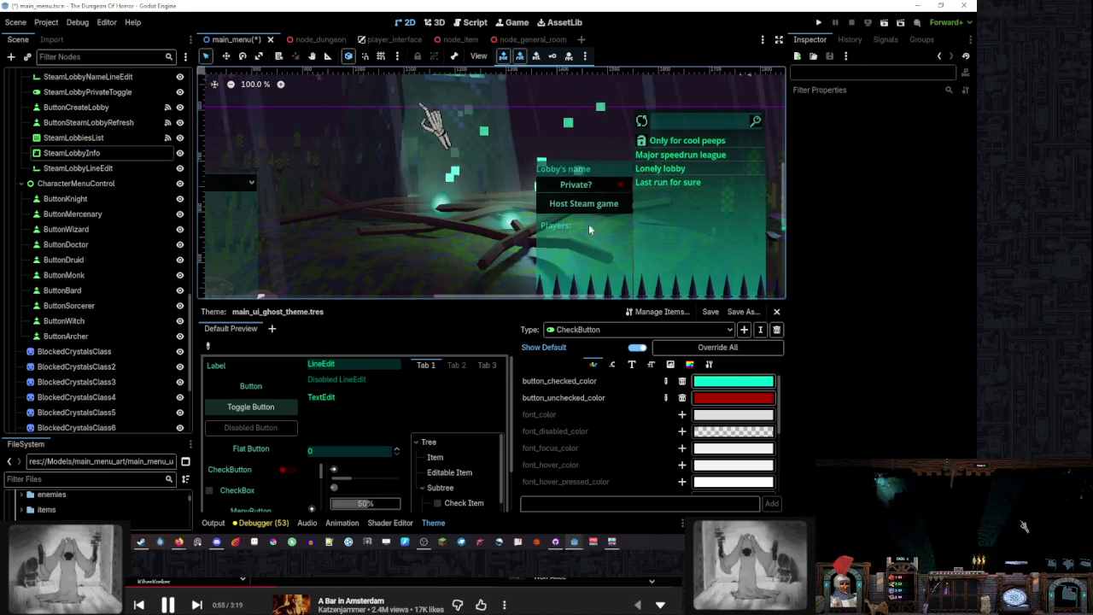
pyautogui.click(571, 228)
pyautogui.click(572, 175)
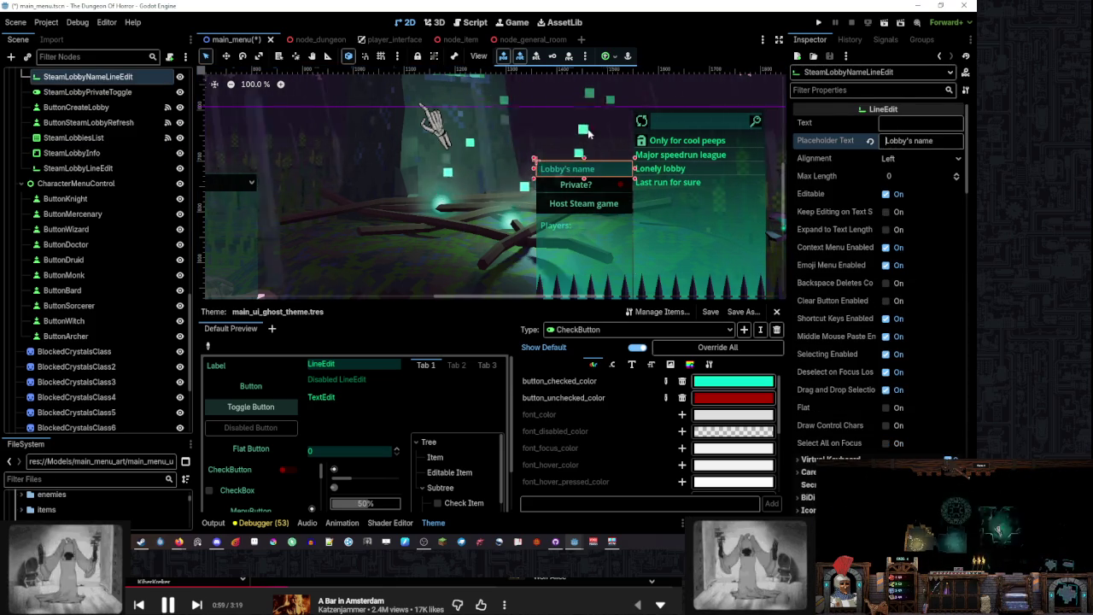
pyautogui.scroll(-3, 665, 272)
pyautogui.click(665, 271)
pyautogui.scroll(3, 637, 123)
# Set the Host Steam game button's text Alignment to Left
pyautogui.click(546, 207)
pyautogui.scroll(2, 545, 207)
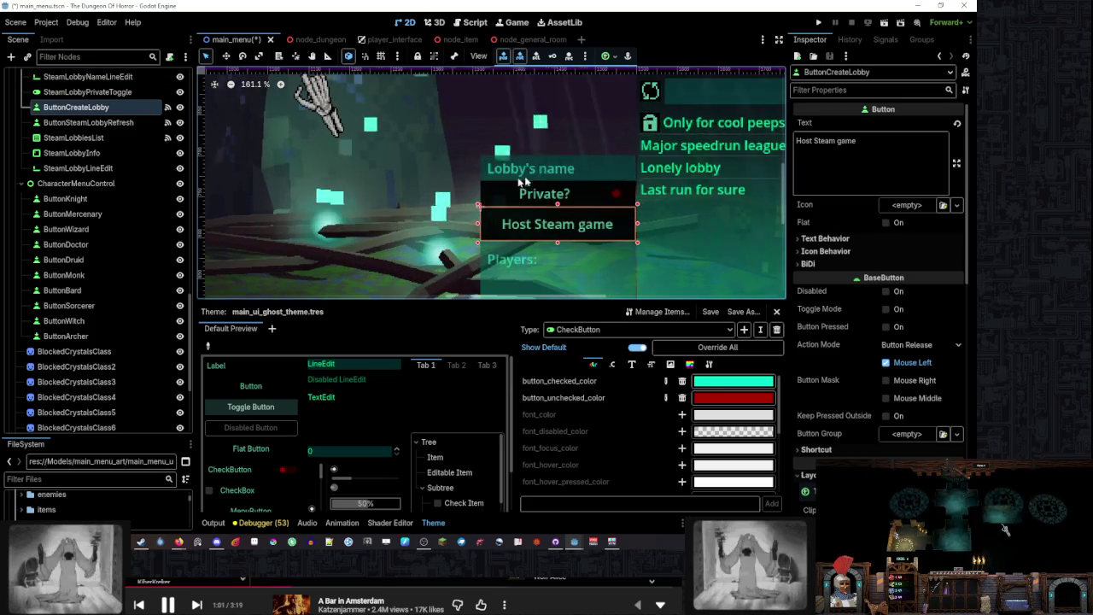
pyautogui.click(825, 238)
pyautogui.click(901, 253)
pyautogui.click(901, 268)
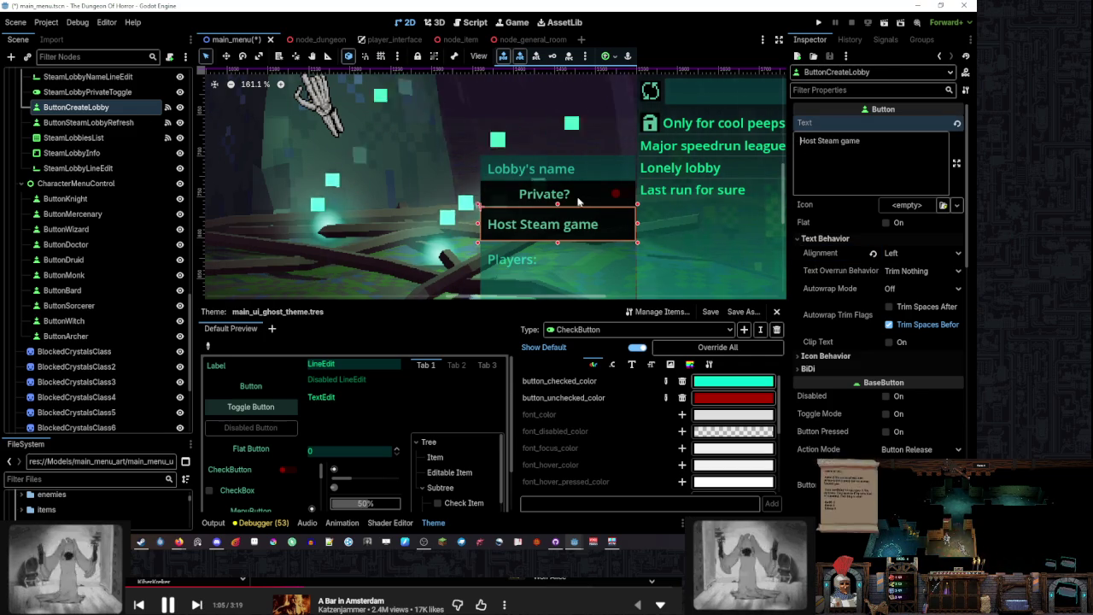
# Left-align the Private? toggle label and remove its leading space
pyautogui.click(544, 193)
pyautogui.click(928, 253)
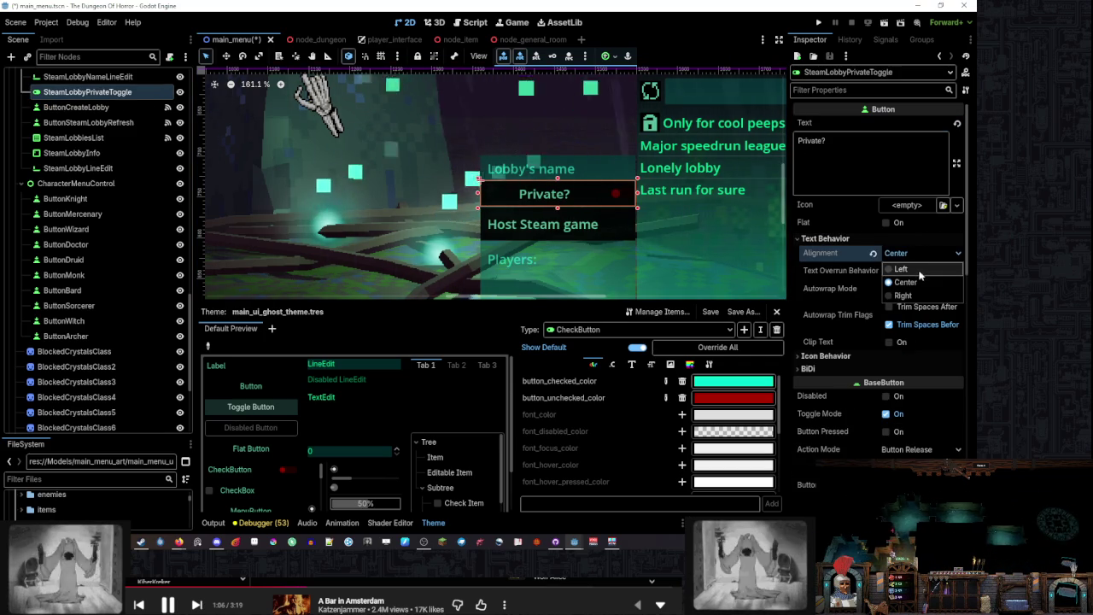
pyautogui.click(901, 268)
pyautogui.press('BackSpace')
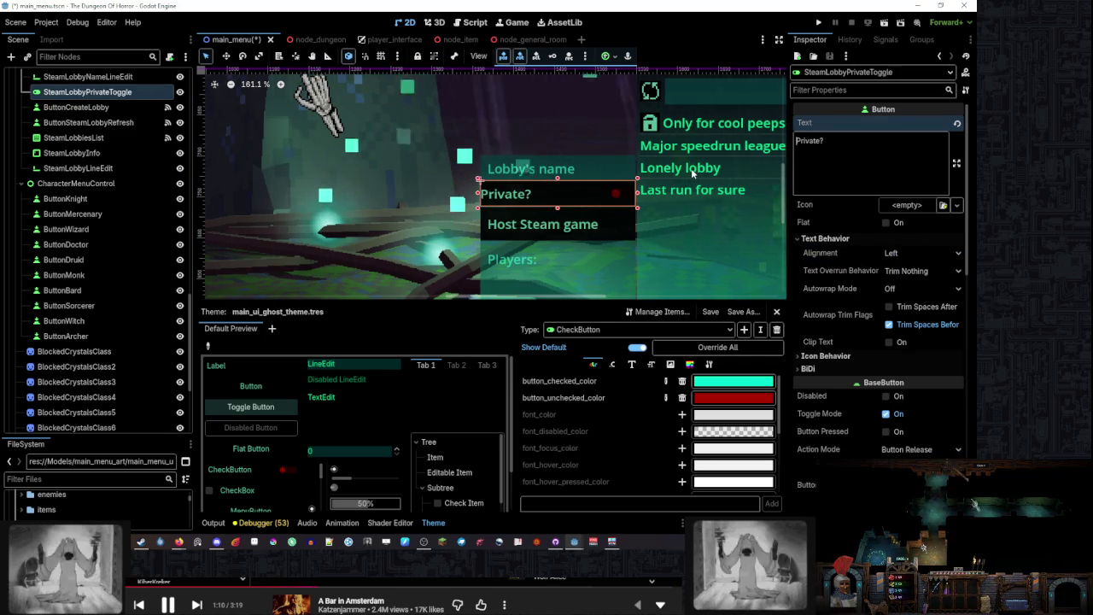
pyautogui.scroll(-4, 536, 168)
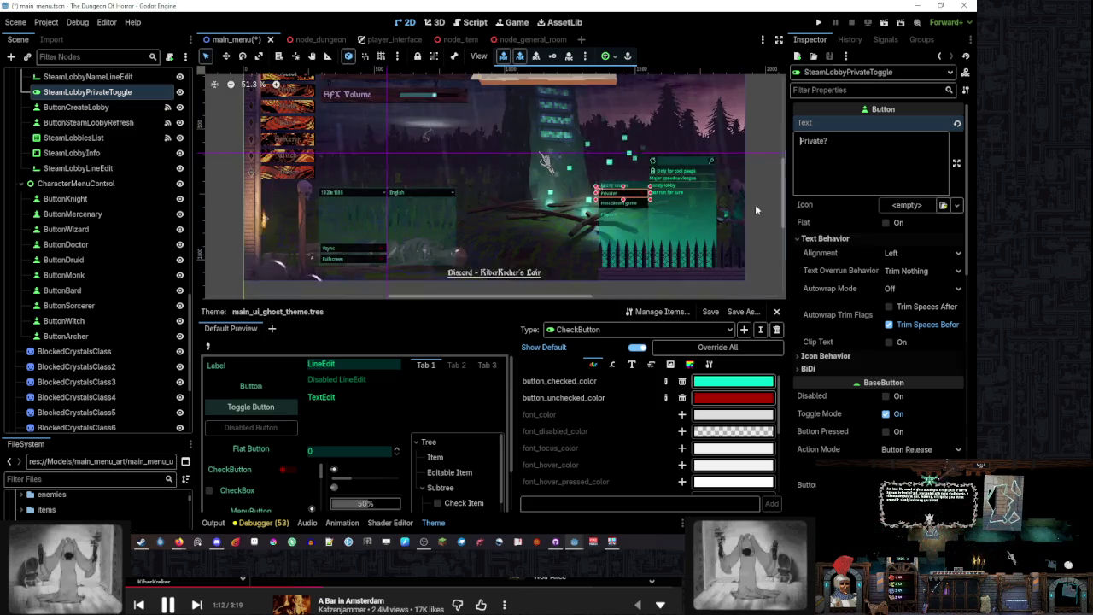
pyautogui.click(755, 204)
pyautogui.scroll(6, 630, 205)
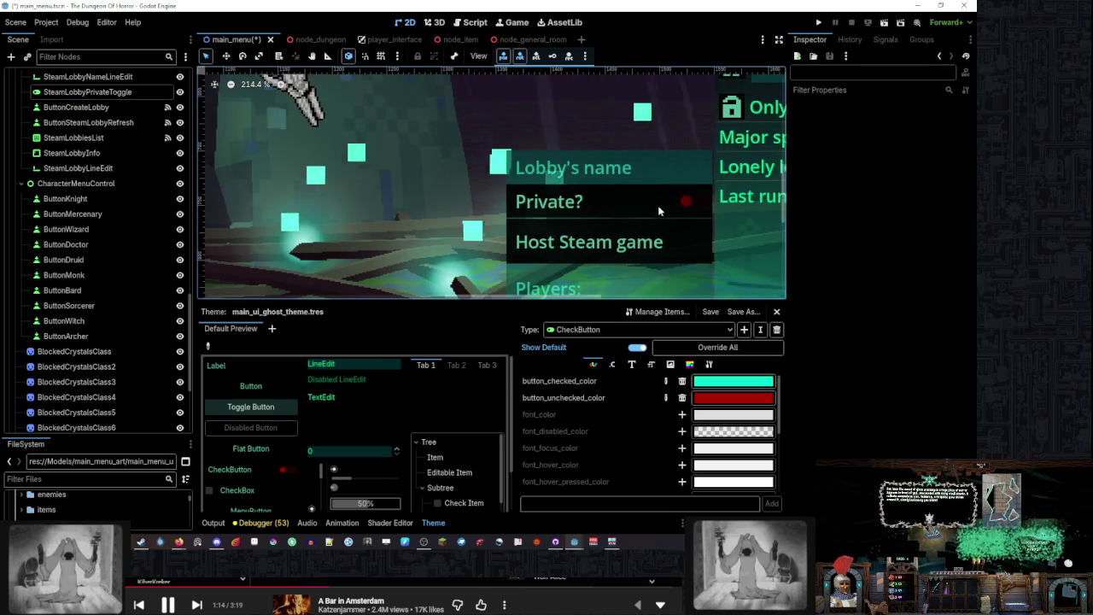
pyautogui.moveTo(658, 205)
pyautogui.mouseDown()
pyautogui.moveTo(645, 142)
pyautogui.moveTo(495, 258)
pyautogui.mouseUp()
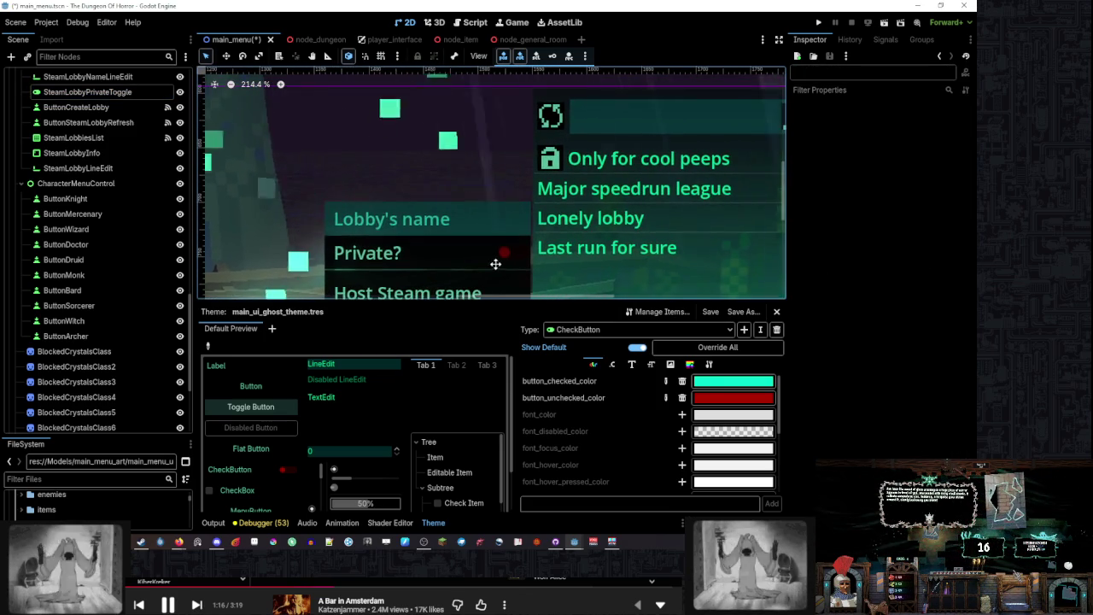
pyautogui.scroll(-5, 587, 195)
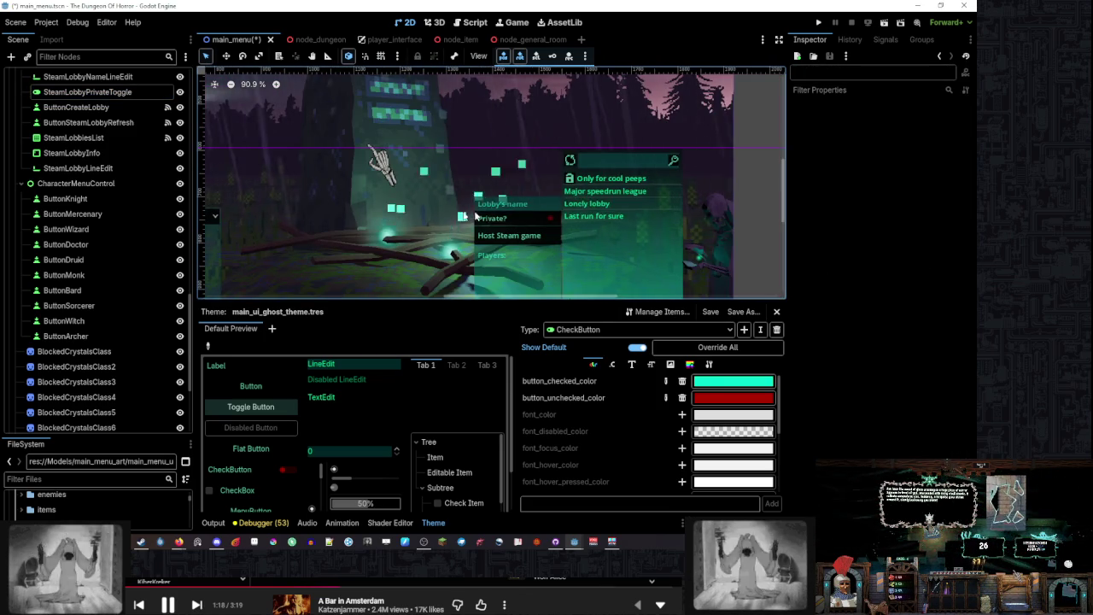
pyautogui.moveTo(364, 210); pyautogui.dragTo(500, 171)
pyautogui.scroll(-2, 501, 170)
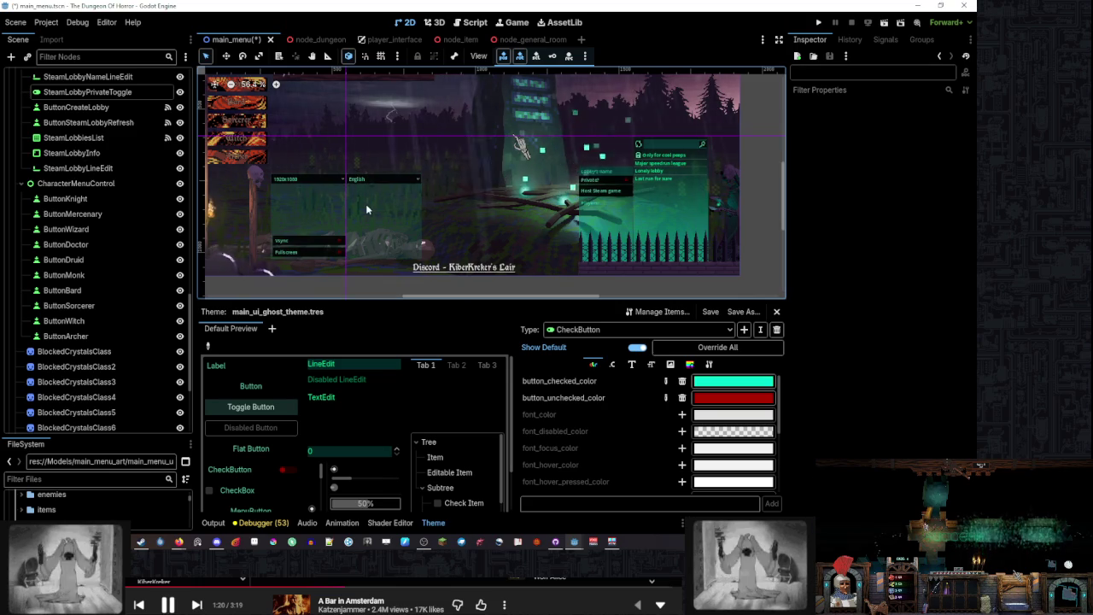
pyautogui.moveTo(368, 204); pyautogui.dragTo(519, 155)
pyautogui.scroll(-1, 518, 156)
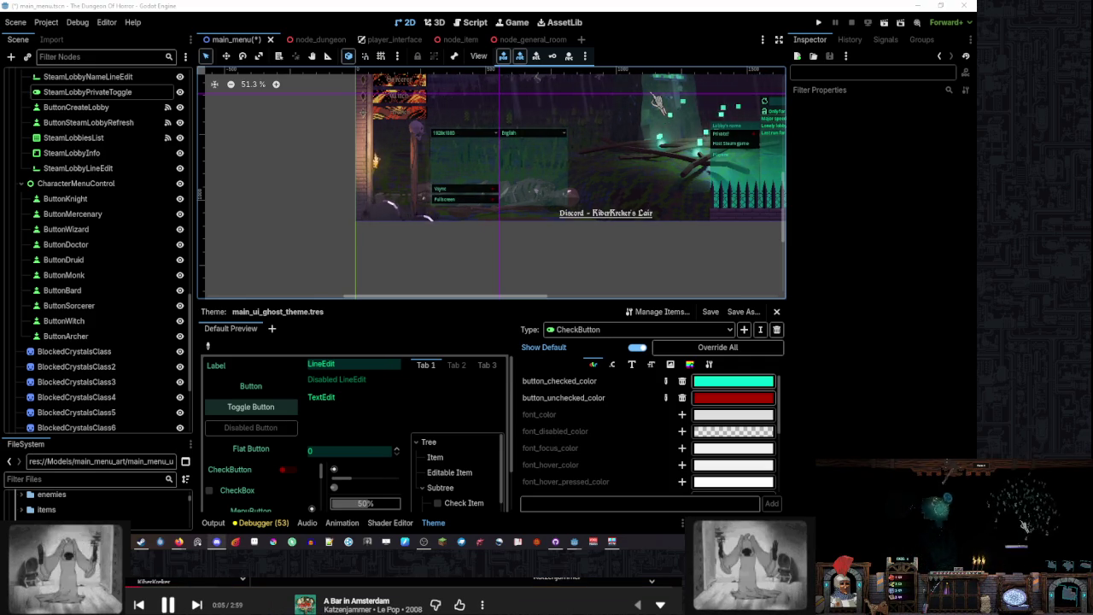
pyautogui.moveTo(614, 130)
pyautogui.mouseDown()
pyautogui.moveTo(509, 162)
pyautogui.moveTo(471, 234)
pyautogui.moveTo(549, 231)
pyautogui.mouseUp()
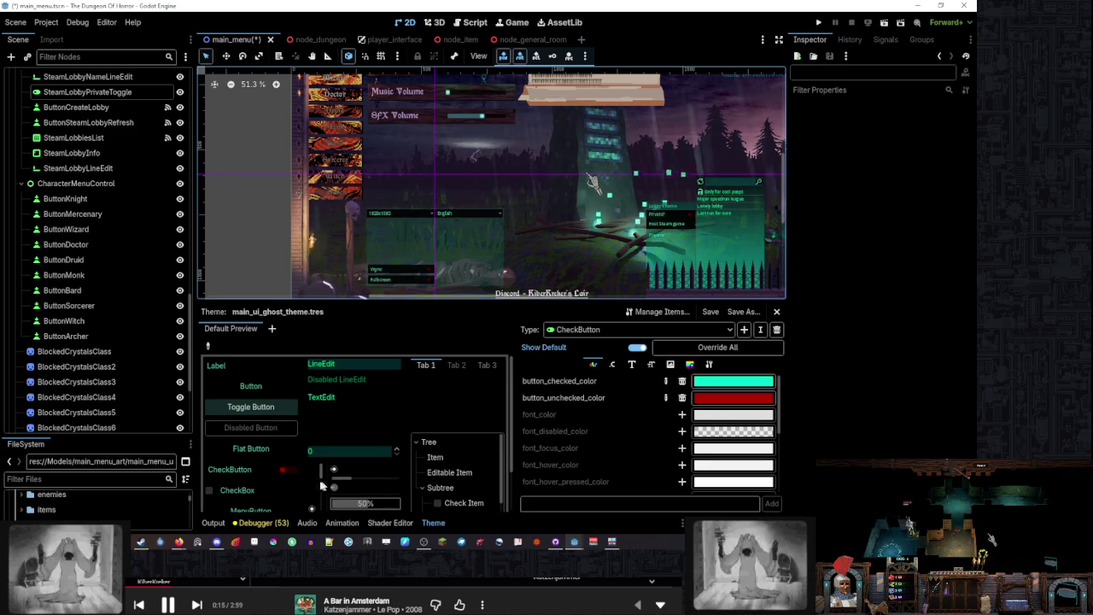
pyautogui.click(144, 549)
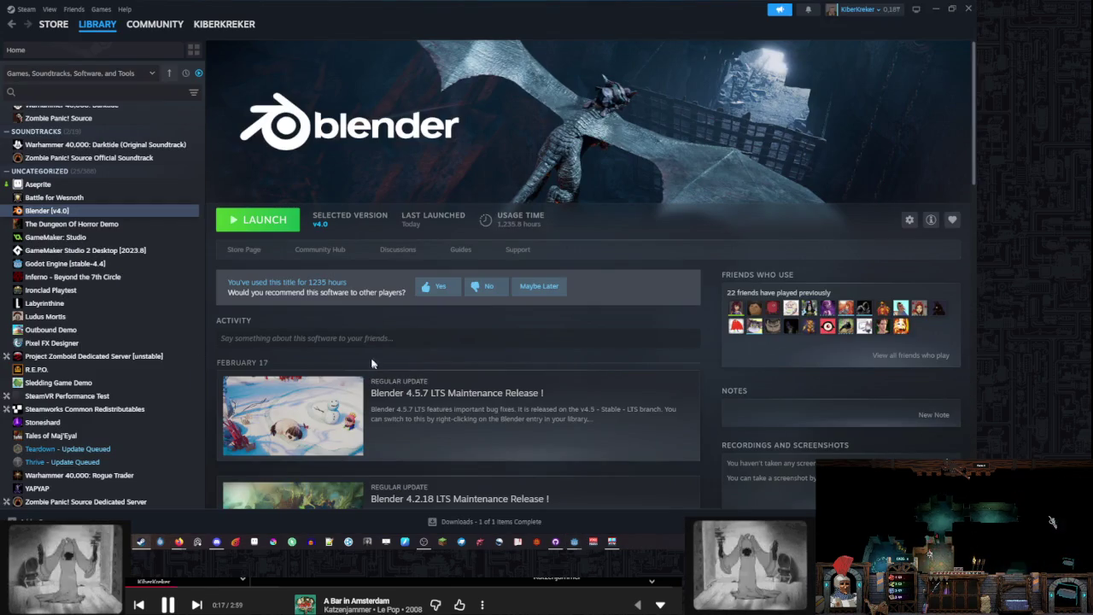
# Launch Blender 4.0 from its Steam library page
pyautogui.click(240, 221)
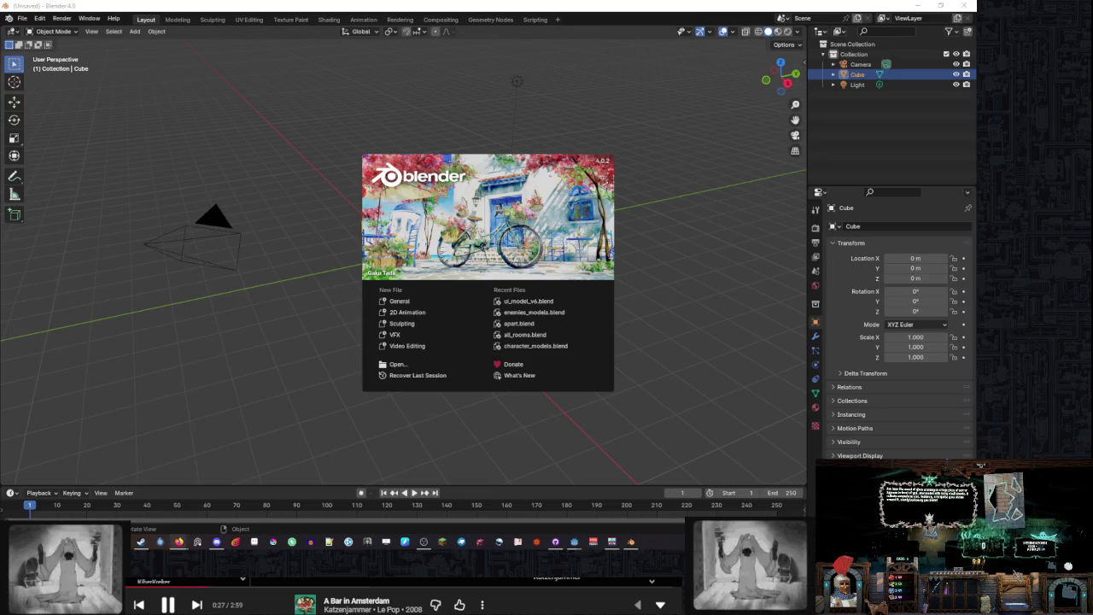
# Open ui_model_v6.blend and frame the view on the wooden menu post
pyautogui.click(558, 304)
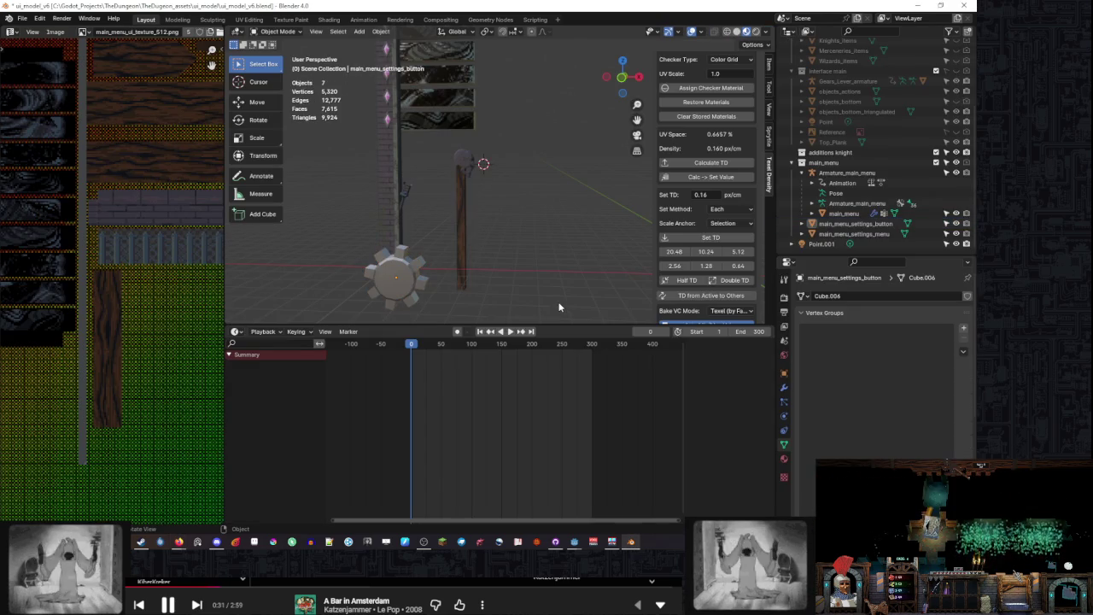
pyautogui.click(470, 159)
pyautogui.press('KP_Decimal')
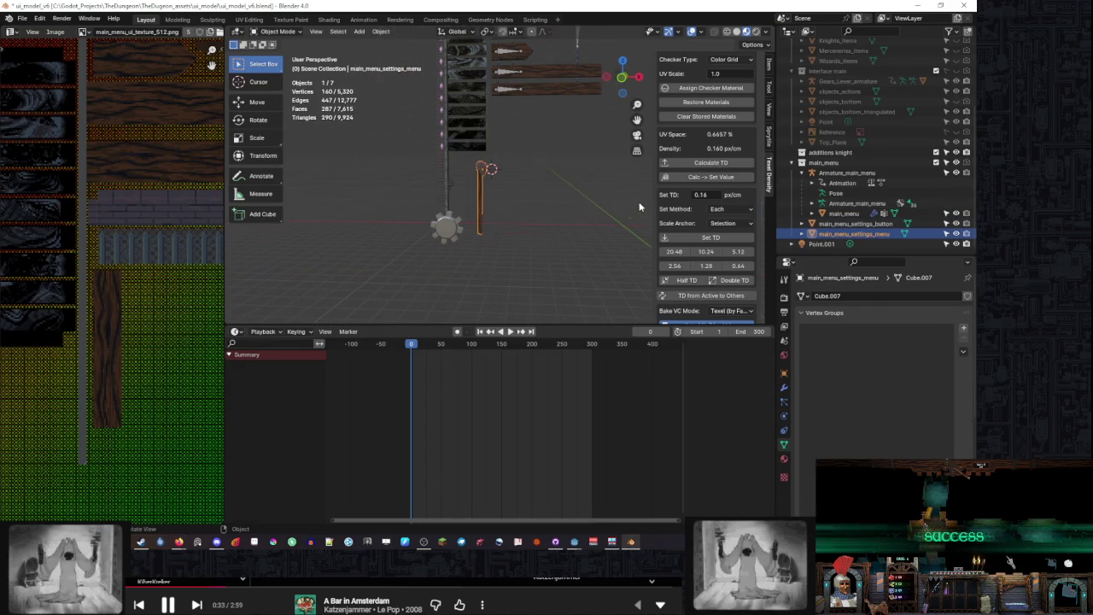
# Select the settings button, Armature_main_menu and main_menu mesh, framing the main_menu mesh
pyautogui.click(860, 224)
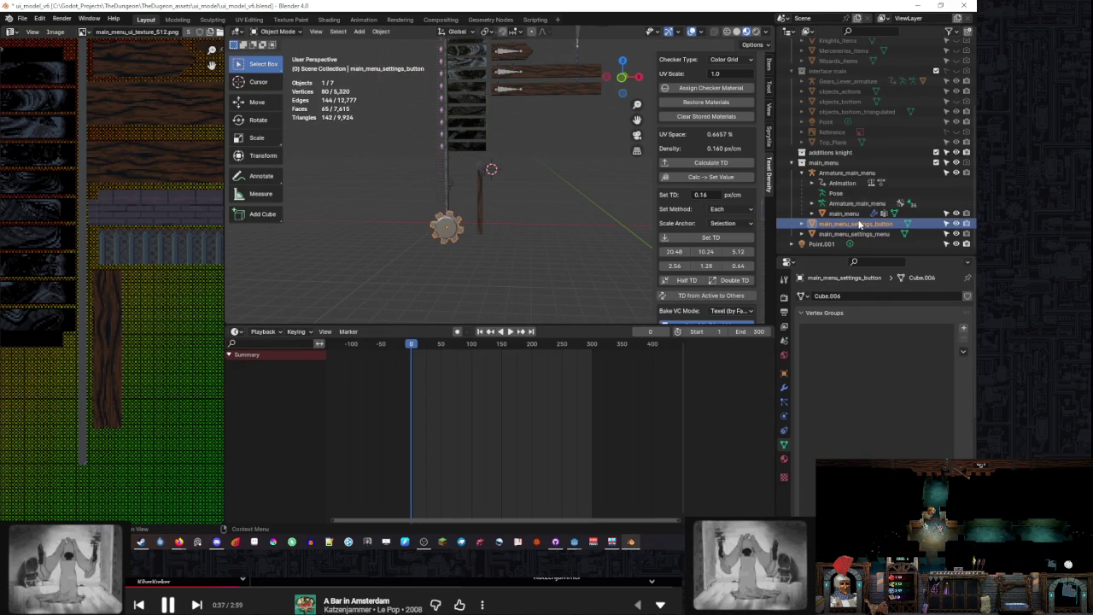
pyautogui.click(850, 173)
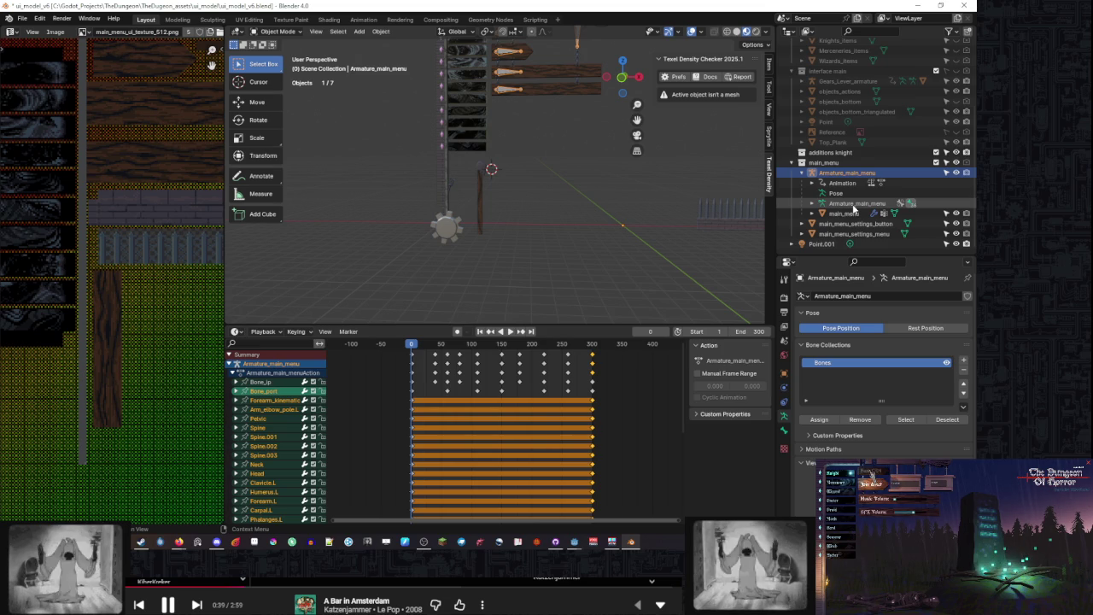
pyautogui.scroll(-3, 591, 200)
pyautogui.click(852, 205)
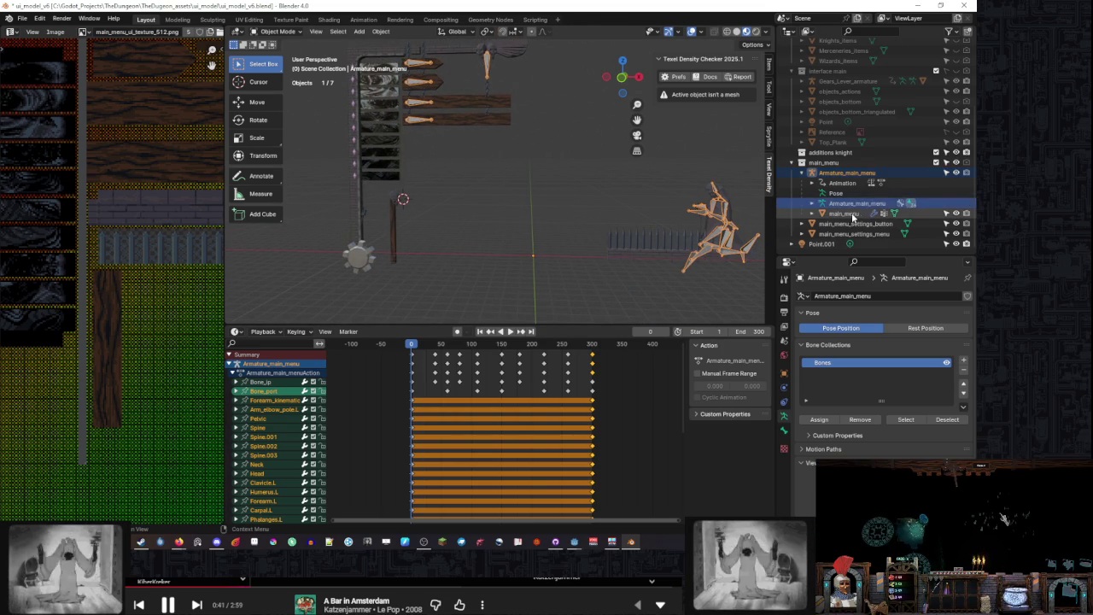
pyautogui.click(852, 214)
pyautogui.press('KP_Decimal')
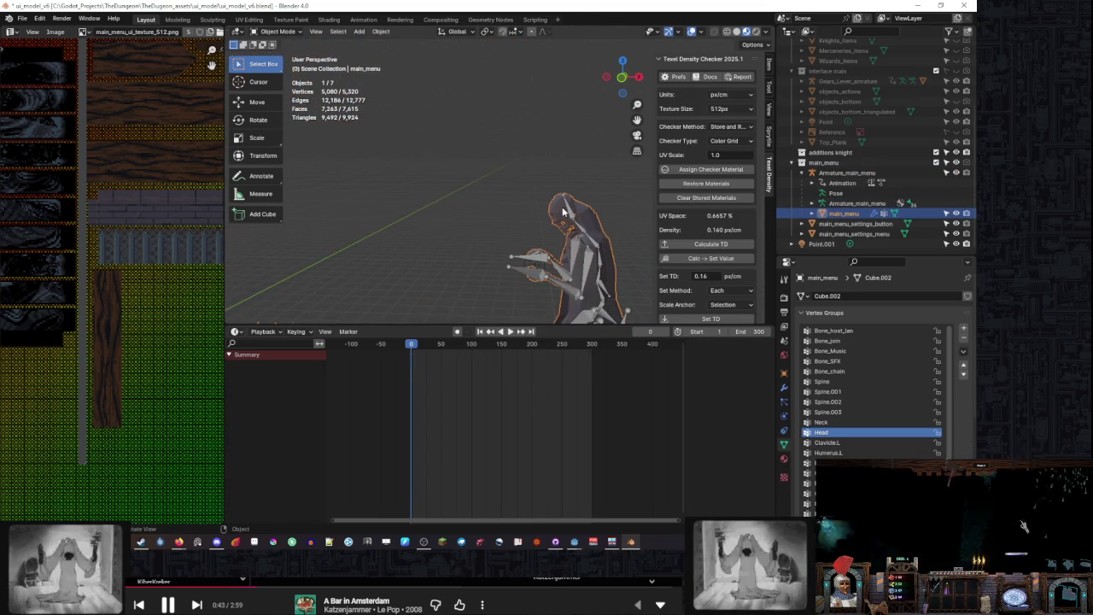
# Enter Edit Mode on the main_menu mesh, inspect it from several angles, and exit
pyautogui.press('Tab')
pyautogui.moveTo(593, 231)
pyautogui.mouseDown()
pyautogui.moveTo(539, 171)
pyautogui.moveTo(586, 175)
pyautogui.moveTo(456, 175)
pyautogui.moveTo(572, 177)
pyautogui.mouseUp()
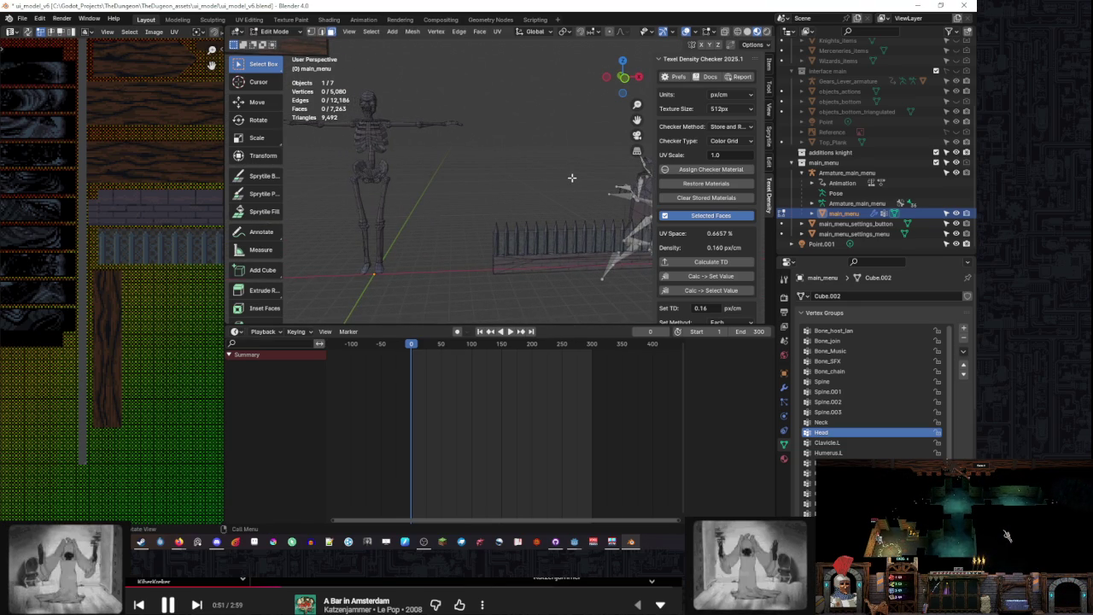
pyautogui.scroll(-3, 571, 177)
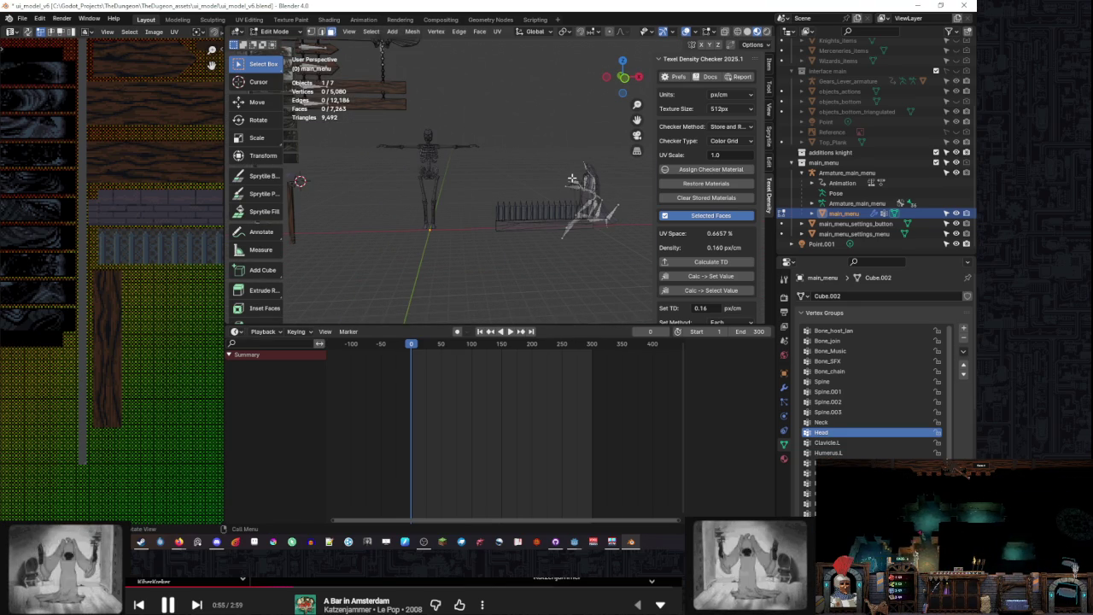
pyautogui.scroll(6, 474, 165)
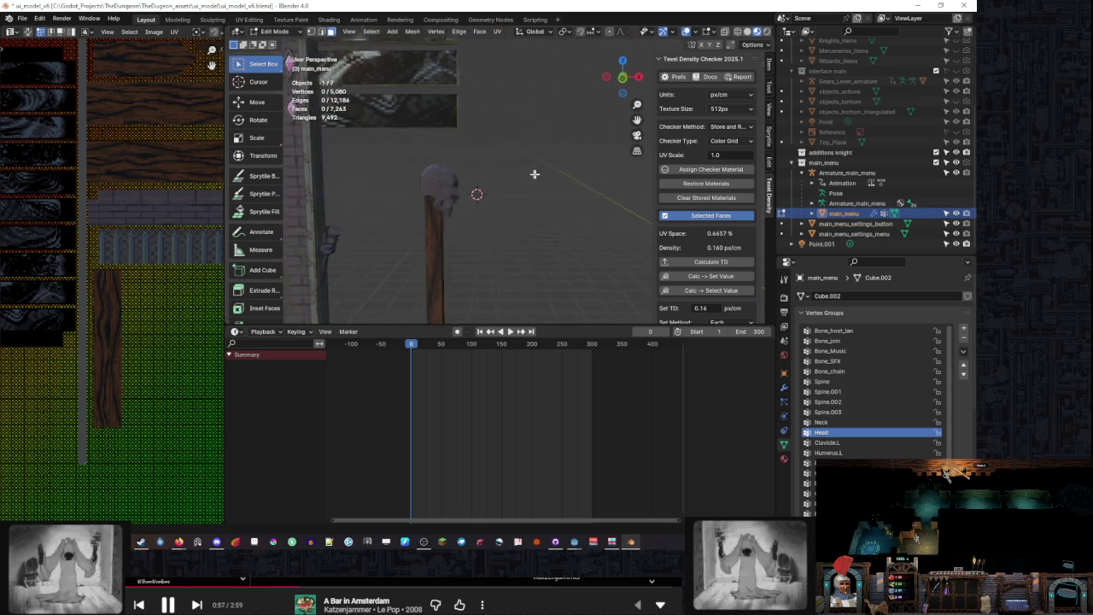
pyautogui.scroll(-5, 480, 175)
pyautogui.press('Tab')
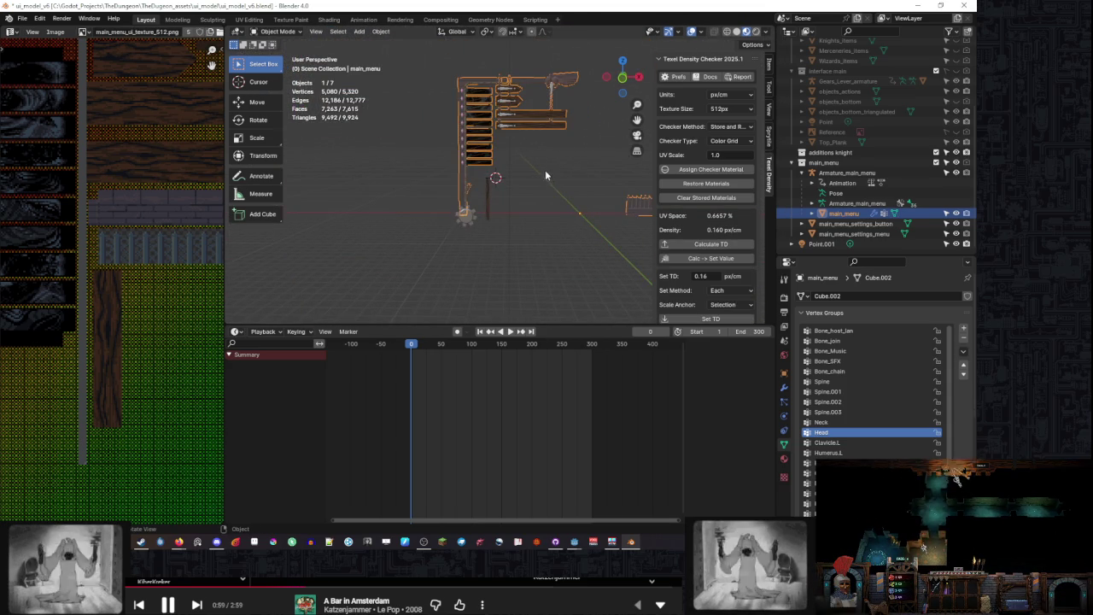
# Orbit around the menu post, then close Blender
pyautogui.scroll(8, 564, 175)
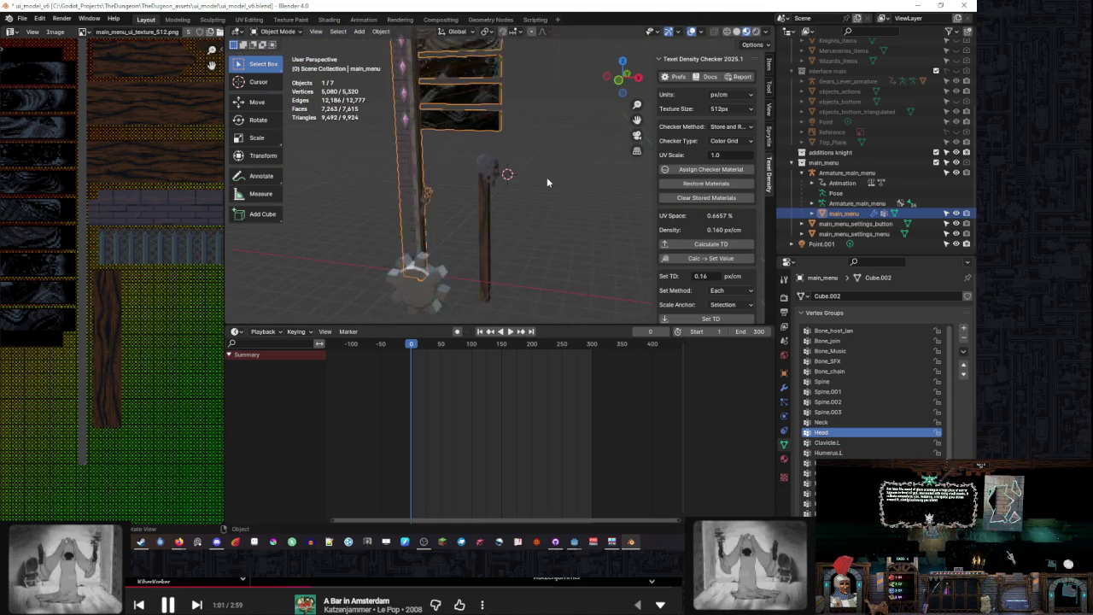
pyautogui.moveTo(543, 187)
pyautogui.mouseDown()
pyautogui.moveTo(589, 174)
pyautogui.moveTo(460, 174)
pyautogui.mouseUp()
pyautogui.click(976, 5)
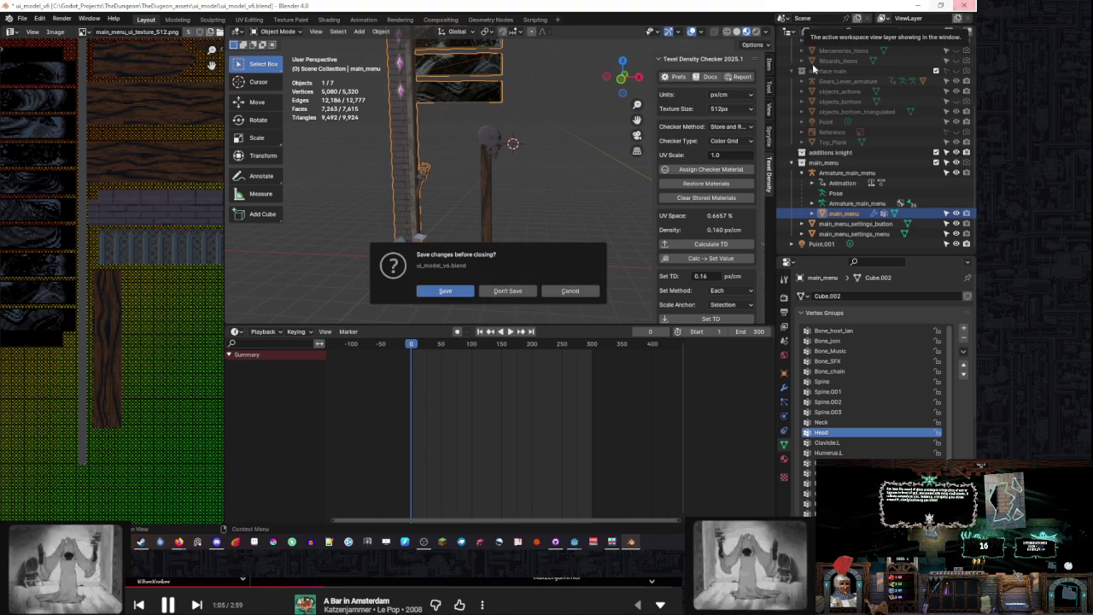
# Close Blender without saving, return to Godot, and save the main_menu scene
pyautogui.click(530, 291)
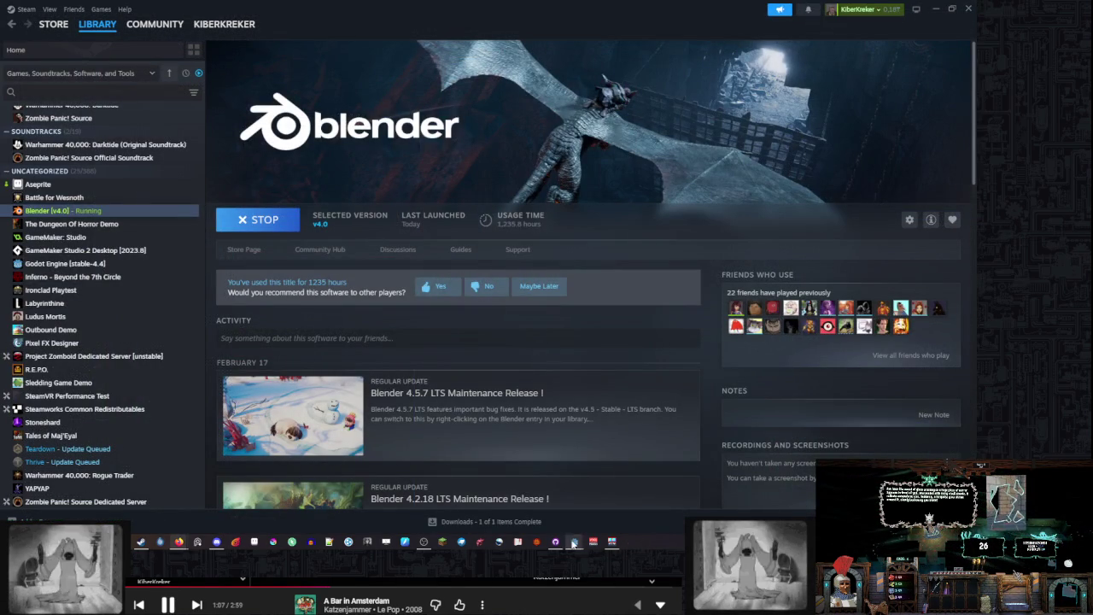
pyautogui.click(574, 543)
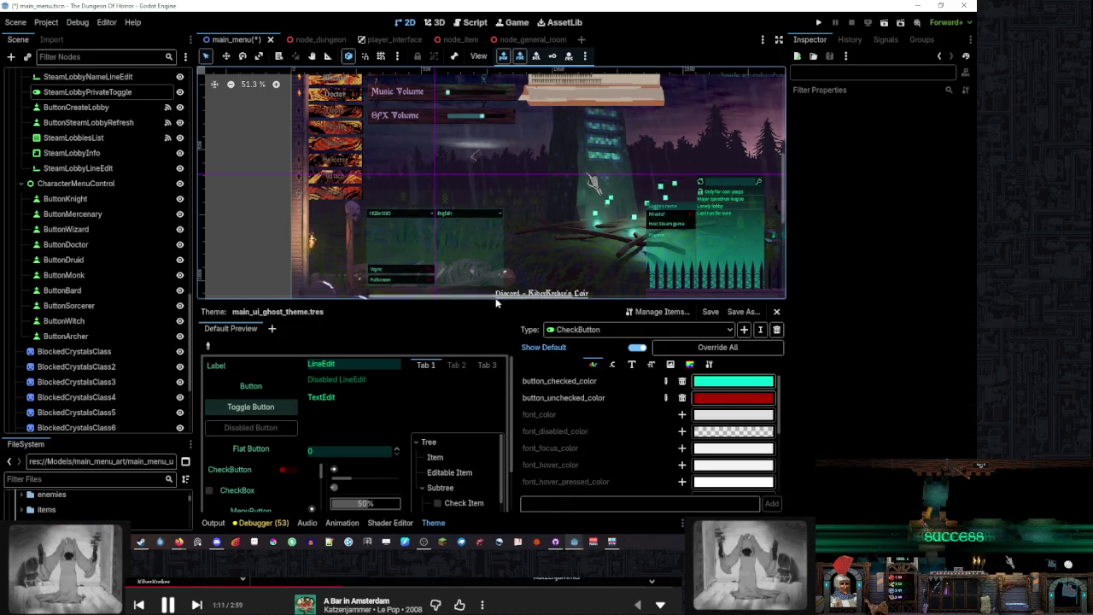
pyautogui.moveTo(495, 304); pyautogui.dragTo(501, 361)
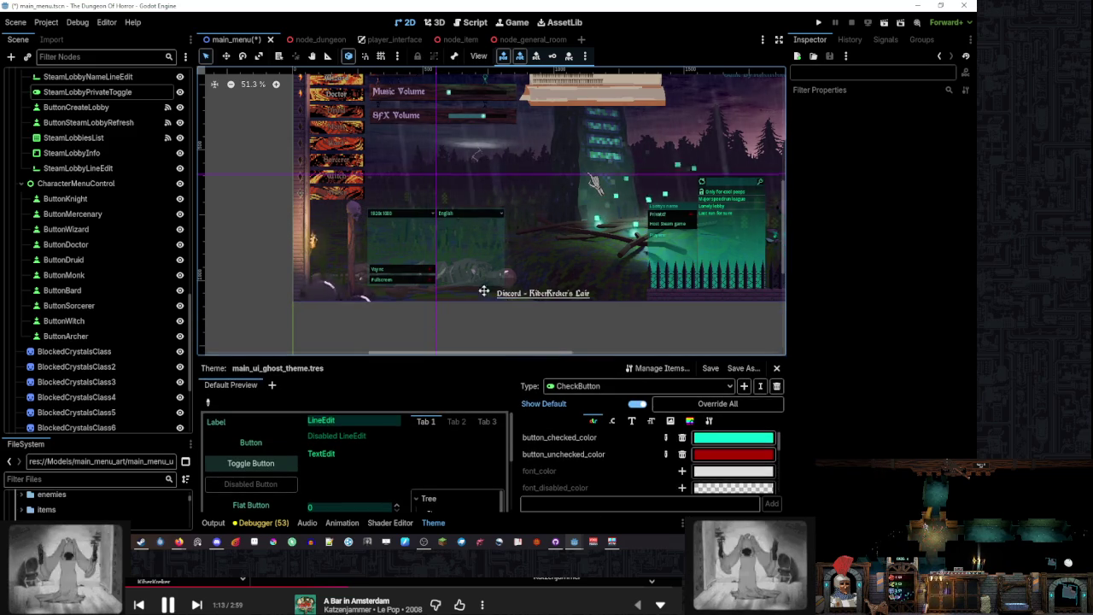
pyautogui.scroll(5, 513, 239)
pyautogui.moveTo(471, 223); pyautogui.dragTo(524, 247)
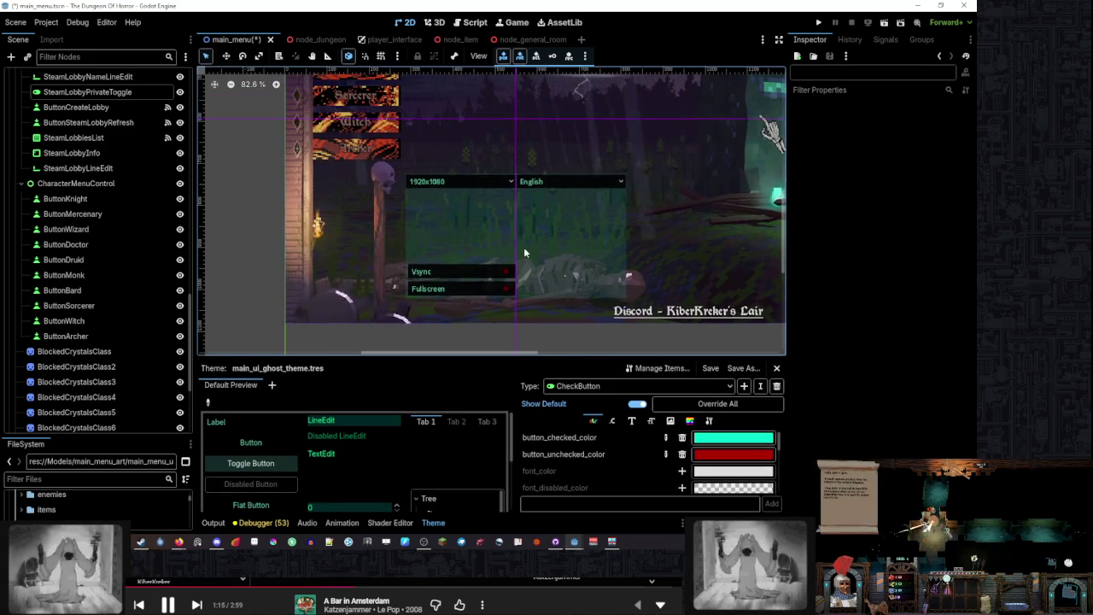
pyautogui.hotkey('ctrl', 's')
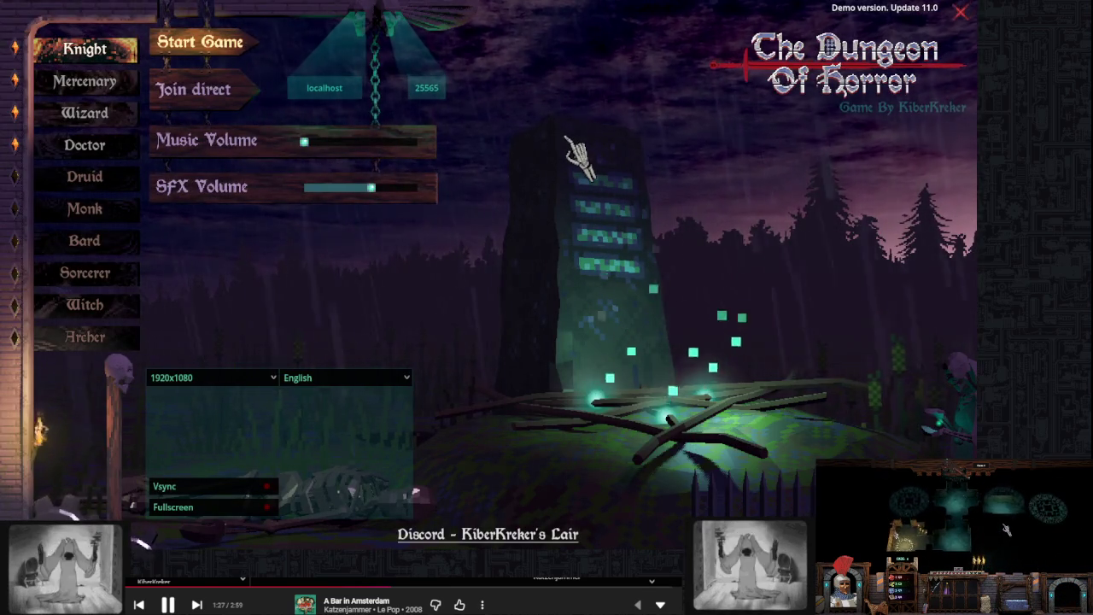
# Paste the running game menu's screenshot into a new 1920x1080 Aseprite sprite
pyautogui.press('Escape')
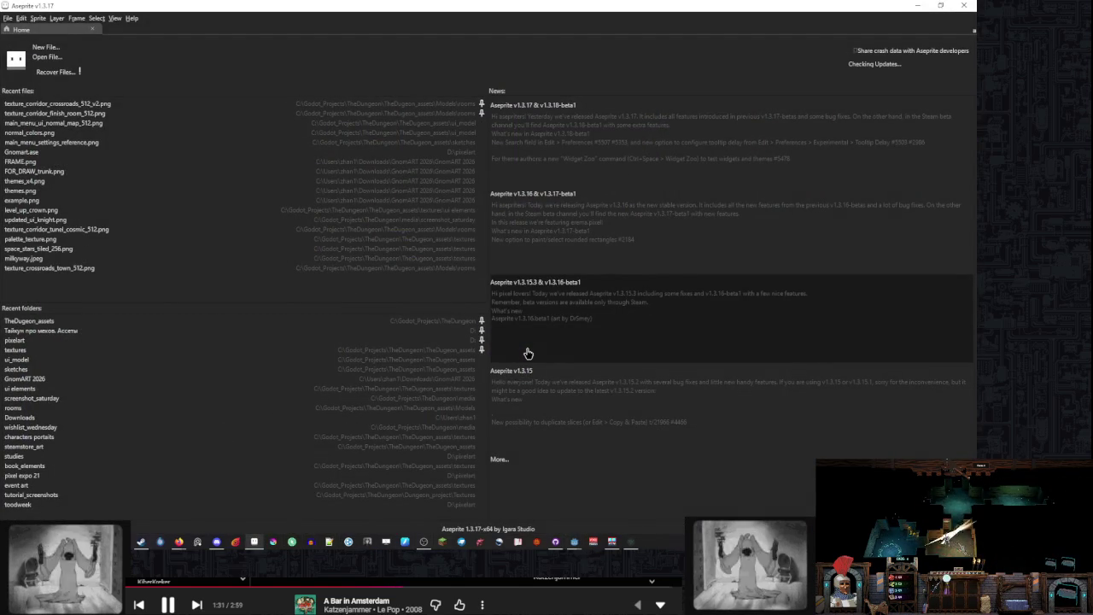
pyautogui.hotkey('ctrl', 'n')
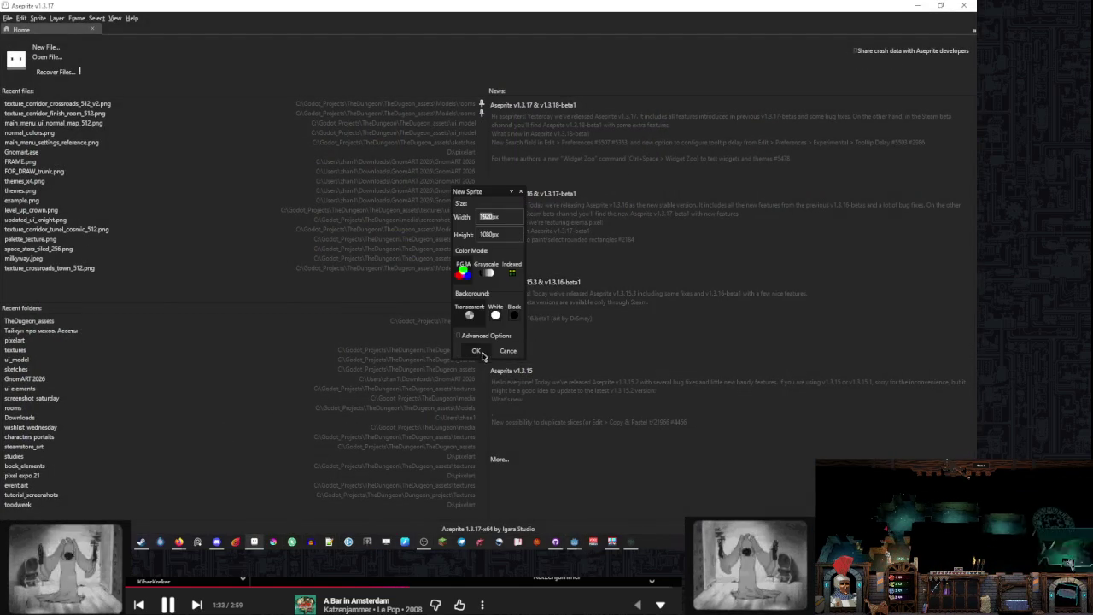
pyautogui.click(476, 351)
pyautogui.hotkey('ctrl', 'v')
pyautogui.scroll(3, 388, 340)
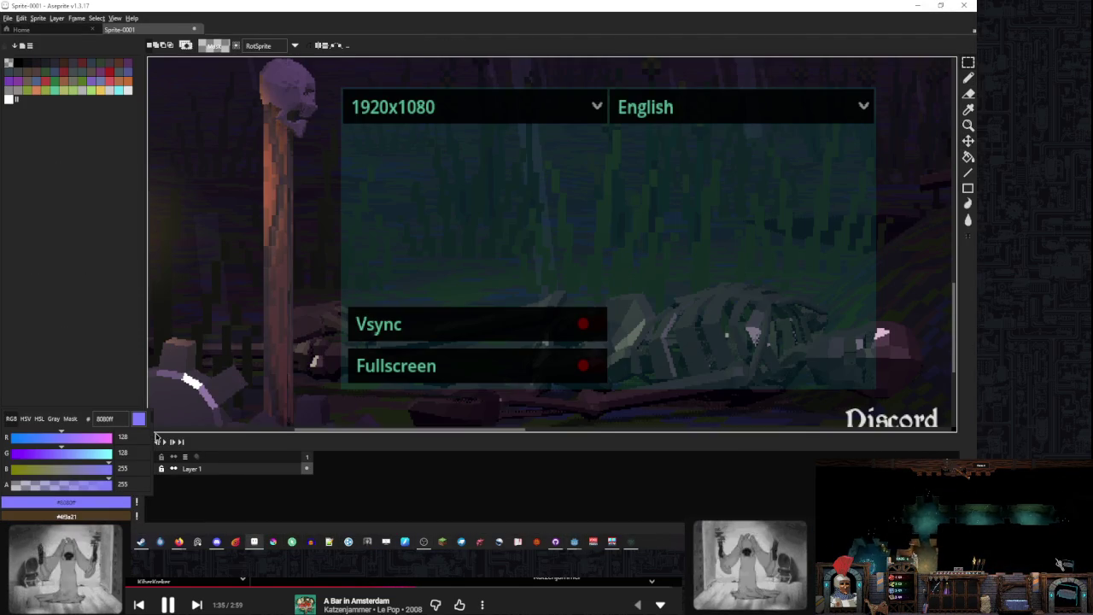
pyautogui.moveTo(156, 437); pyautogui.dragTo(567, 456)
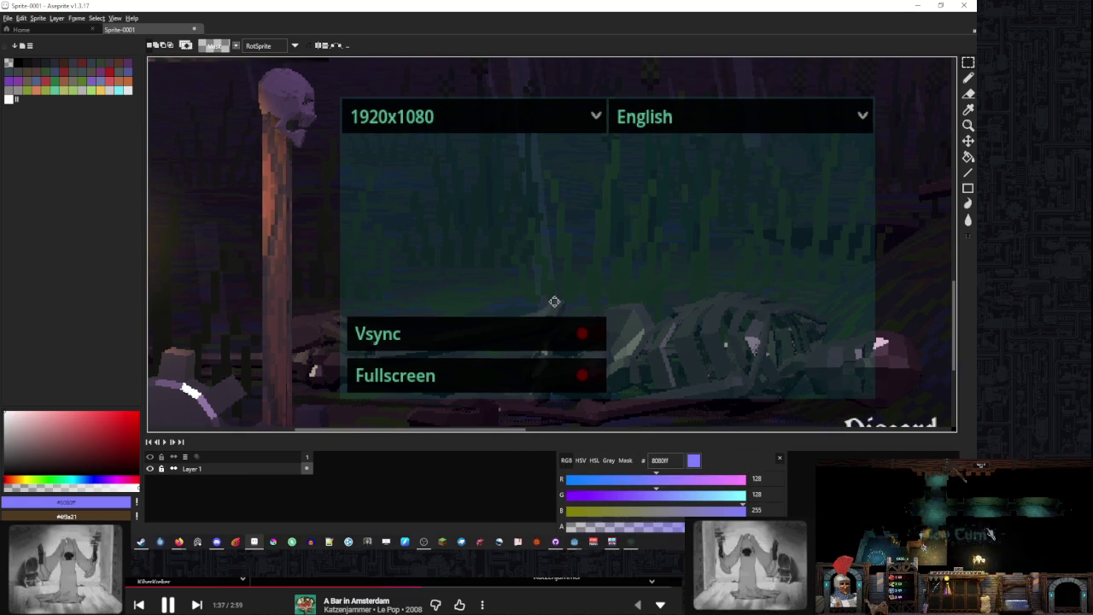
# Add a new layer above the screenshot and ready the pencil with red
pyautogui.hotkey('shift', 'n')
pyautogui.scroll(-5, 441, 232)
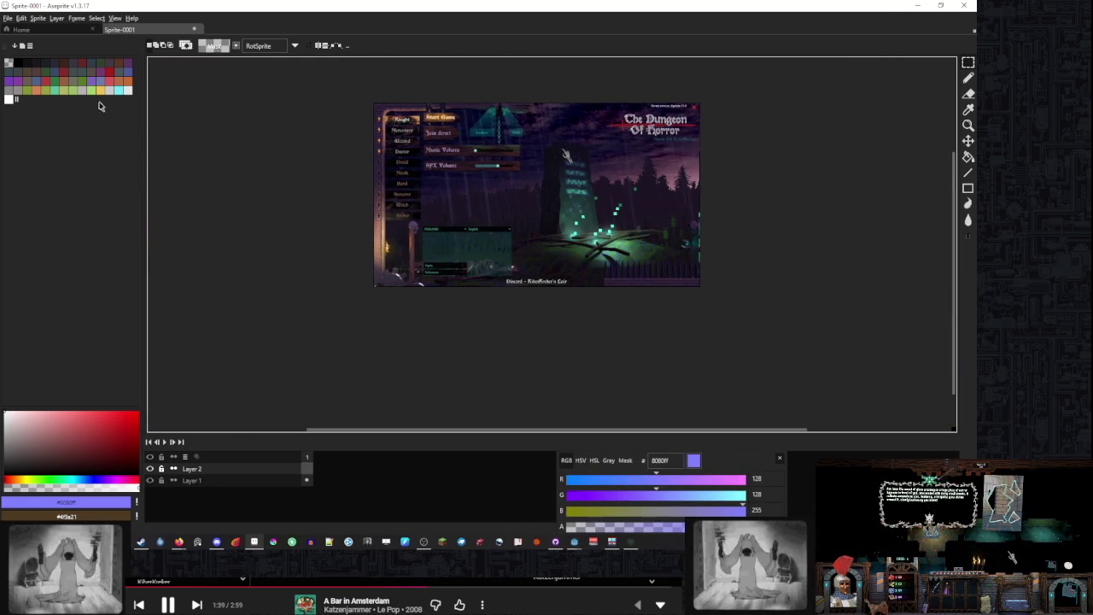
pyautogui.click(120, 90)
pyautogui.scroll(3, 405, 225)
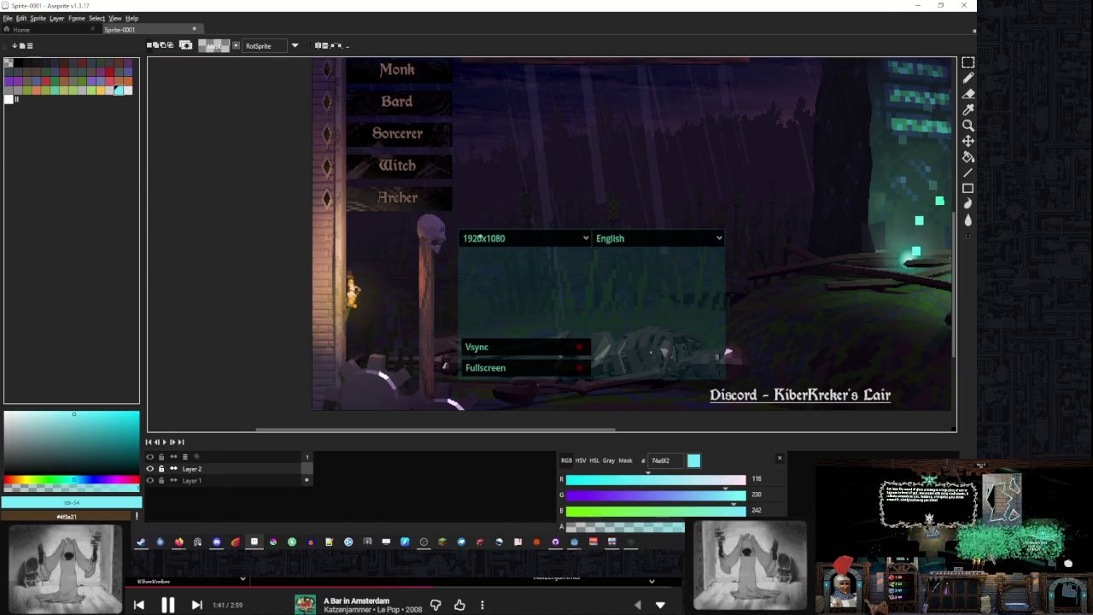
pyautogui.moveTo(405, 226); pyautogui.dragTo(266, 197)
pyautogui.click(108, 81)
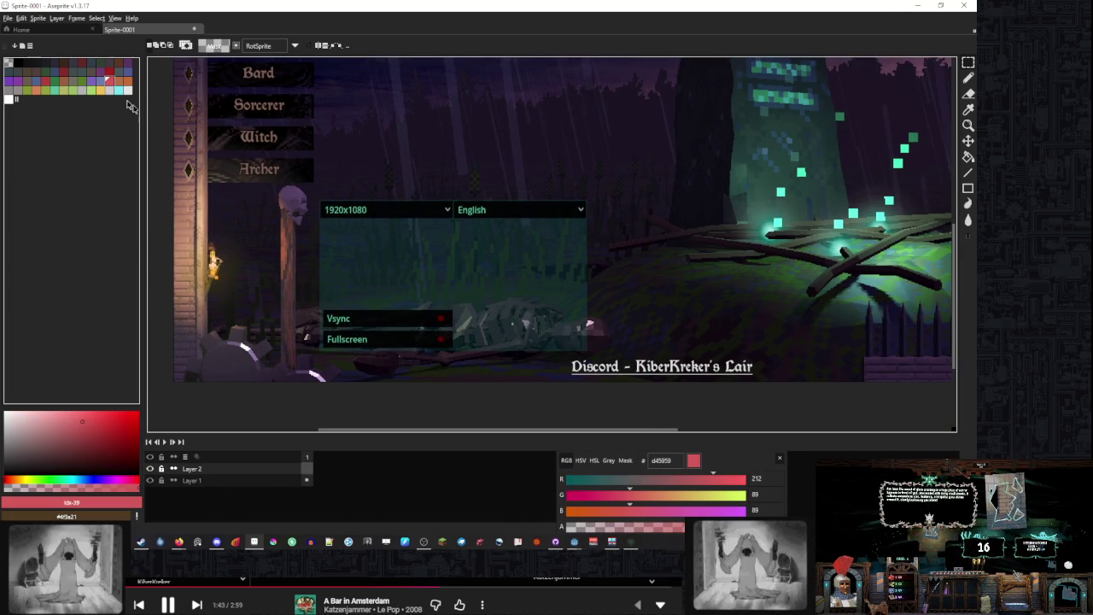
pyautogui.press('b')
pyautogui.scroll(3, 550, 234)
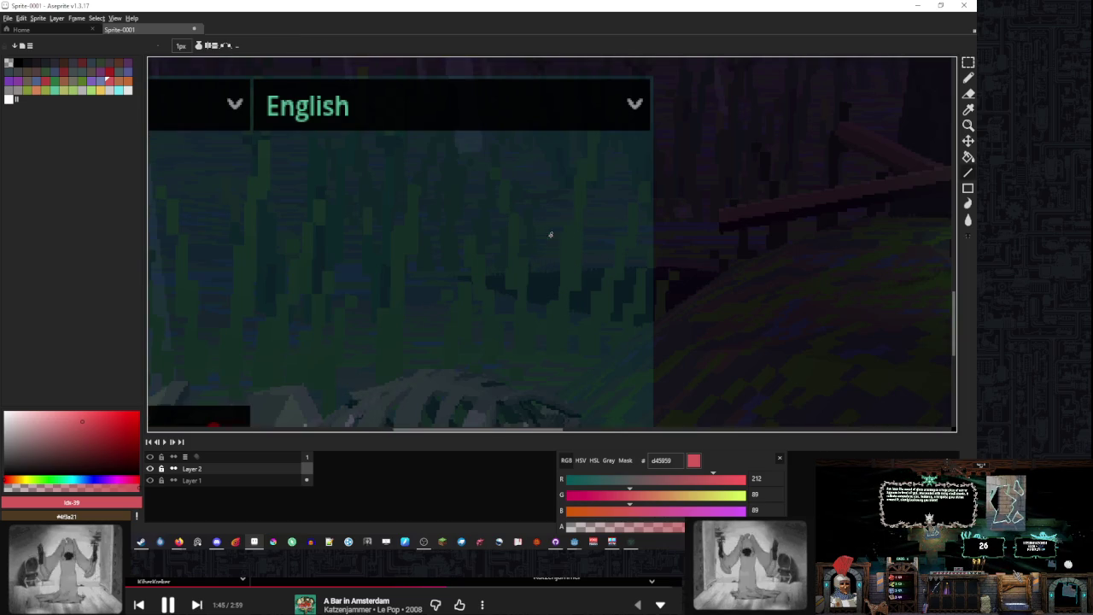
pyautogui.scroll(1, 652, 75)
# Draw red outline lines from the dropdown corner up to the skull and rightward
pyautogui.moveTo(652, 76)
pyautogui.mouseDown()
pyautogui.moveTo(689, 424)
pyautogui.moveTo(675, 424)
pyautogui.moveTo(698, 425)
pyautogui.moveTo(627, 313)
pyautogui.moveTo(512, 359)
pyautogui.moveTo(154, 313)
pyautogui.mouseUp()
pyautogui.scroll(-2, 628, 313)
pyautogui.scroll(2, 337, 278)
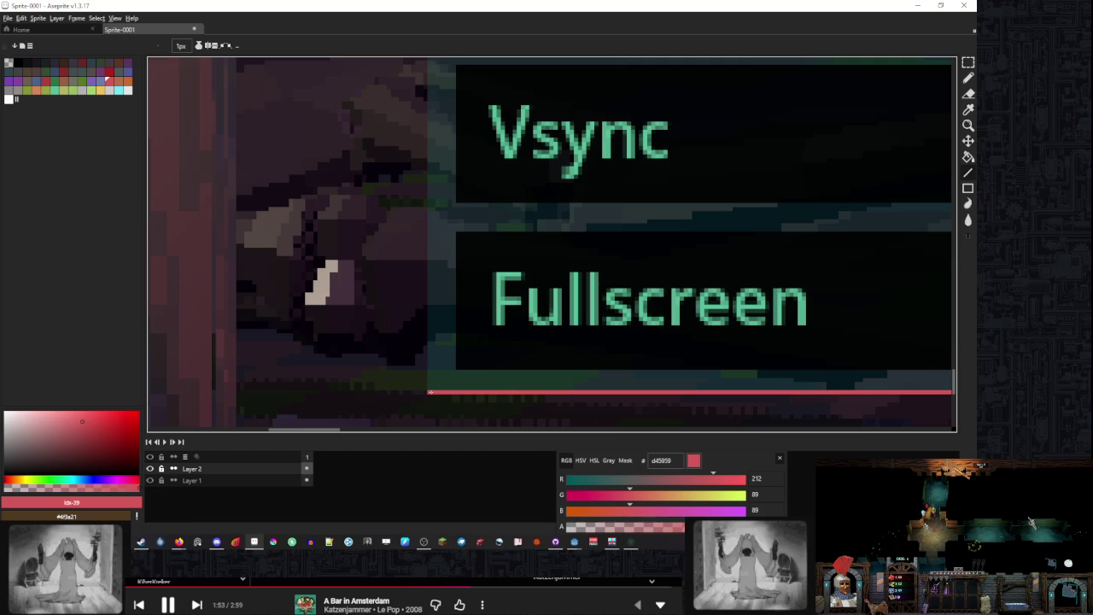
pyautogui.scroll(-2, 443, 384)
pyautogui.moveTo(443, 384)
pyautogui.mouseDown()
pyautogui.moveTo(427, 128)
pyautogui.moveTo(410, 90)
pyautogui.mouseUp()
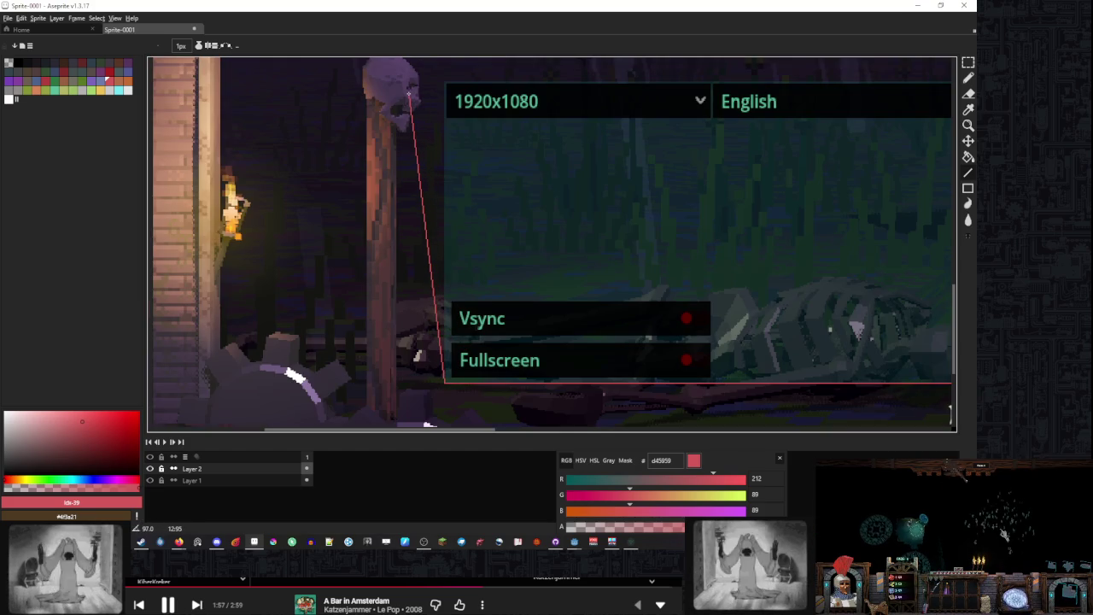
pyautogui.scroll(3, 409, 91)
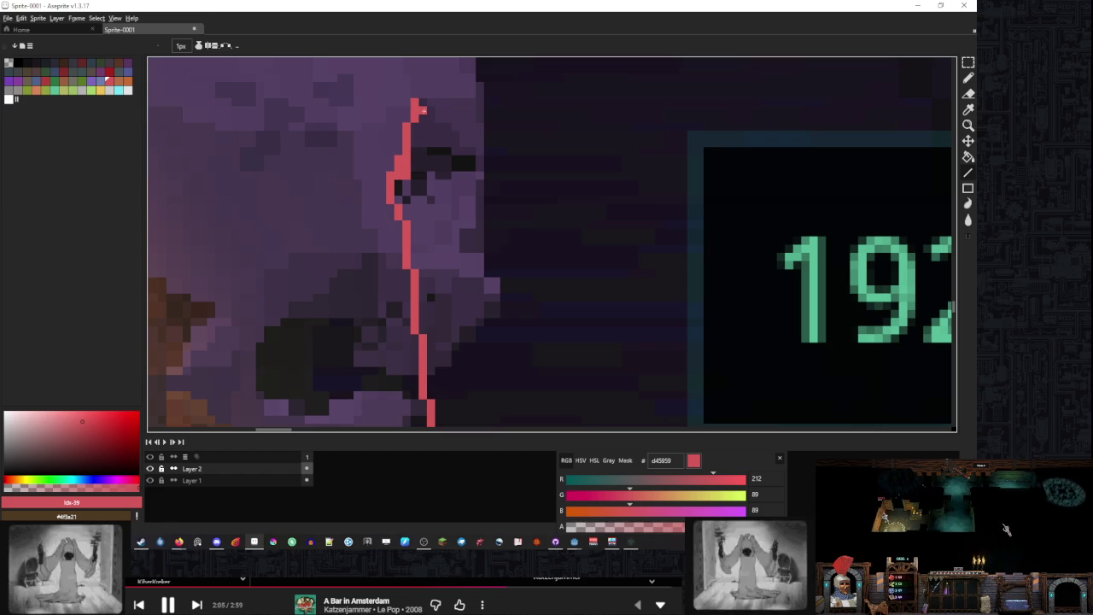
pyautogui.moveTo(479, 137)
pyautogui.mouseDown()
pyautogui.moveTo(951, 139)
pyautogui.moveTo(951, 151)
pyautogui.moveTo(695, 108)
pyautogui.moveTo(545, 190)
pyautogui.mouseUp()
pyautogui.scroll(-4, 600, 173)
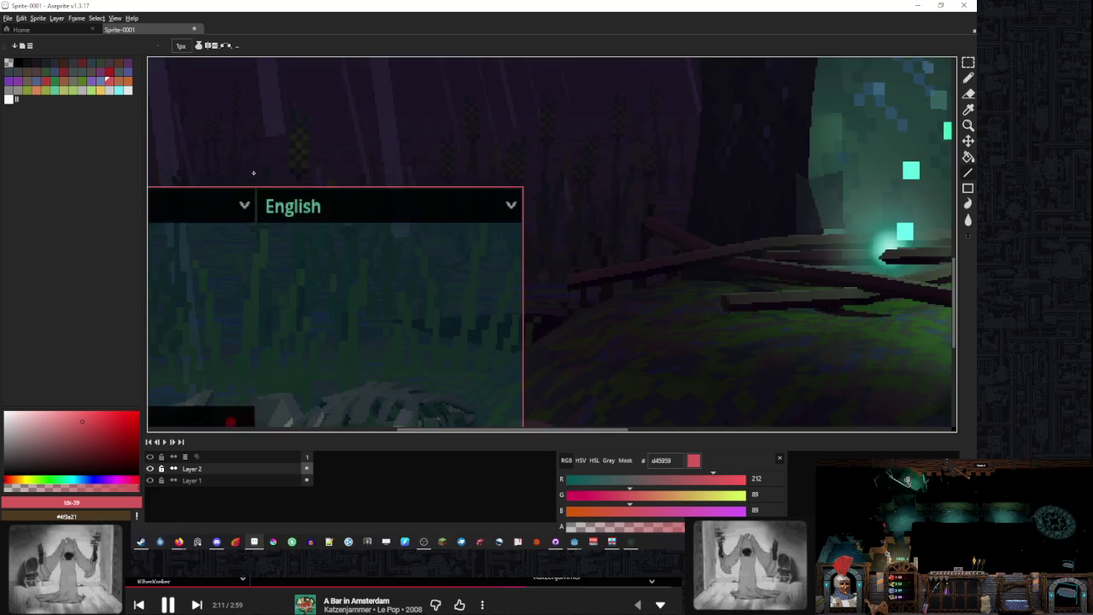
# Paint-bucket fill the slanted outline with solid red
pyautogui.press('g')
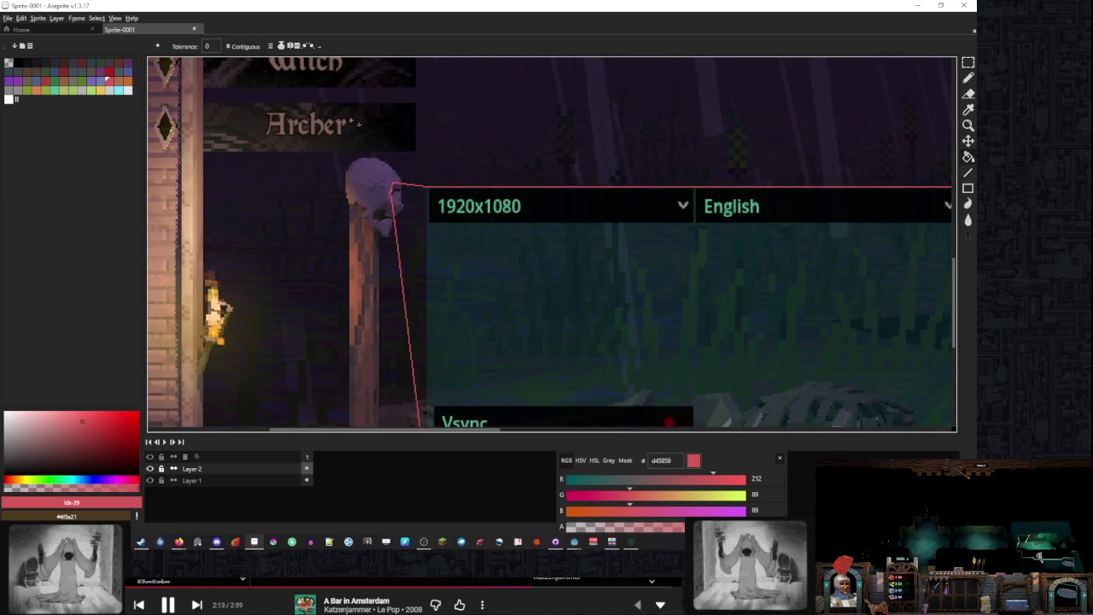
pyautogui.click(508, 231)
pyautogui.scroll(-3, 495, 218)
pyautogui.scroll(3, 469, 200)
pyautogui.scroll(-4, 478, 212)
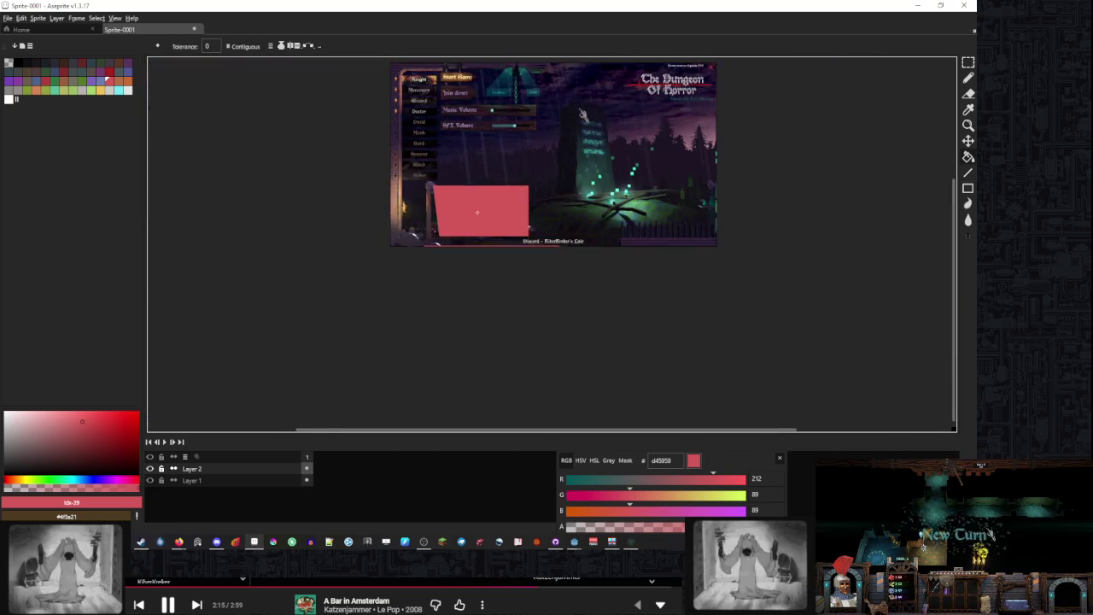
pyautogui.scroll(4, 478, 211)
pyautogui.scroll(-2, 510, 262)
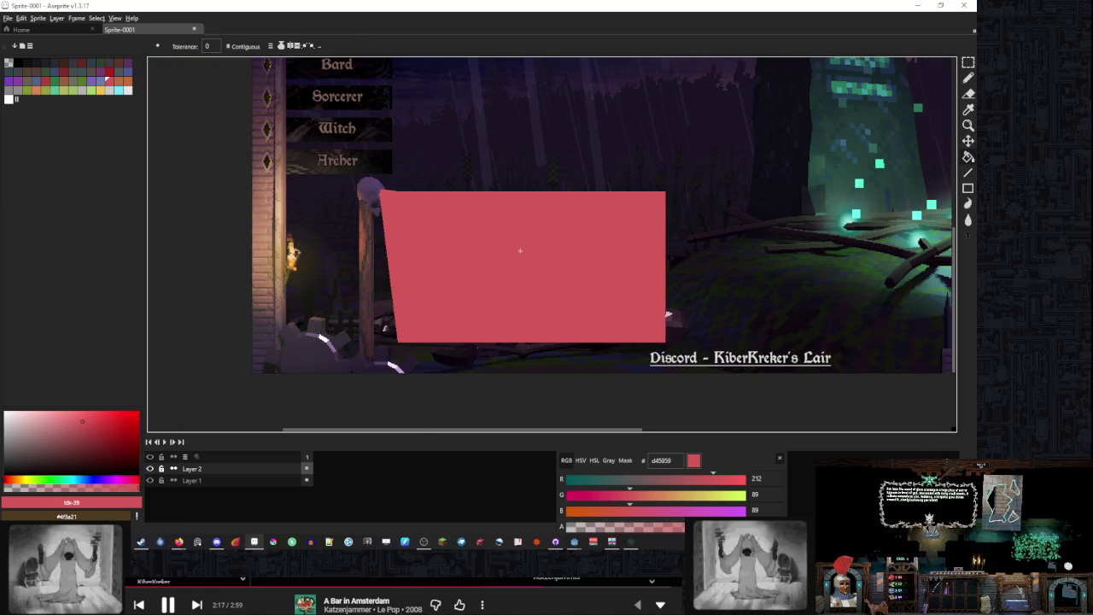
# Select the red shape, add Layer 3, and choose cyan 74e6f2 as the colour
pyautogui.press('w')
pyautogui.click(519, 250)
pyautogui.hotkey('ctrl', 'j')
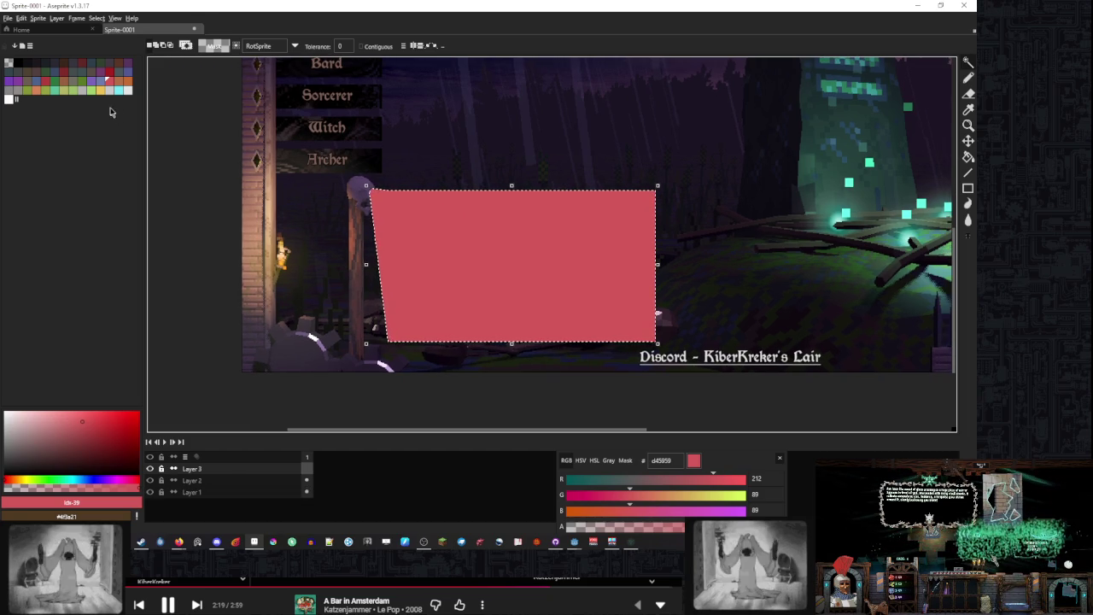
pyautogui.click(119, 91)
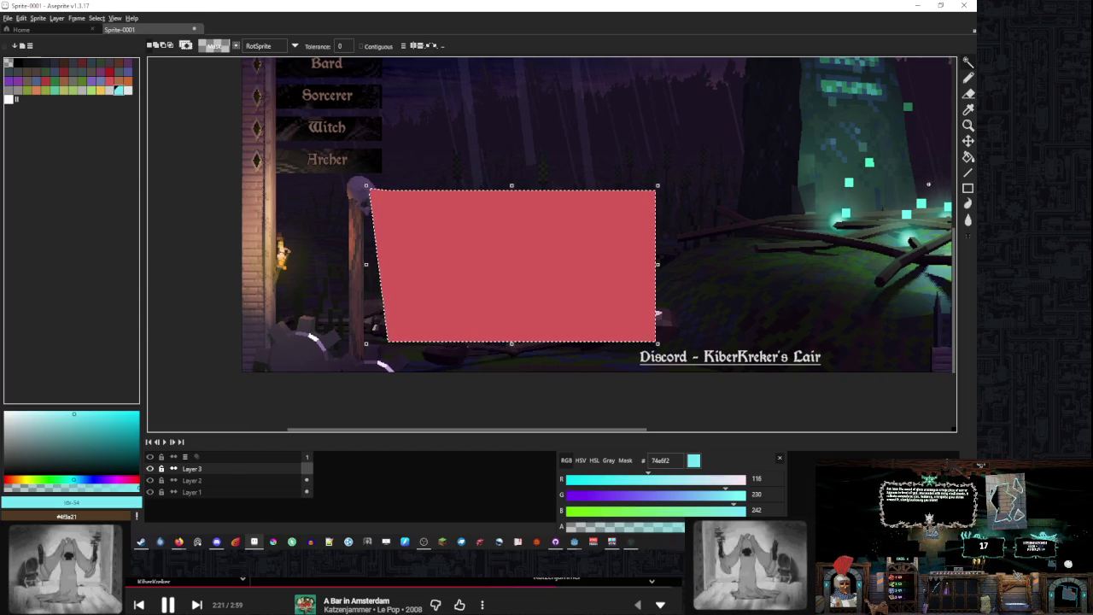
pyautogui.click(968, 158)
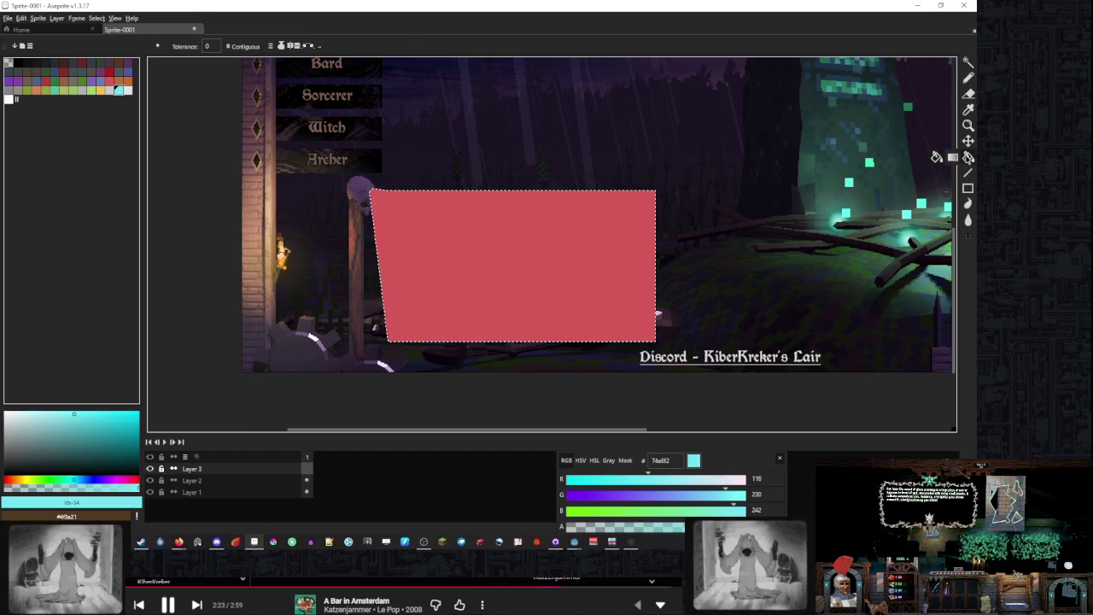
# Lay a mostly cyan gradient fading to pink across the slanted selection, redoing failed attempts
pyautogui.hotkey('shift', 'g')
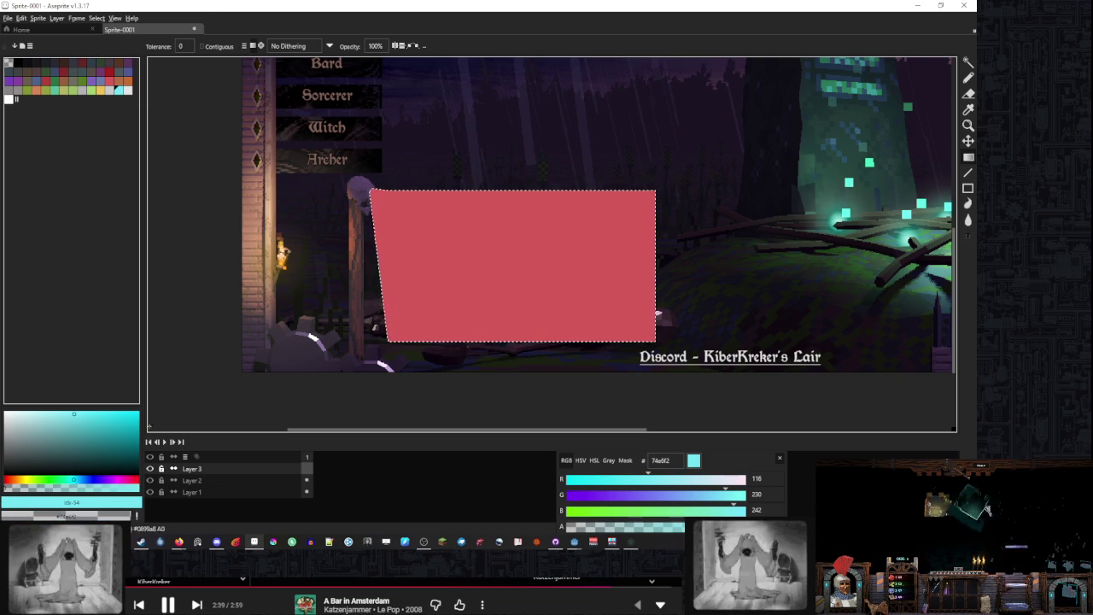
pyautogui.moveTo(451, 256); pyautogui.dragTo(477, 273)
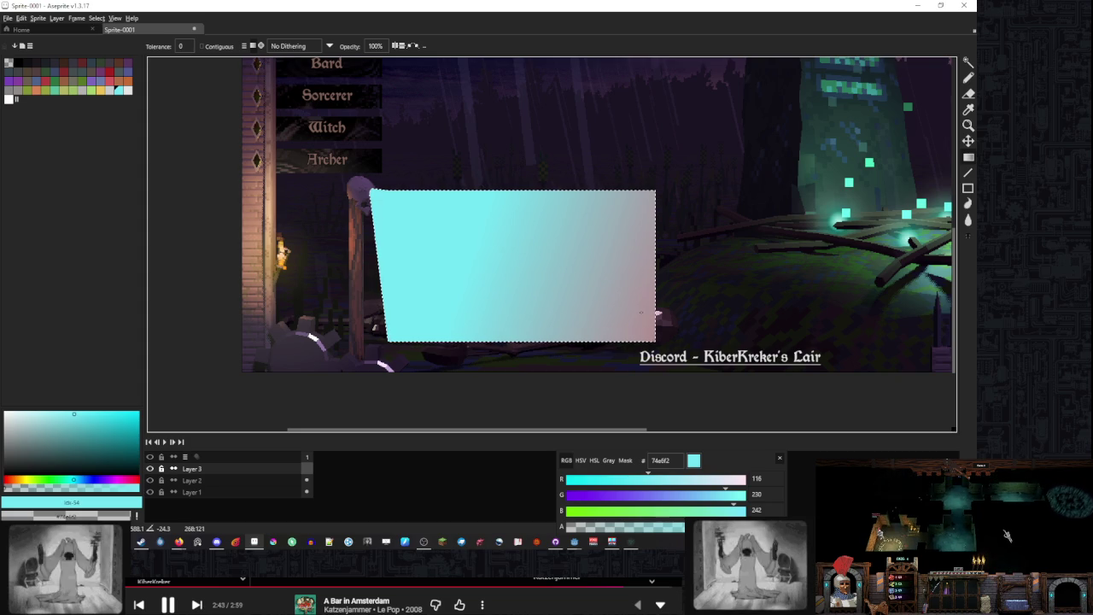
pyautogui.hotkey('ctrl', 'z')
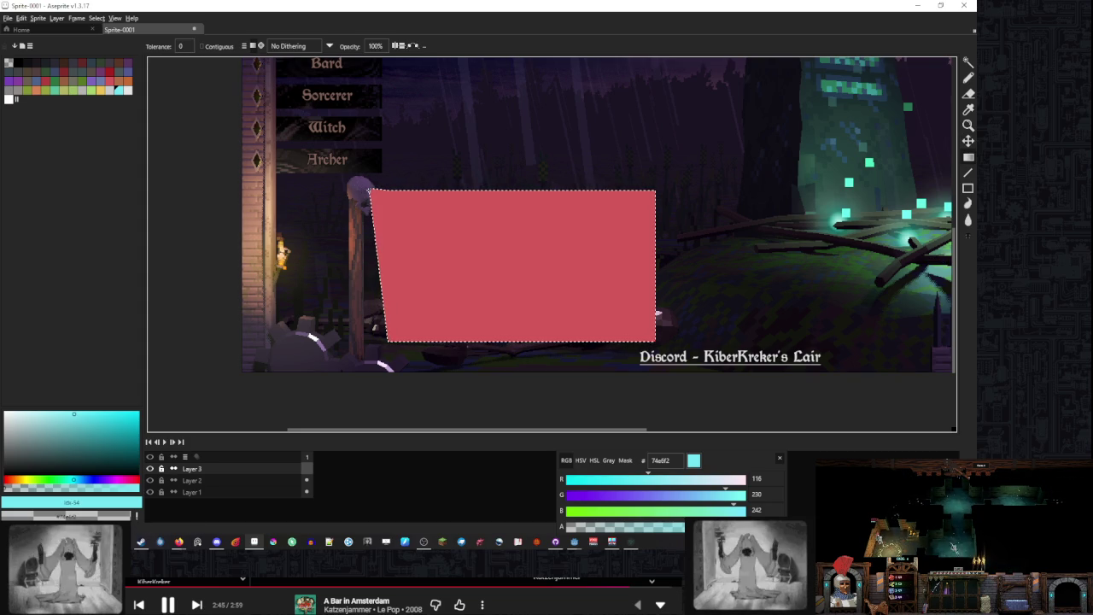
pyautogui.moveTo(461, 235); pyautogui.dragTo(625, 288)
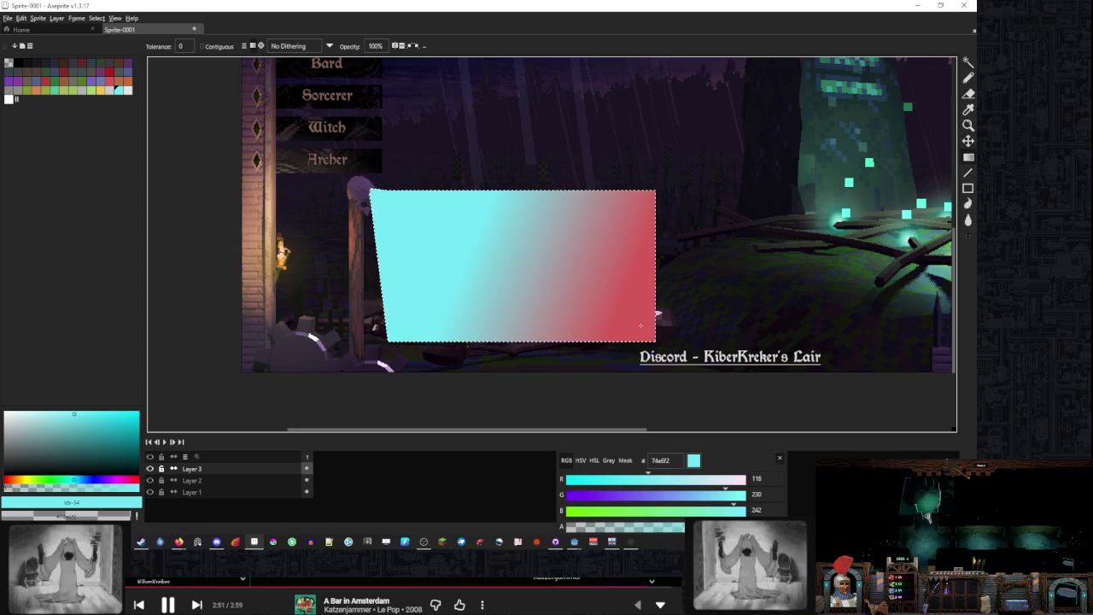
pyautogui.hotkey('ctrl', 'z')
pyautogui.click(574, 318)
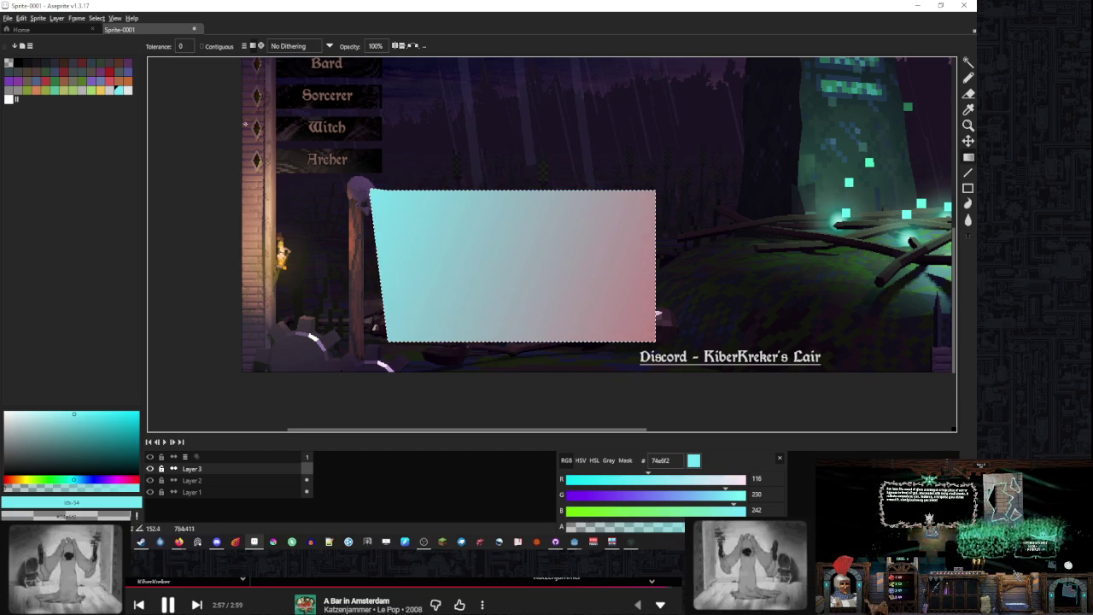
pyautogui.hscroll(-5, 194, 96)
pyautogui.scroll(2, 194, 96)
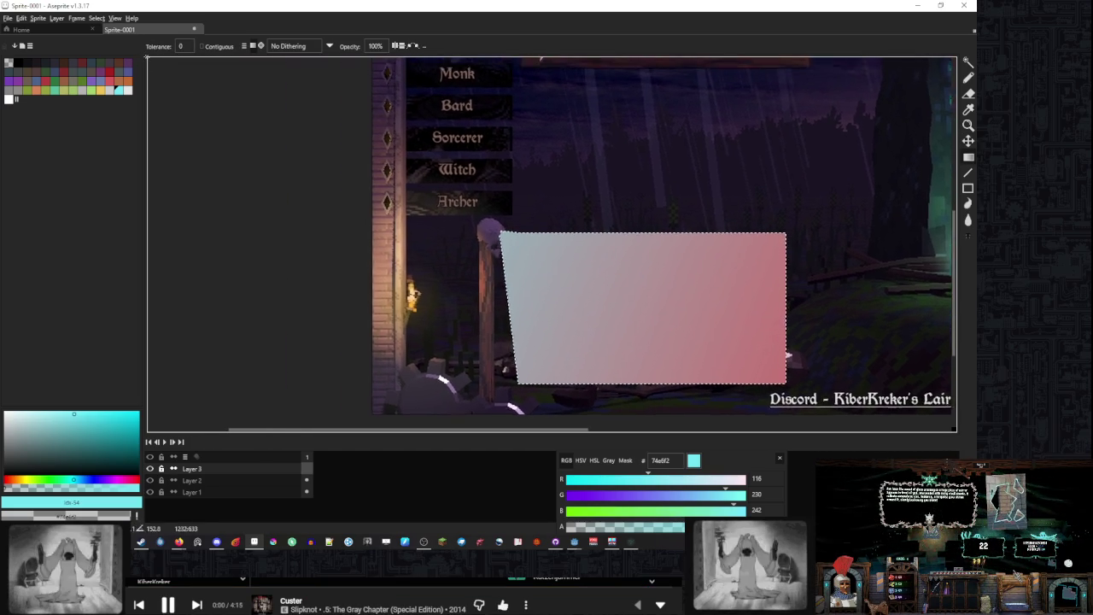
pyautogui.moveTo(341, 72); pyautogui.dragTo(271, 65)
pyautogui.moveTo(375, 79); pyautogui.dragTo(509, 243)
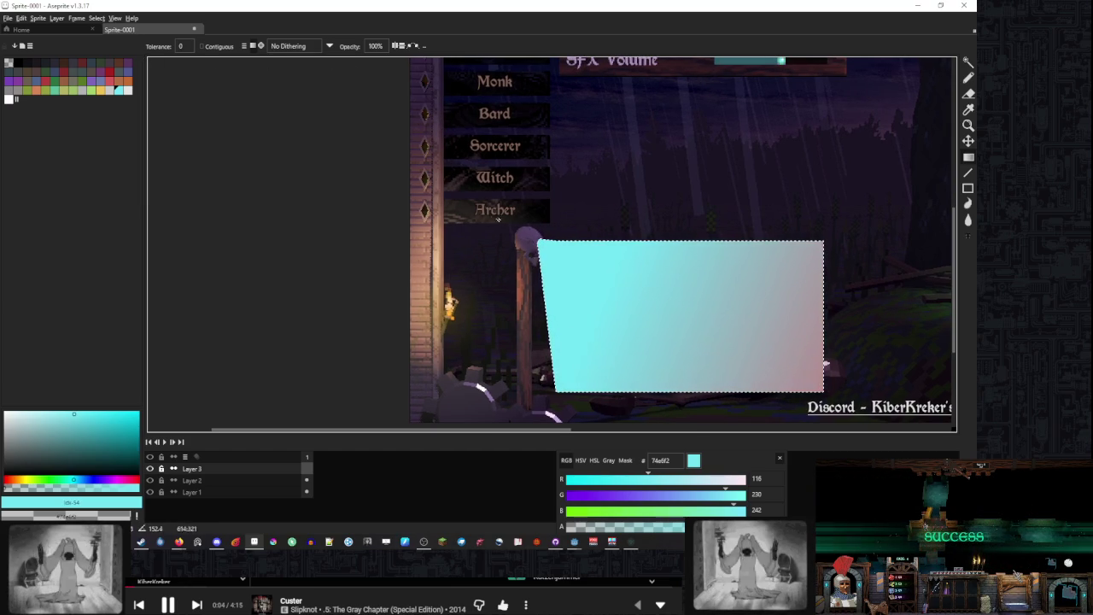
# Lower Layer 3's opacity in its properties and hide the red Layer 2
pyautogui.doubleClick(268, 468)
pyautogui.click(353, 469)
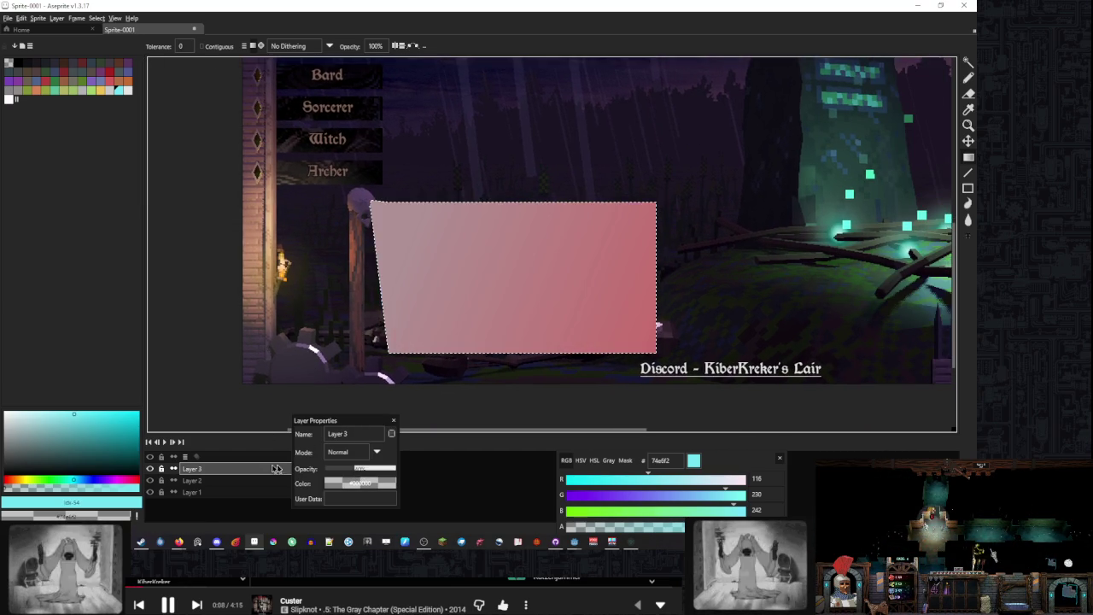
pyautogui.click(150, 481)
# Set the gradient layer's opacity to 50% and check the panel's top-left corner
pyautogui.hscroll(2, 554, 288)
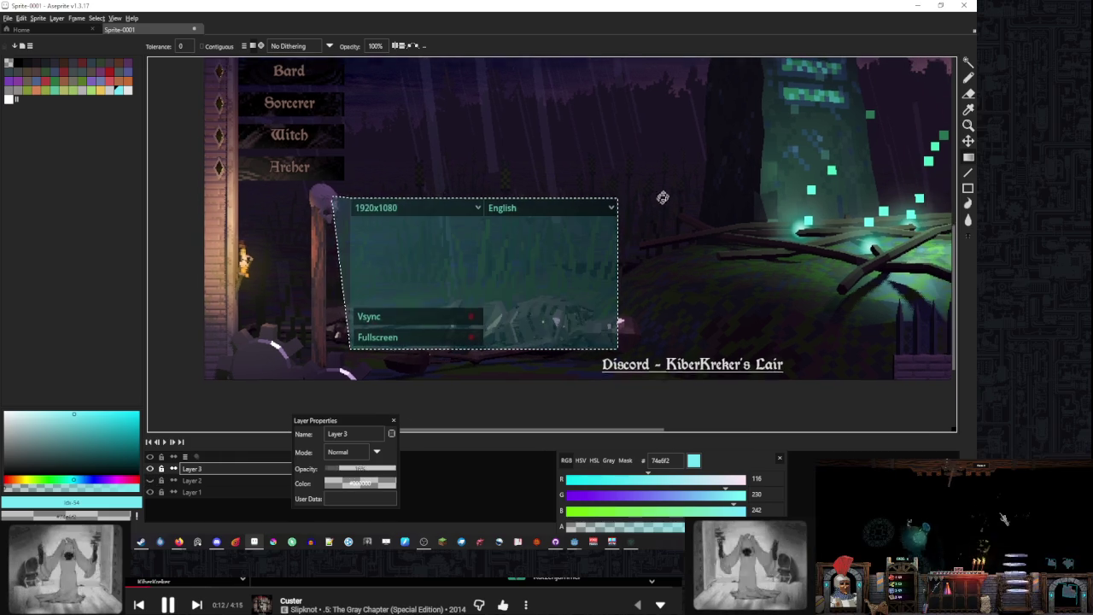
pyautogui.scroll(5, 588, 282)
pyautogui.moveTo(588, 283)
pyautogui.mouseDown()
pyautogui.moveTo(566, 398)
pyautogui.moveTo(601, 305)
pyautogui.mouseUp()
pyautogui.scroll(-5, 601, 306)
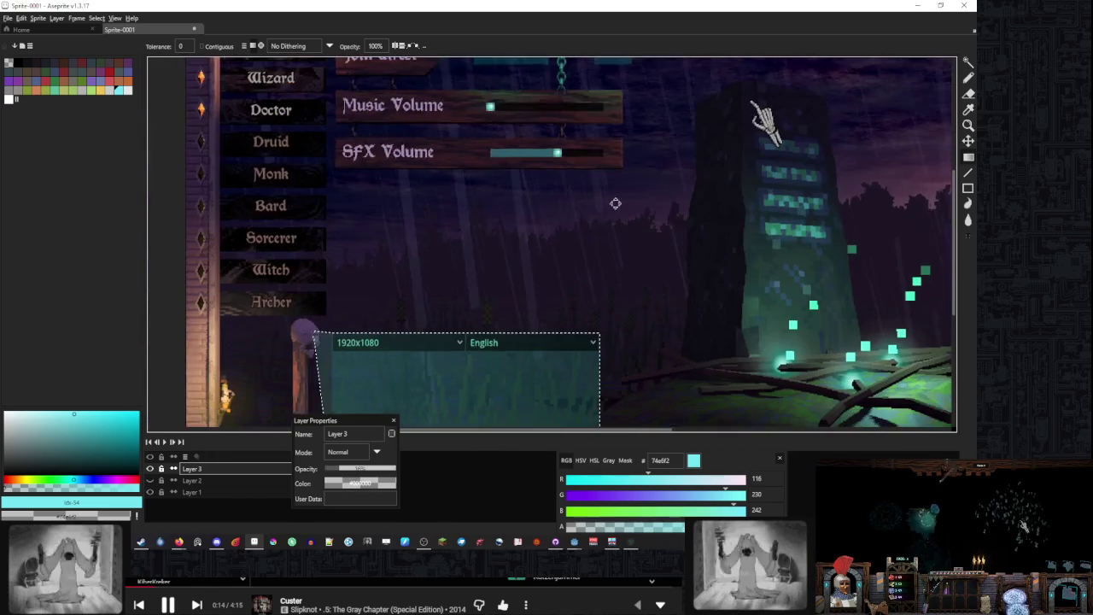
pyautogui.moveTo(341, 472); pyautogui.dragTo(365, 473)
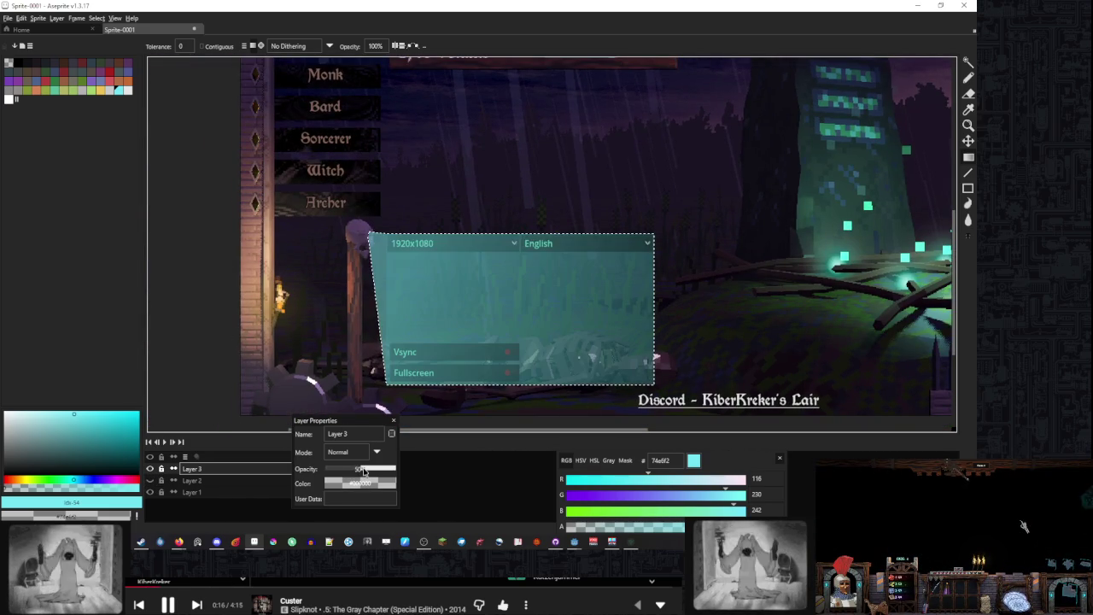
pyautogui.scroll(-5, 500, 246)
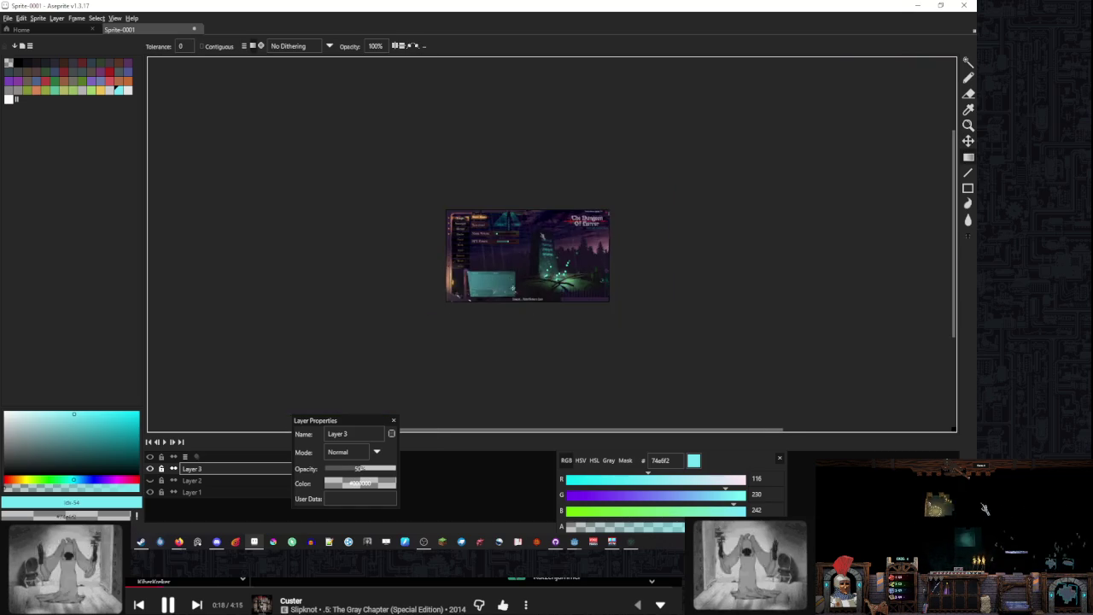
pyautogui.scroll(7, 500, 245)
pyautogui.moveTo(519, 299); pyautogui.dragTo(531, 324)
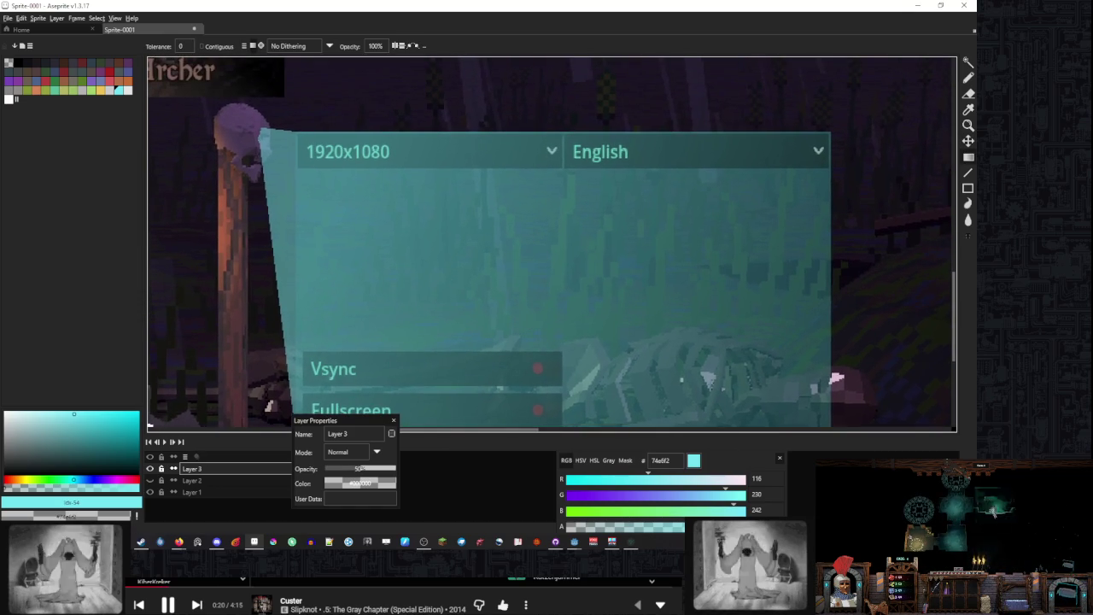
pyautogui.scroll(-5, 419, 209)
pyautogui.scroll(6, 444, 216)
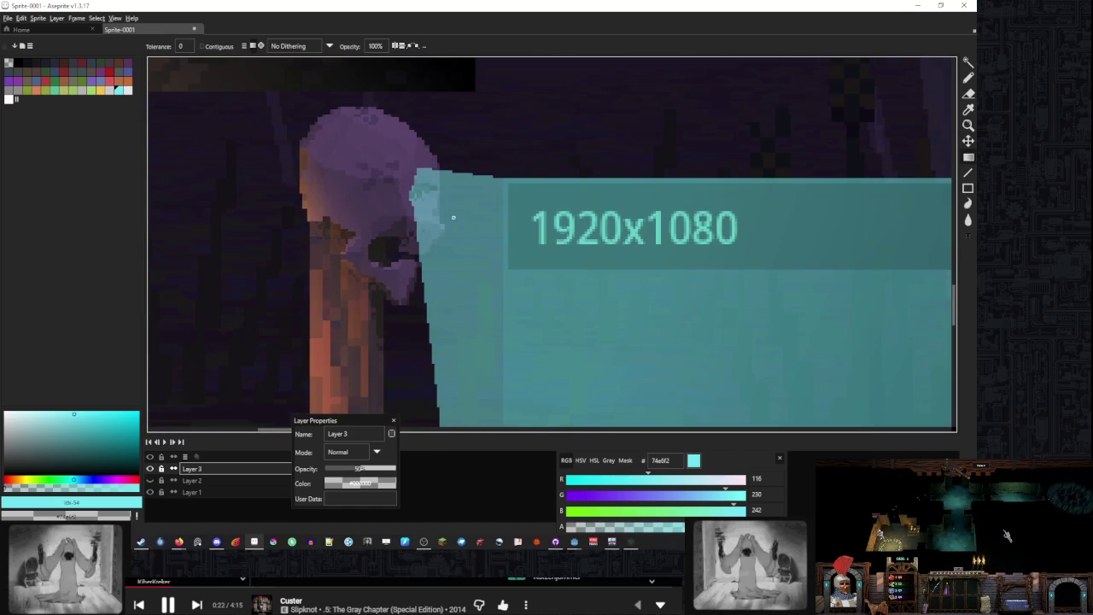
pyautogui.scroll(-2, 455, 217)
pyautogui.scroll(3, 444, 210)
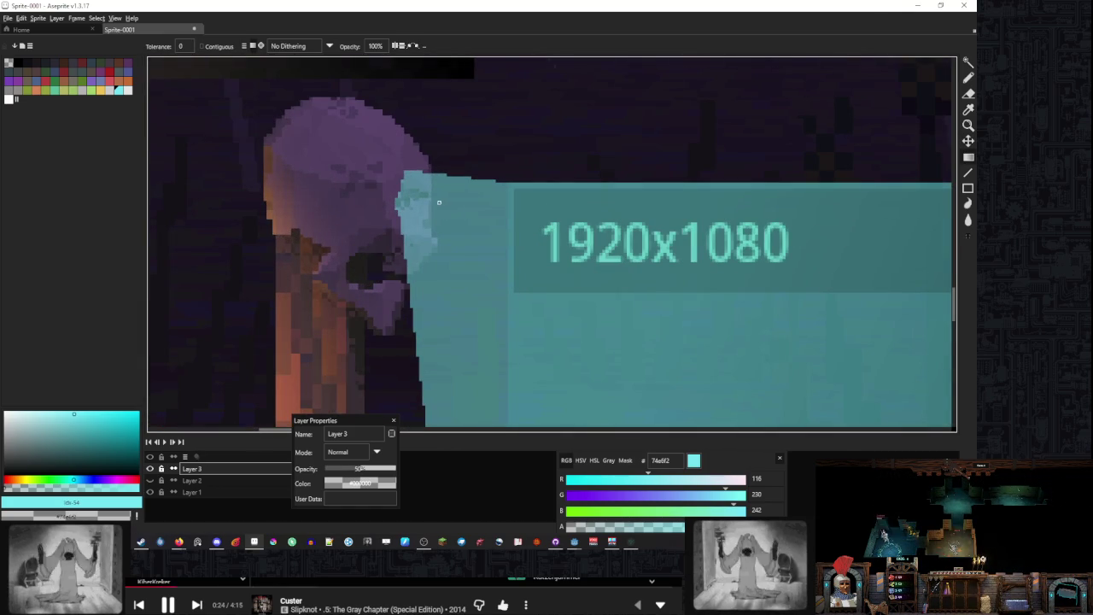
# Make Layer 2 active, hide Layer 3, and magic-wand select the red shape
pyautogui.click(192, 480)
pyautogui.click(151, 469)
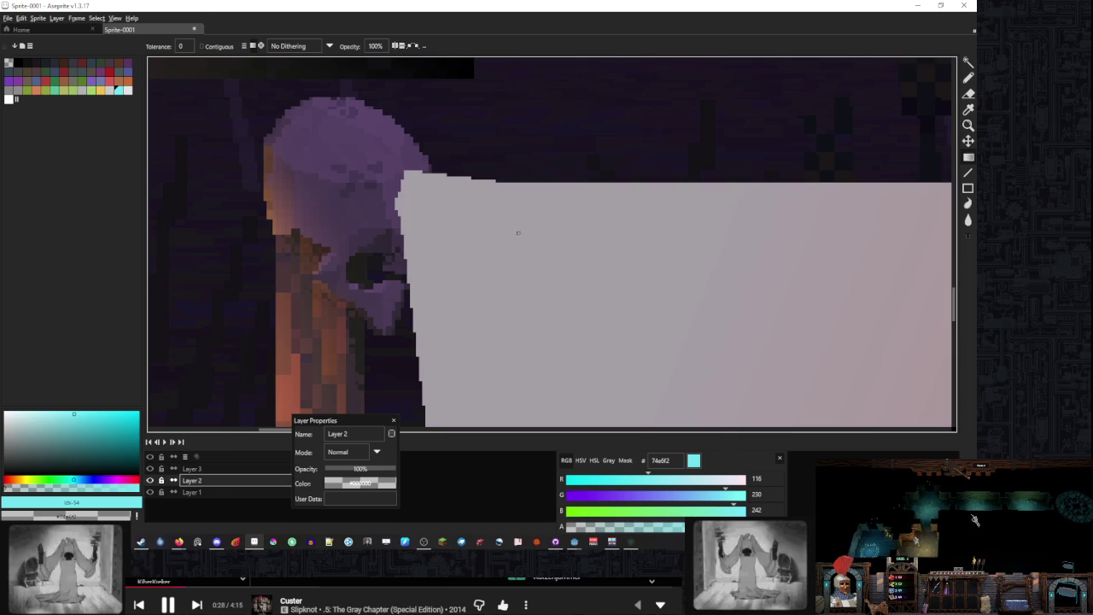
pyautogui.click(150, 469)
pyautogui.press('w')
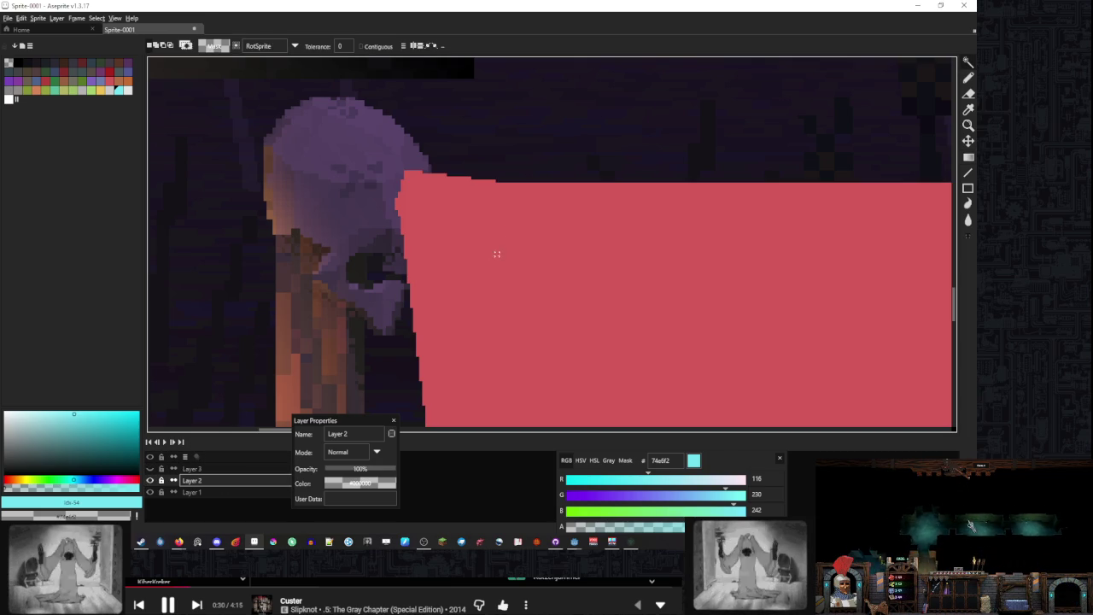
pyautogui.click(427, 200)
# Deselect the red shape, switch to the eraser, and bring up Layer 2's options
pyautogui.scroll(-2, 427, 200)
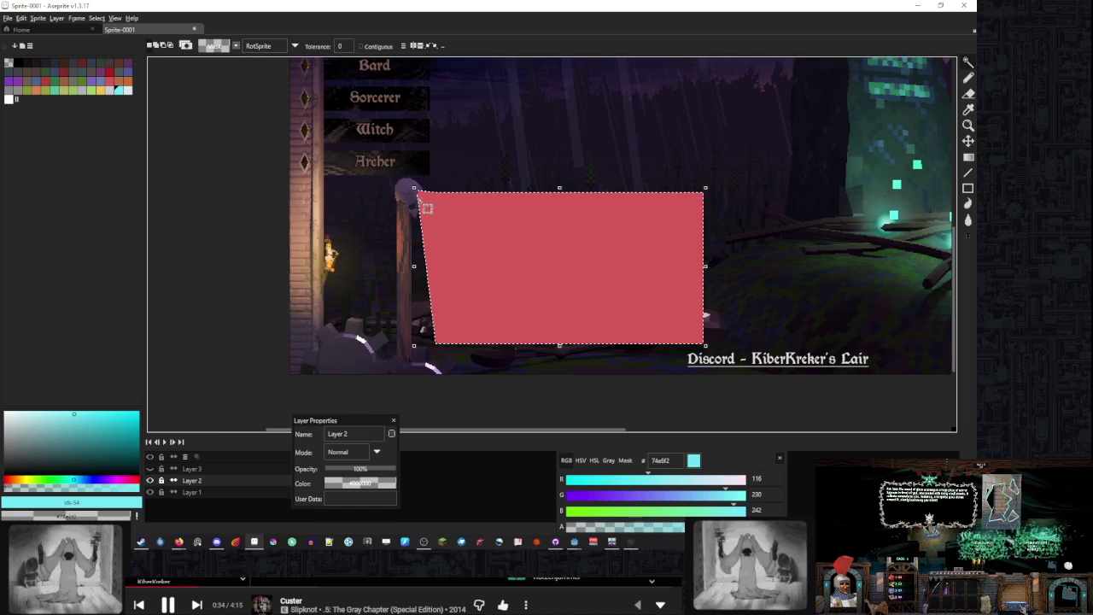
pyautogui.scroll(2, 413, 177)
pyautogui.scroll(1, 413, 177)
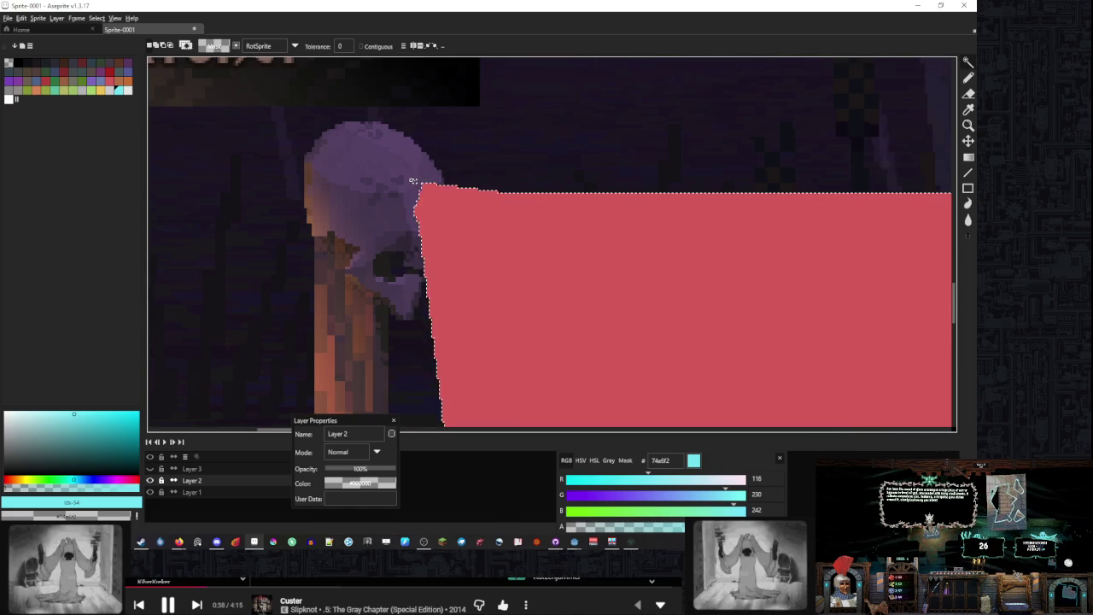
pyautogui.scroll(1, 411, 180)
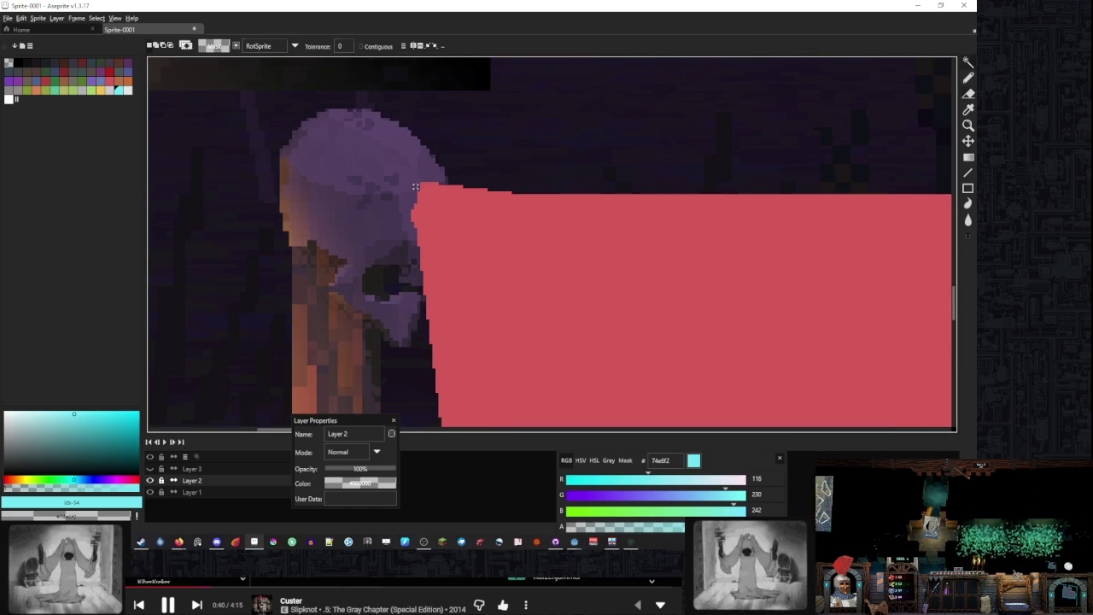
pyautogui.hotkey('ctrl', 'd')
pyautogui.press('b')
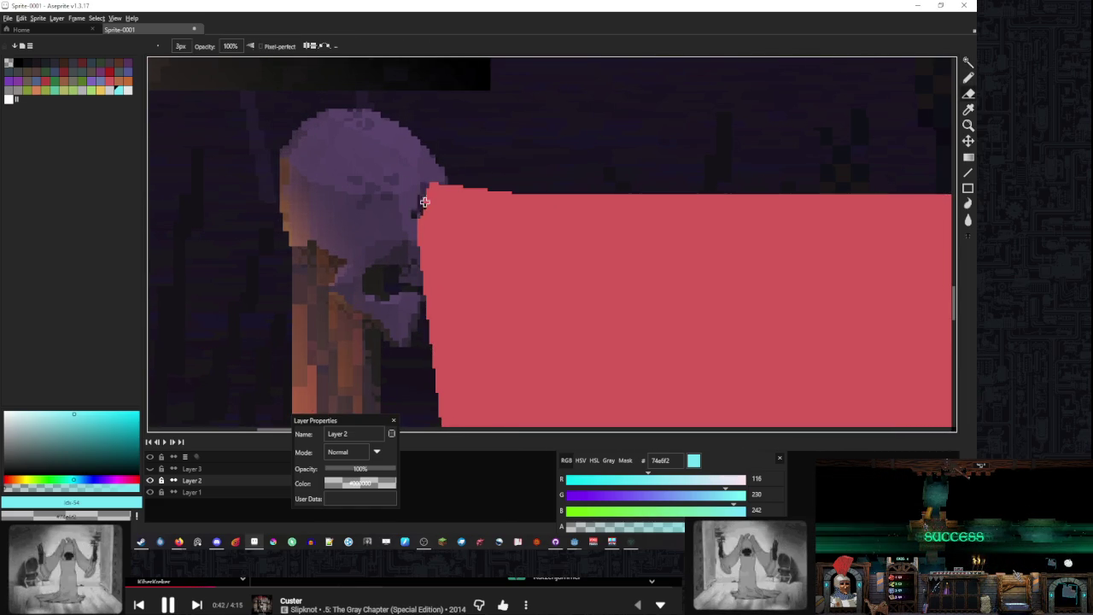
pyautogui.rightClick(212, 481)
# Duplicate the red layer as Layer 2 Copy and erase its ragged edge by the skull
pyautogui.click(209, 498)
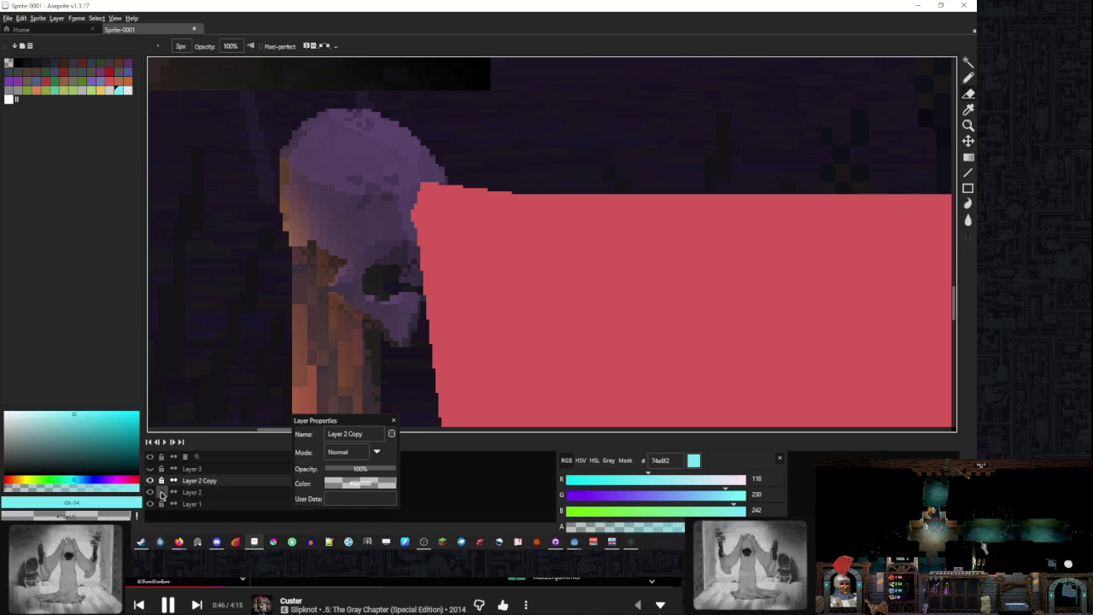
pyautogui.click(196, 480)
pyautogui.scroll(1, 368, 208)
pyautogui.moveTo(367, 209)
pyautogui.mouseDown()
pyautogui.moveTo(410, 183)
pyautogui.moveTo(427, 276)
pyautogui.moveTo(459, 202)
pyautogui.moveTo(415, 310)
pyautogui.moveTo(435, 282)
pyautogui.moveTo(422, 398)
pyautogui.moveTo(454, 296)
pyautogui.moveTo(435, 337)
pyautogui.moveTo(435, 281)
pyautogui.mouseUp()
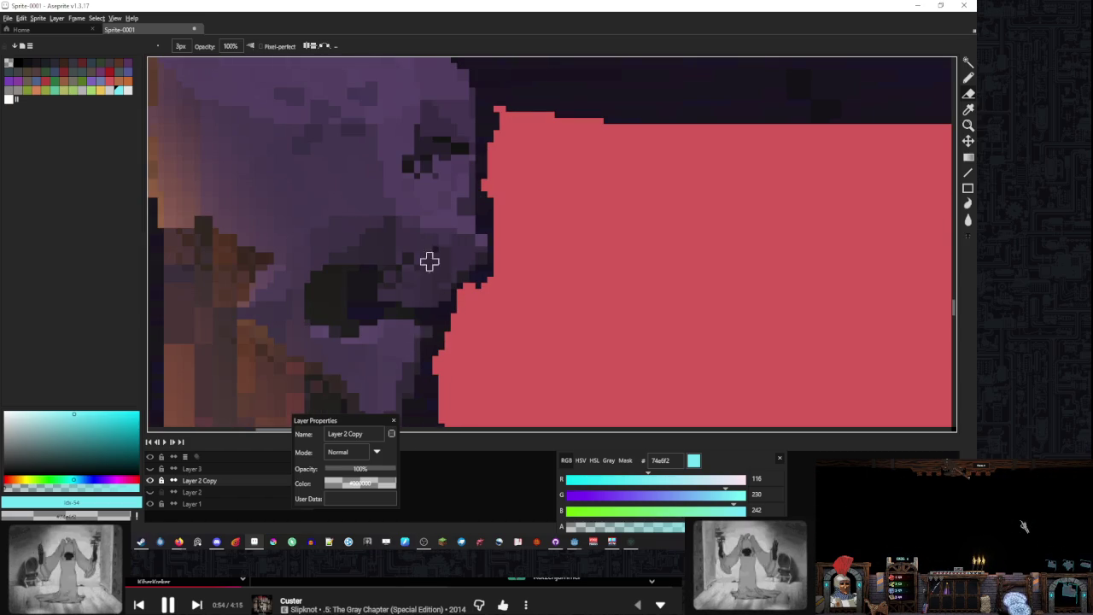
# Eyedrop the panel red, redraw the edge along the skull, and magic-wand the fill
pyautogui.press('b')
pyautogui.keyDown('alt'); pyautogui.click(435, 334); pyautogui.keyUp('alt')
pyautogui.moveTo(435, 334)
pyautogui.mouseDown()
pyautogui.moveTo(440, 316)
pyautogui.moveTo(435, 366)
pyautogui.moveTo(447, 304)
pyautogui.moveTo(462, 275)
pyautogui.moveTo(482, 270)
pyautogui.moveTo(476, 295)
pyautogui.moveTo(489, 250)
pyautogui.moveTo(488, 285)
pyautogui.moveTo(487, 218)
pyautogui.moveTo(493, 285)
pyautogui.moveTo(491, 192)
pyautogui.moveTo(489, 204)
pyautogui.moveTo(498, 170)
pyautogui.moveTo(507, 183)
pyautogui.mouseUp()
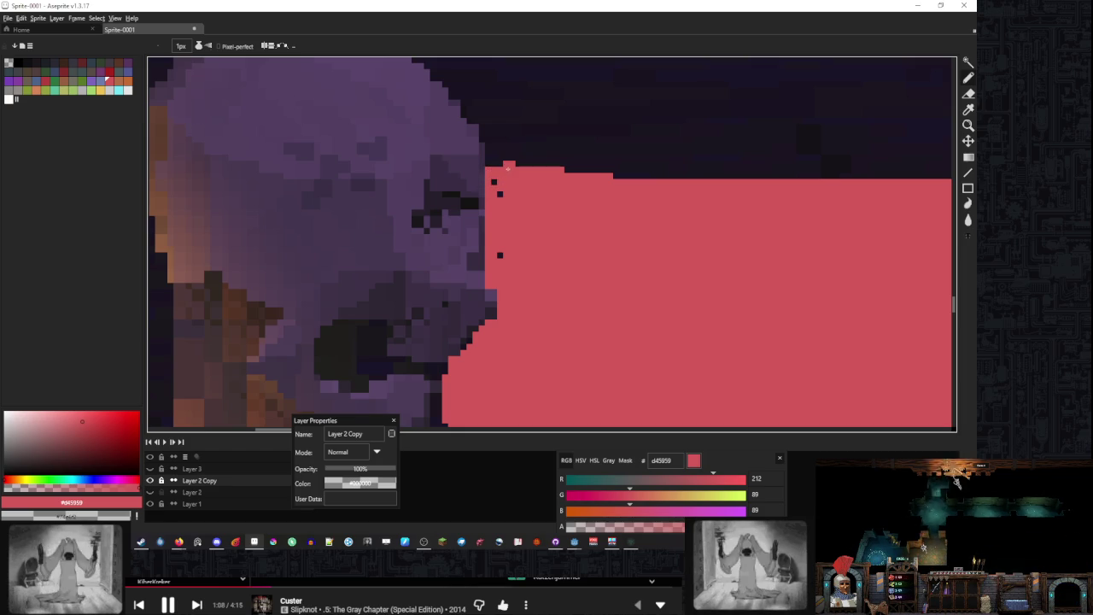
pyautogui.scroll(-3, 500, 253)
pyautogui.press('w')
pyautogui.click(518, 244)
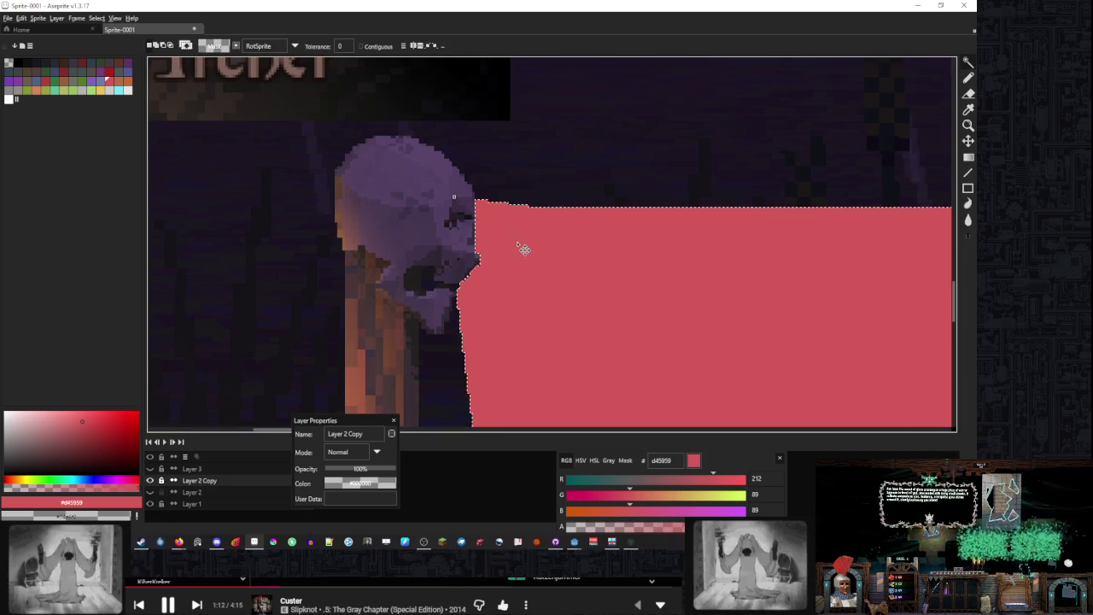
# Add Layer 4 above Layer 2 Copy and commit the slanted shape
pyautogui.scroll(-3, 523, 249)
pyautogui.scroll(4, 488, 248)
pyautogui.scroll(-4, 410, 274)
pyautogui.click(205, 469)
pyautogui.click(263, 480)
pyautogui.hotkey('ctrl', 'j')
pyautogui.scroll(2, 487, 258)
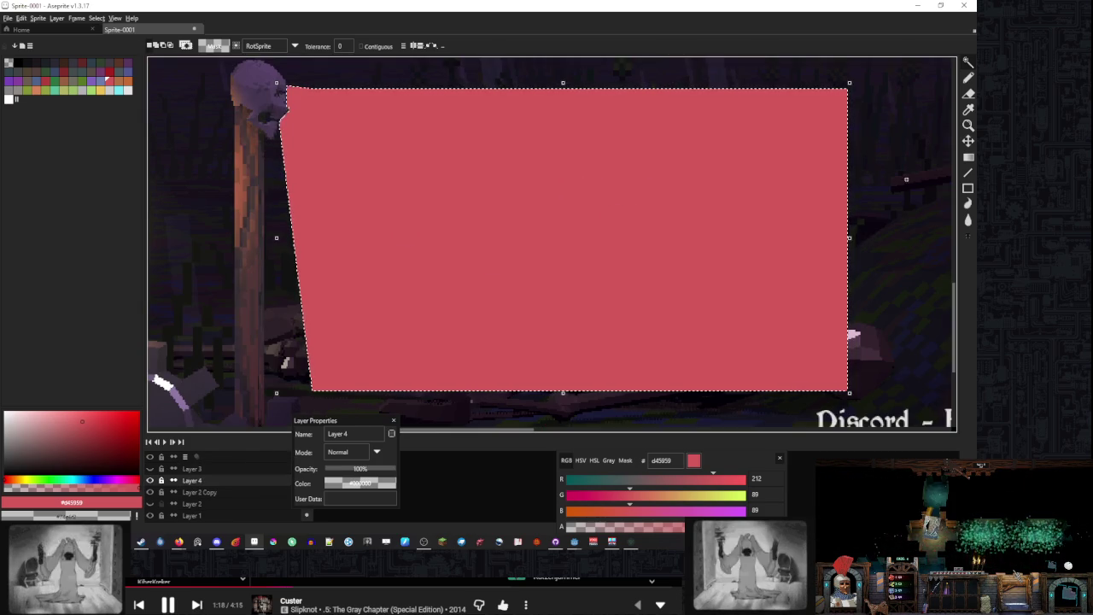
pyautogui.click(967, 157)
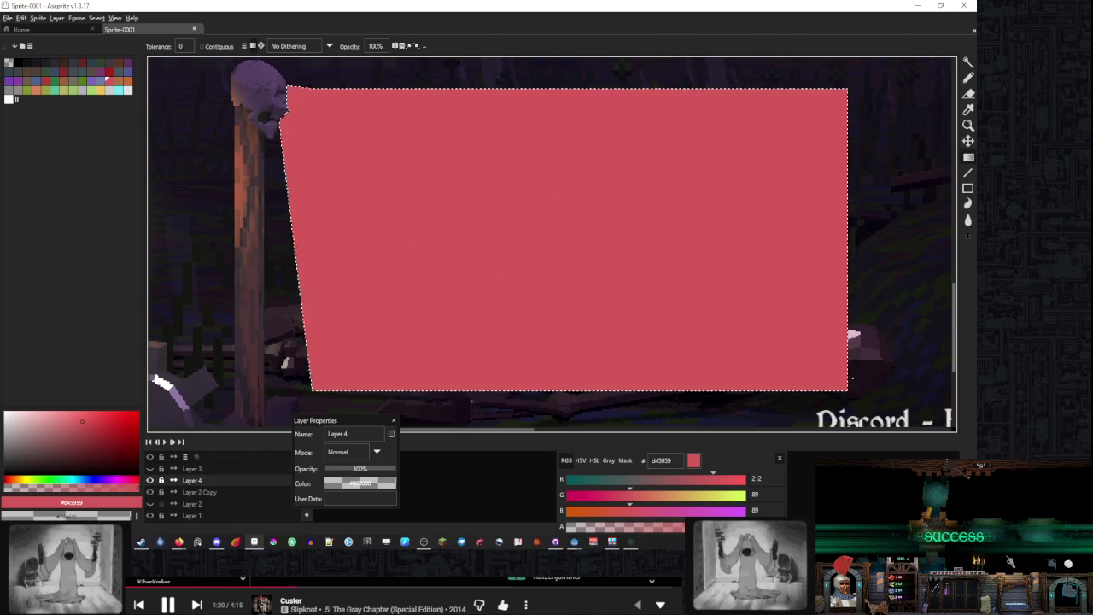
# Dismiss Layer 4's properties window and pick cyan 74e6f2 as the drawing colour
pyautogui.scroll(-2, 543, 382)
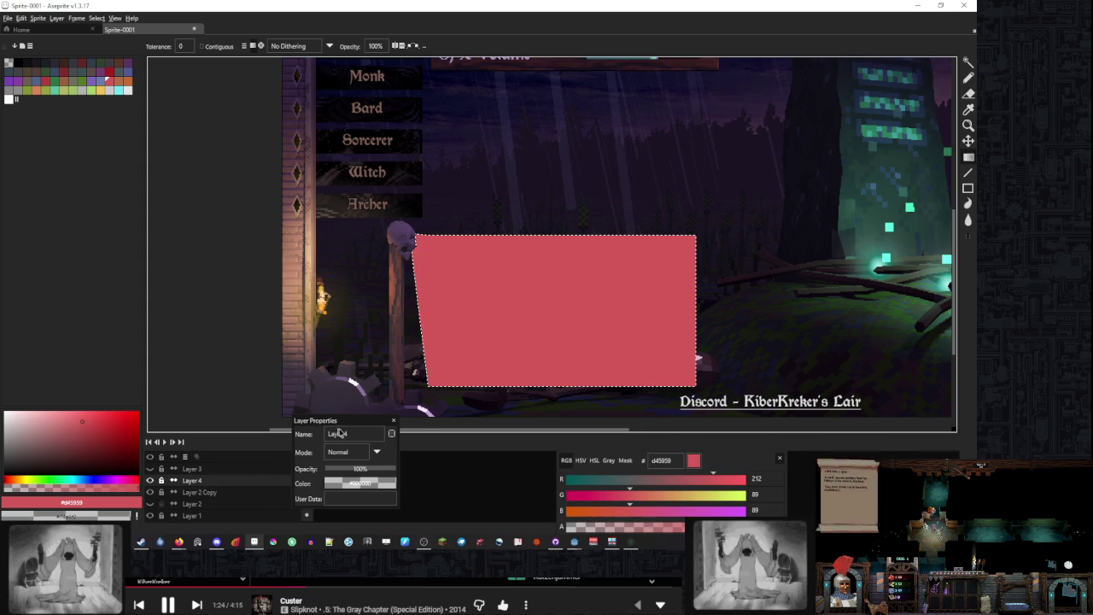
pyautogui.moveTo(315, 420); pyautogui.dragTo(427, 420)
pyautogui.press('Return')
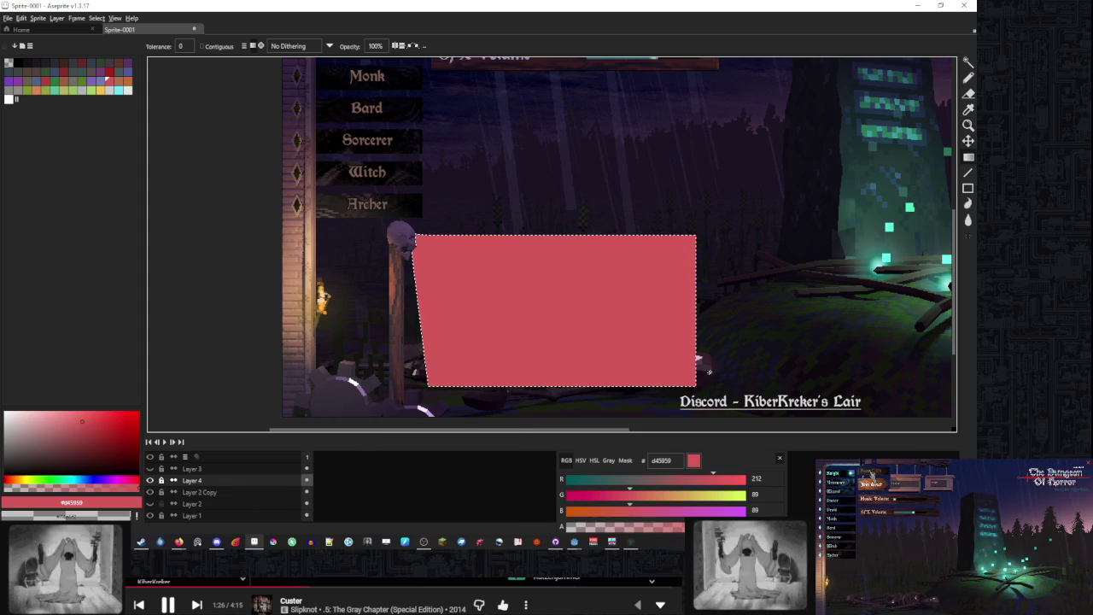
pyautogui.click(120, 92)
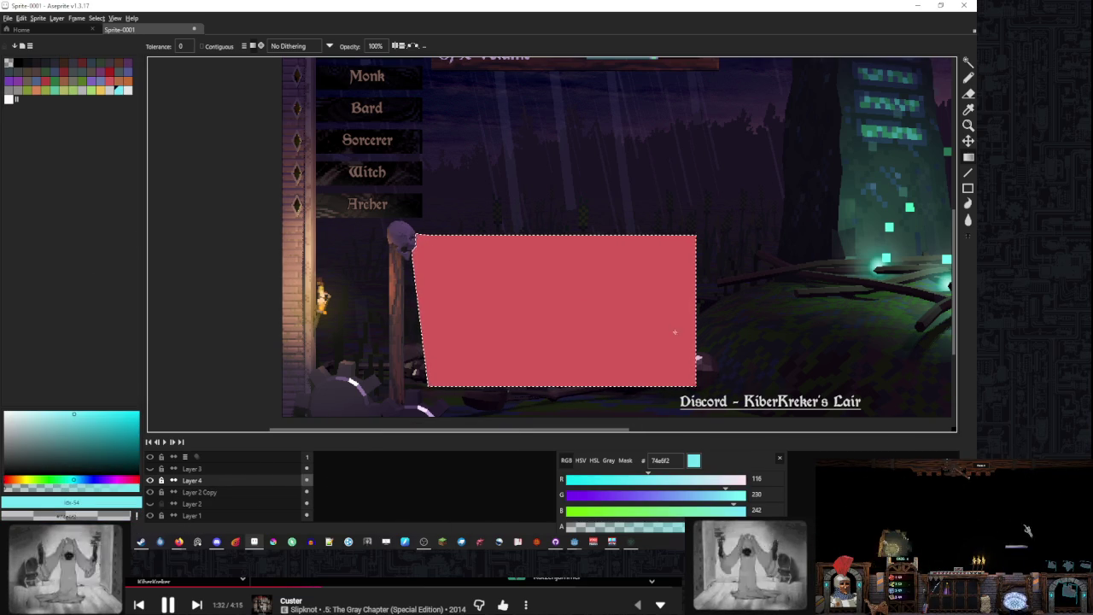
# Fill the slanted selection on Layer 4 with a fading cyan gradient, replacing a pink attempt
pyautogui.click(157, 492)
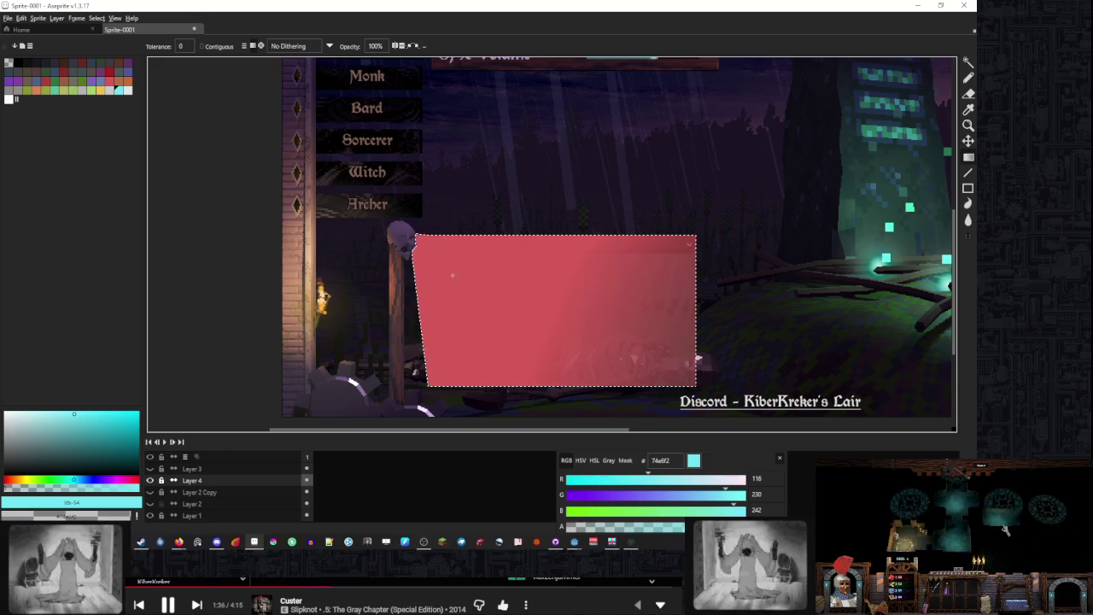
pyautogui.moveTo(452, 275); pyautogui.dragTo(534, 278)
pyautogui.press('v')
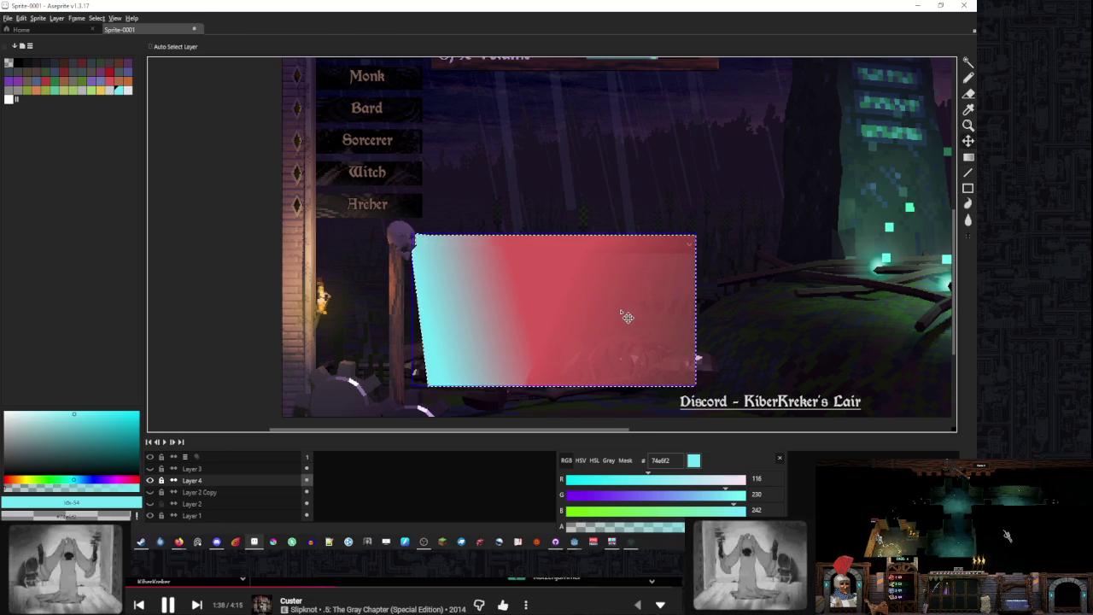
pyautogui.hotkey('ctrl', 'z')
pyautogui.hotkey('ctrl', 'z')
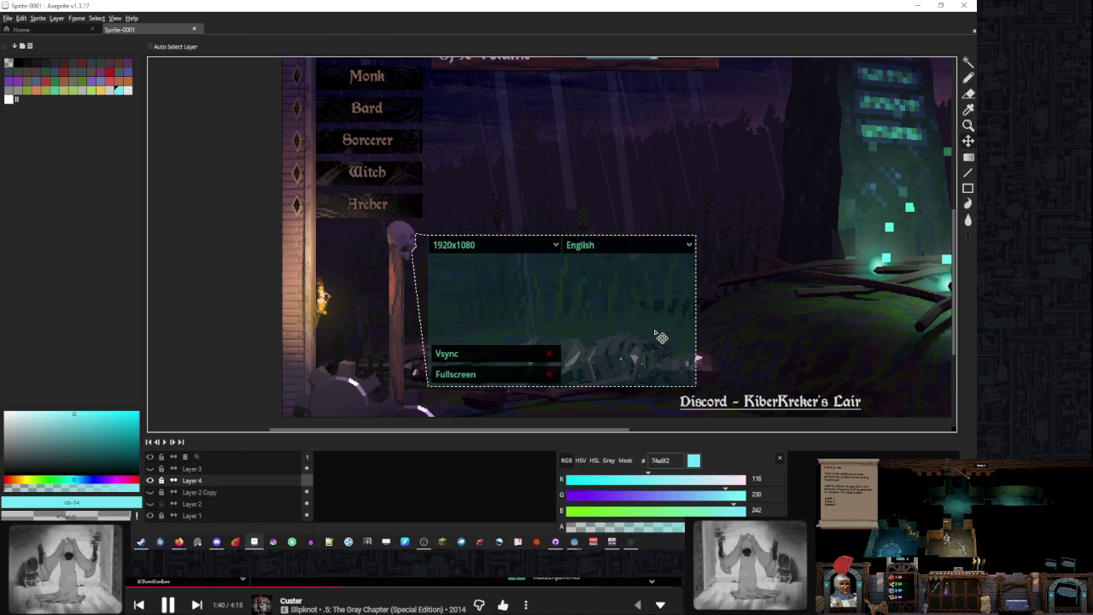
pyautogui.hotkey('shift', 'g')
pyautogui.scroll(2, 510, 293)
pyautogui.scroll(-1, 581, 288)
pyautogui.scroll(1, 561, 210)
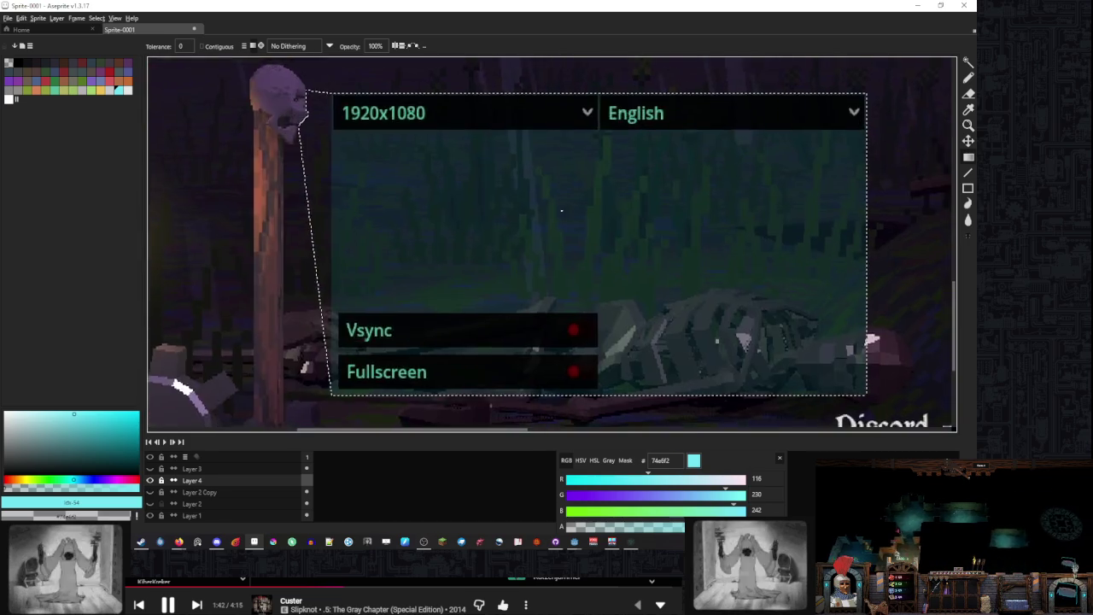
pyautogui.scroll(-2, 561, 210)
pyautogui.click(688, 289)
pyautogui.moveTo(687, 288); pyautogui.dragTo(340, 120)
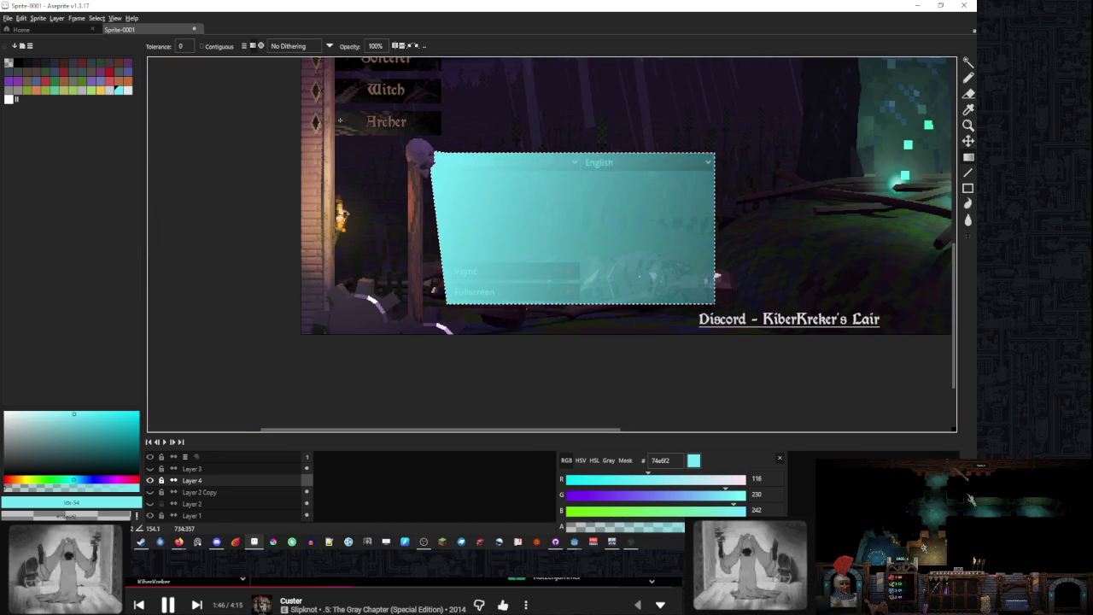
# Deselect, then lower Layer 4 and Layer 3 opacity so the settings controls show through
pyautogui.click(151, 470)
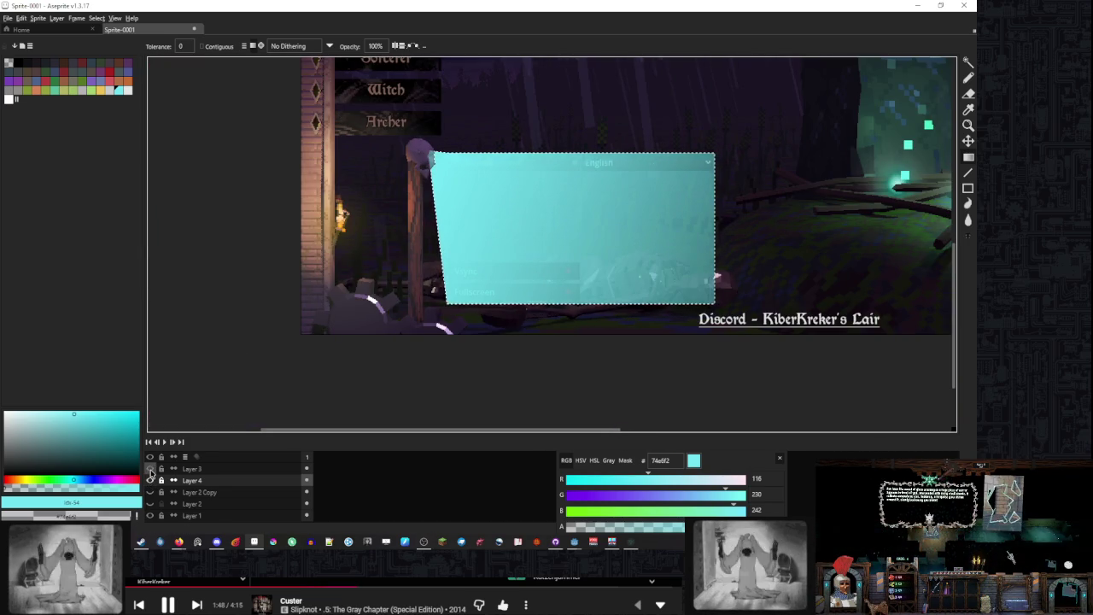
pyautogui.hotkey('ctrl', 'd')
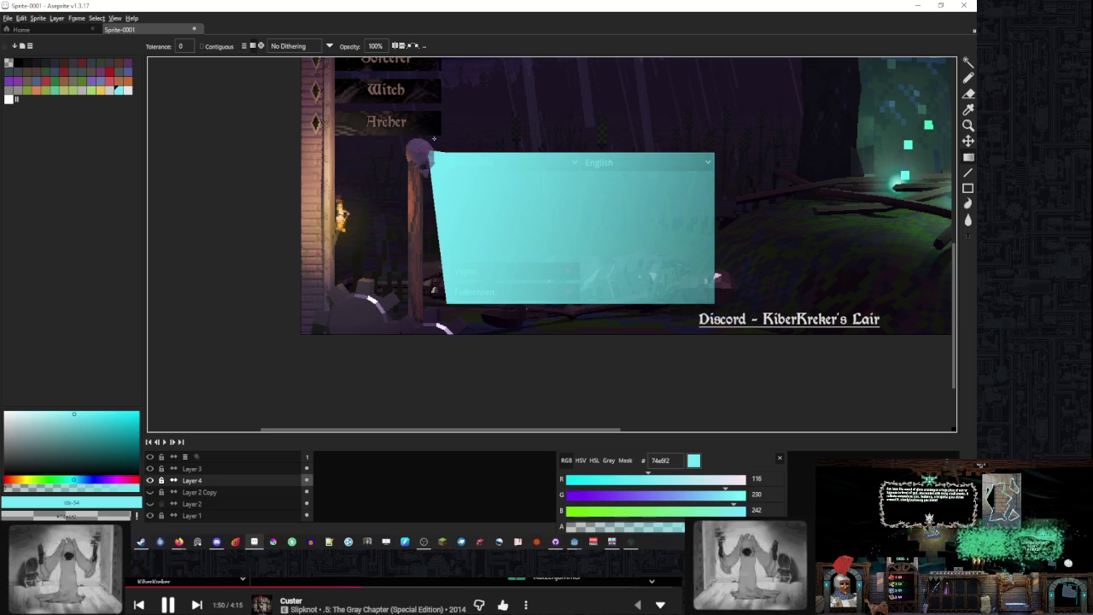
pyautogui.scroll(3, 434, 138)
pyautogui.scroll(-4, 404, 240)
pyautogui.scroll(2, 403, 240)
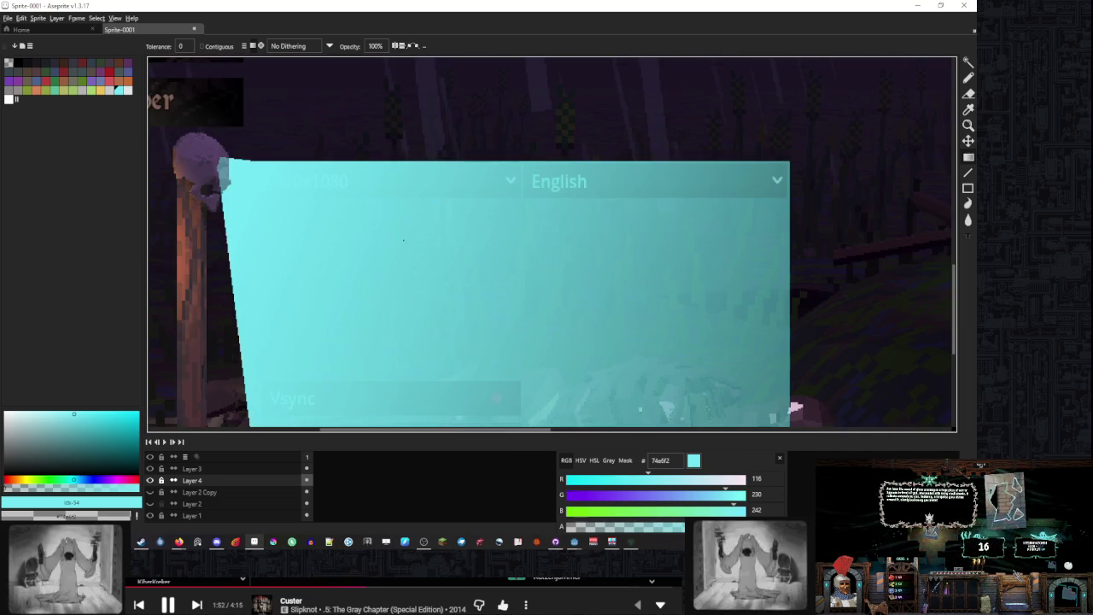
pyautogui.doubleClick(227, 480)
pyautogui.moveTo(467, 481); pyautogui.dragTo(462, 483)
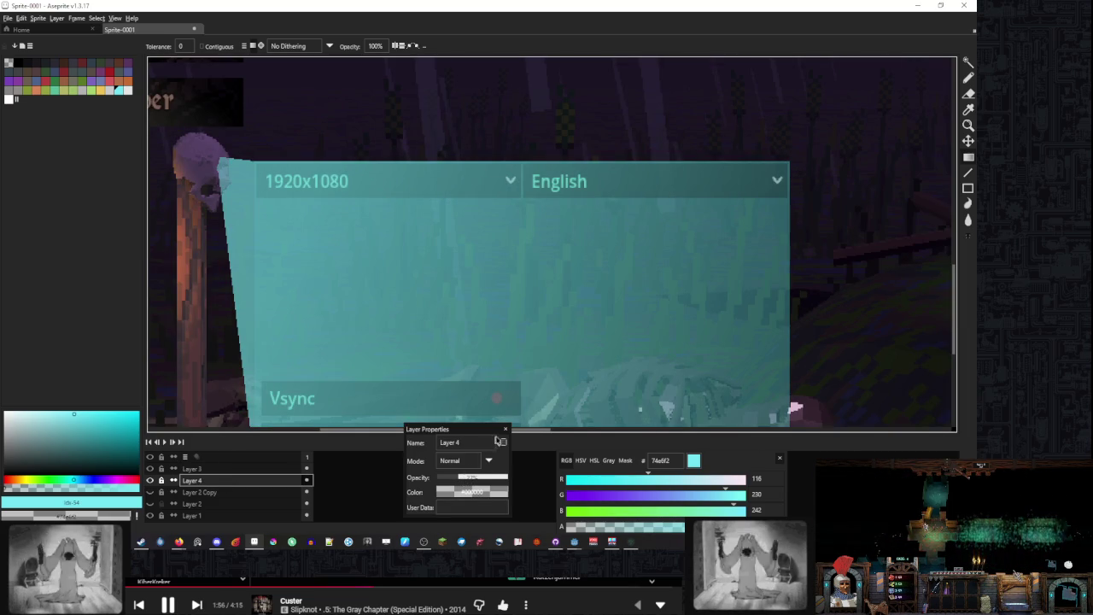
pyautogui.click(505, 429)
pyautogui.doubleClick(253, 468)
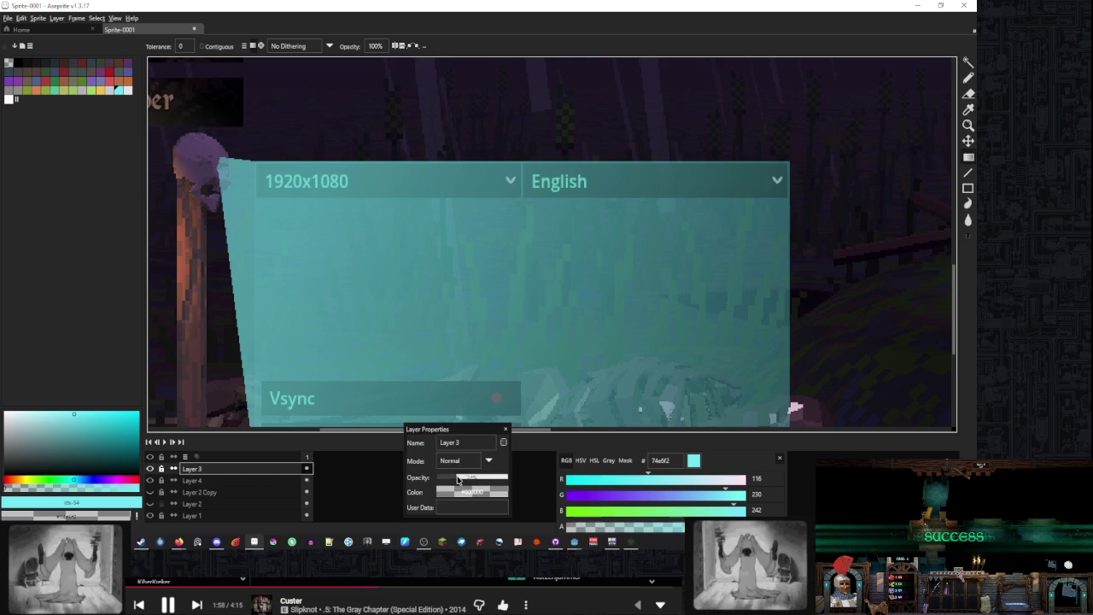
pyautogui.moveTo(458, 481); pyautogui.dragTo(452, 481)
pyautogui.click(505, 429)
pyautogui.scroll(-2, 303, 200)
pyautogui.scroll(2, 302, 200)
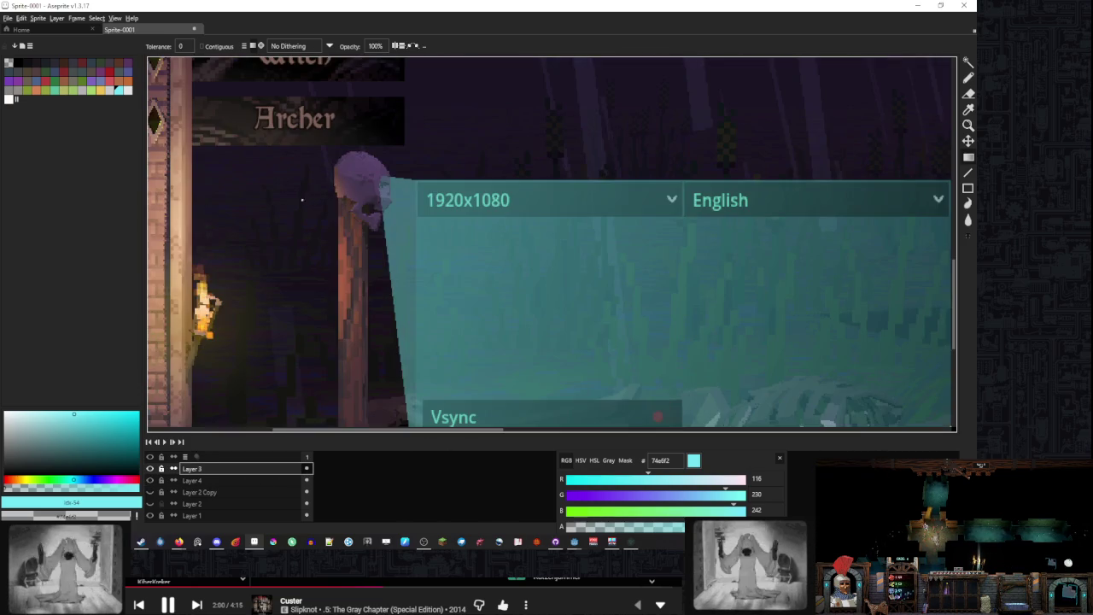
pyautogui.scroll(-2, 437, 216)
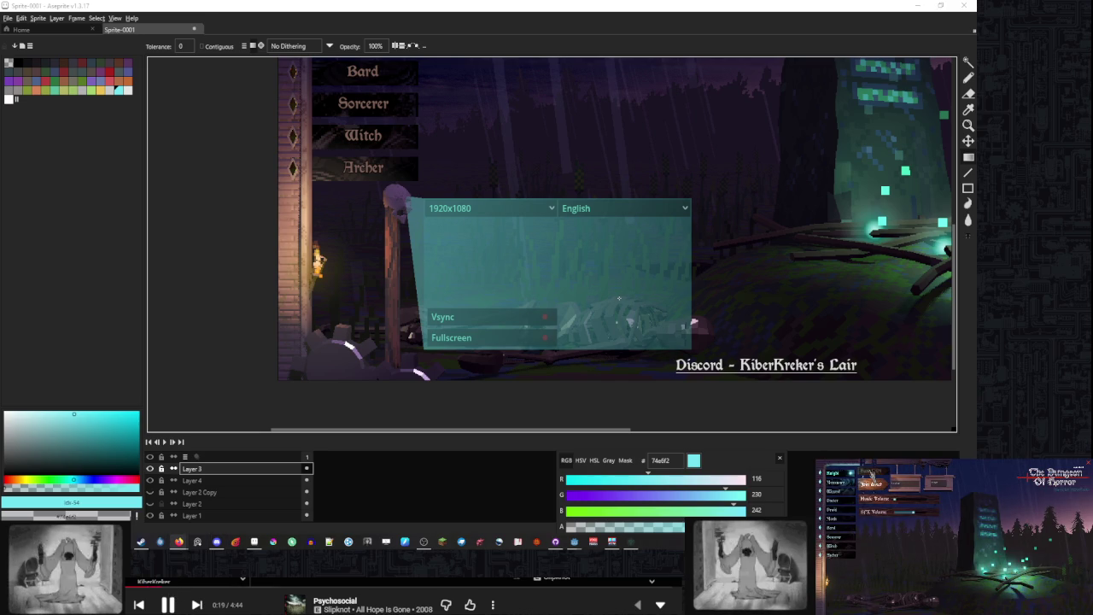
pyautogui.scroll(2, 535, 299)
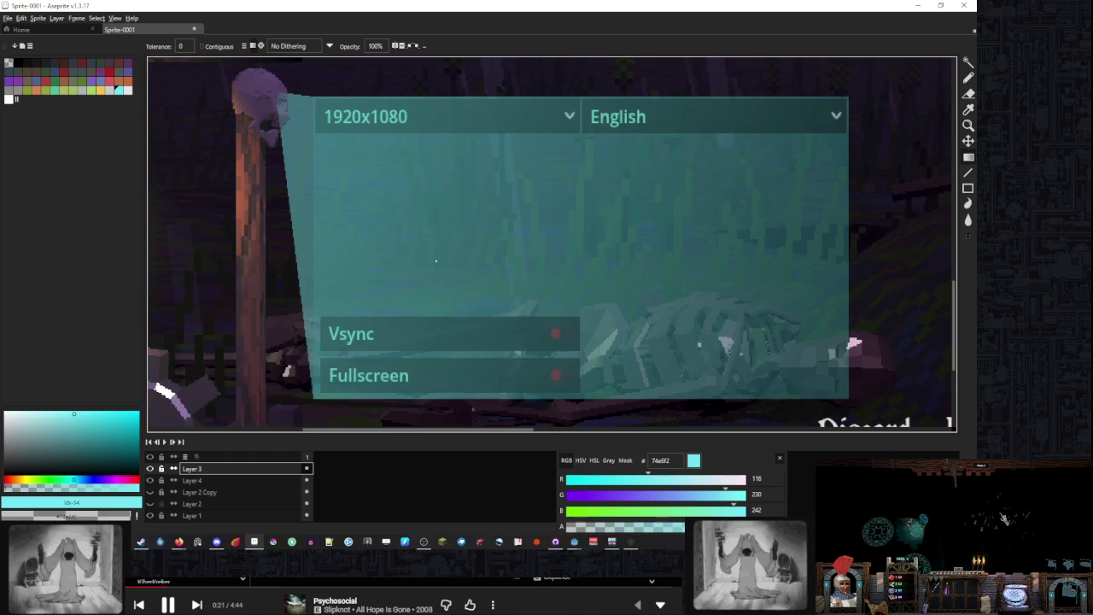
pyautogui.scroll(-2, 493, 234)
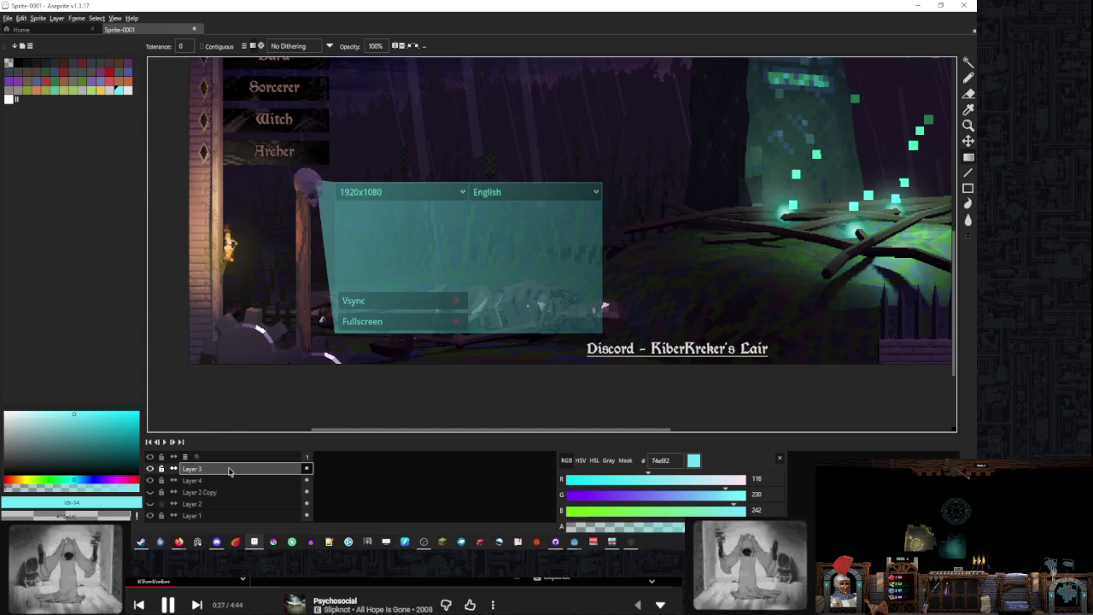
# Box-select the cyan panel area, copy it, and paste it into a new sprite
pyautogui.press('m')
pyautogui.moveTo(635, 133); pyautogui.dragTo(171, 375)
pyautogui.hotkey('ctrl', 'c')
pyautogui.hotkey('ctrl', 'n')
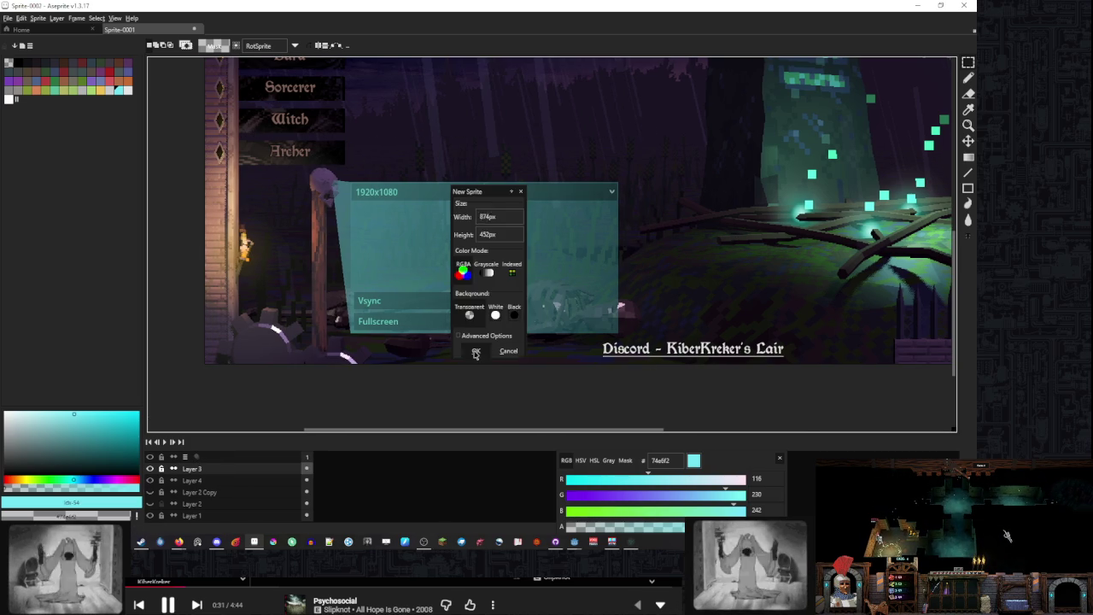
pyautogui.click(478, 350)
pyautogui.hotkey('ctrl', 'v')
# Copy the whole panel layer from Sprite-0001 and paste-commit it into Sprite-0002
pyautogui.click(160, 31)
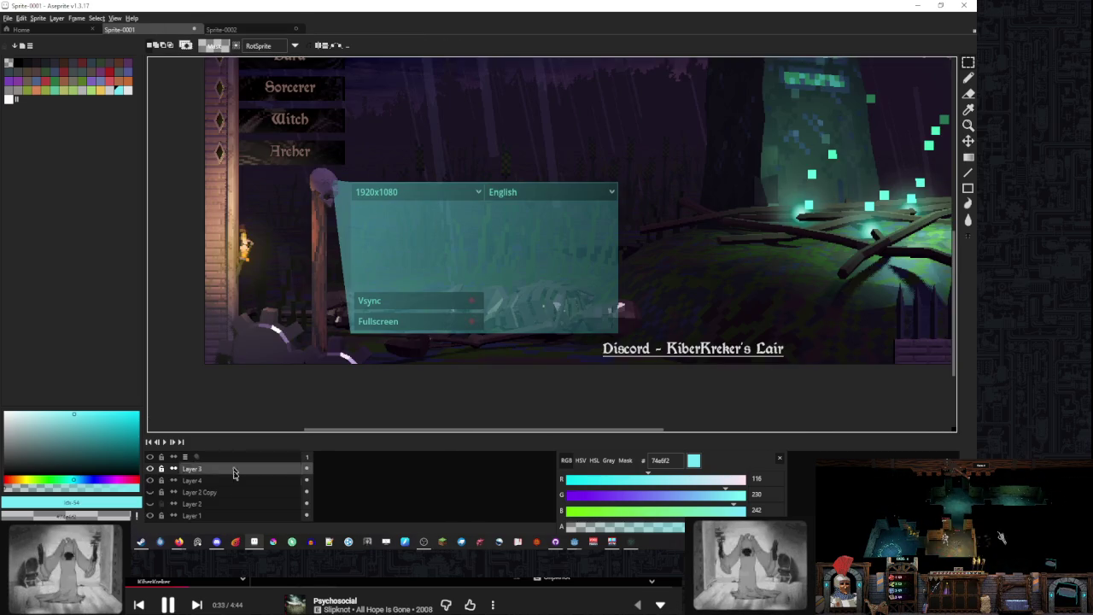
pyautogui.hotkey('ctrl', 'a')
pyautogui.scroll(-1, 621, 305)
pyautogui.hotkey('ctrl', 'c')
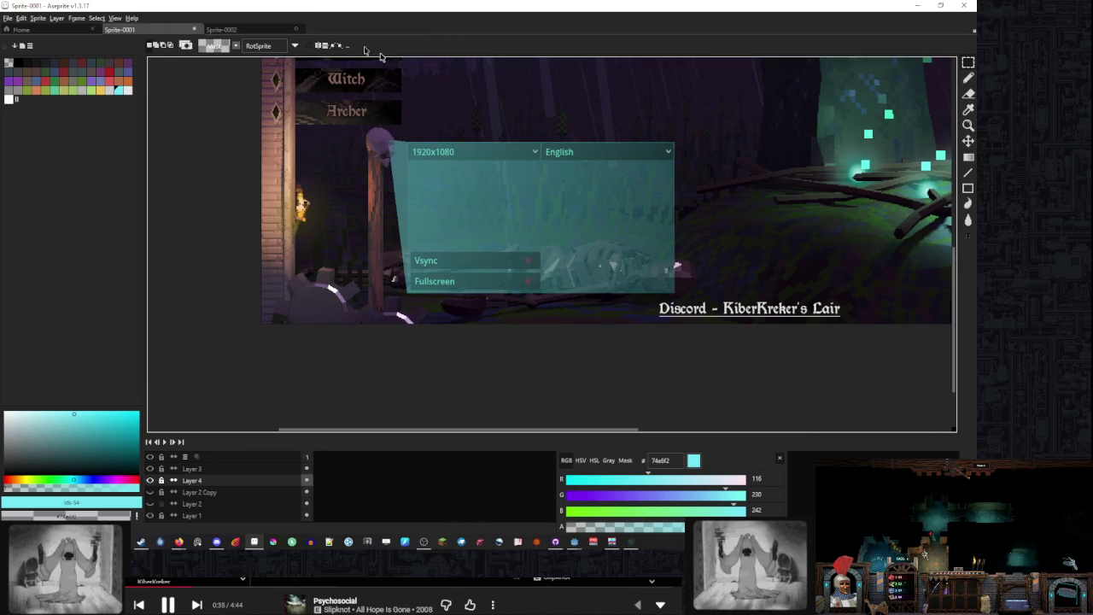
pyautogui.click(259, 28)
pyautogui.hotkey('ctrl', 'v')
pyautogui.press('Return')
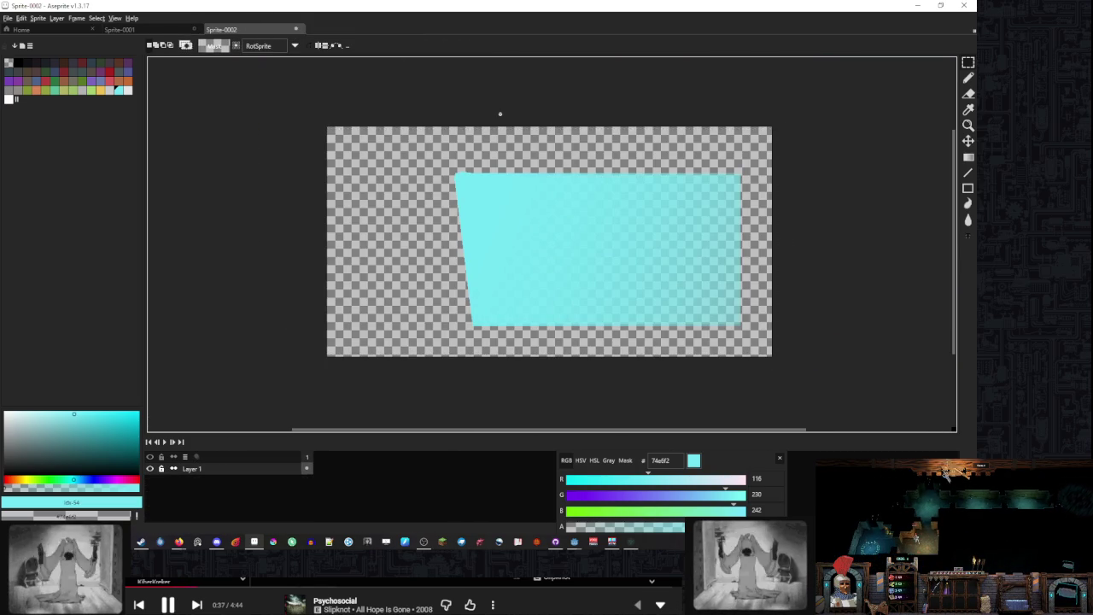
pyautogui.scroll(2, 508, 156)
pyautogui.scroll(-3, 515, 163)
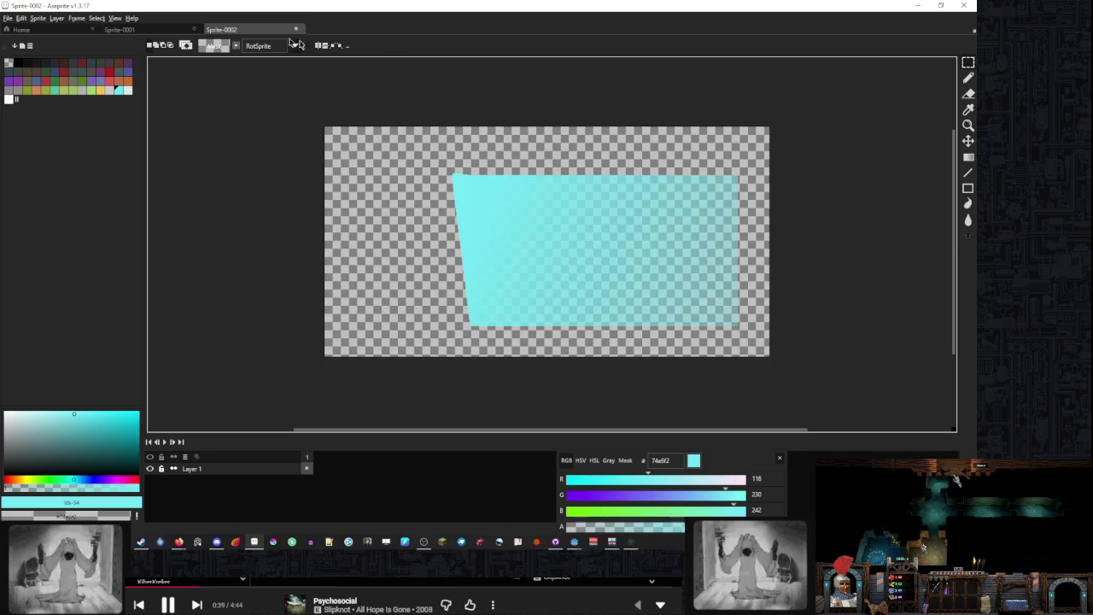
# Paste the panel into Sprite-0002 again and commit it on the transparent canvas
pyautogui.click(168, 31)
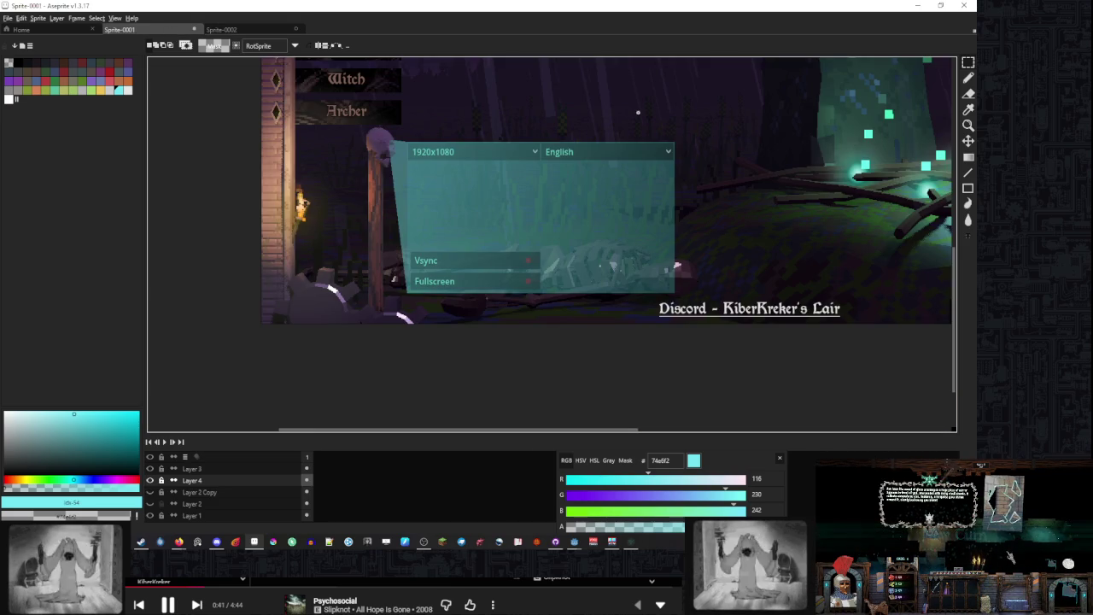
pyautogui.click(256, 30)
pyautogui.hotkey('ctrl', 'v')
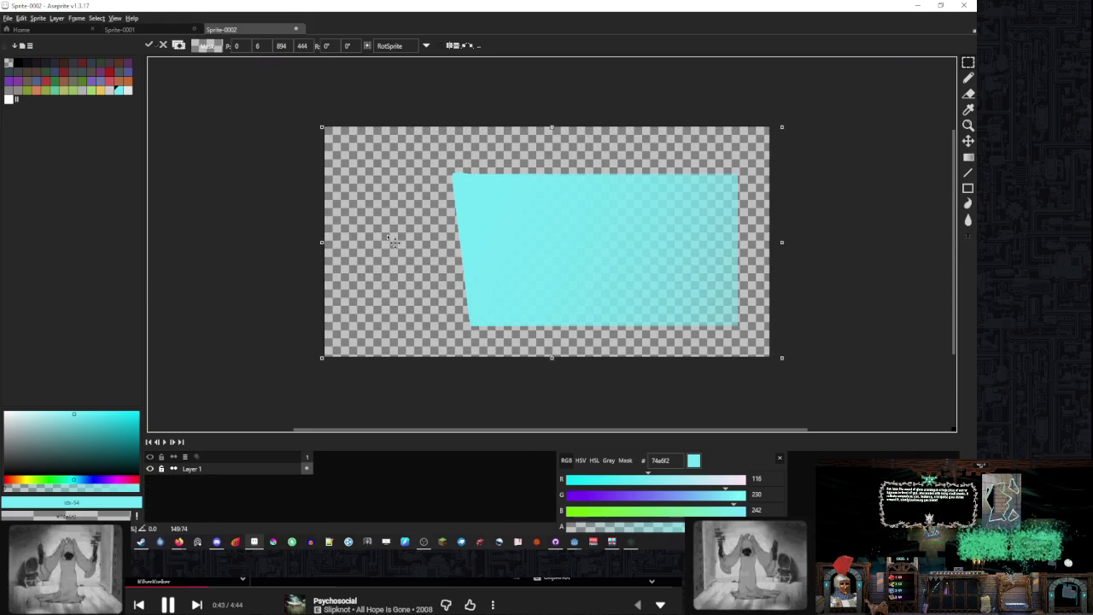
pyautogui.scroll(3, 363, 277)
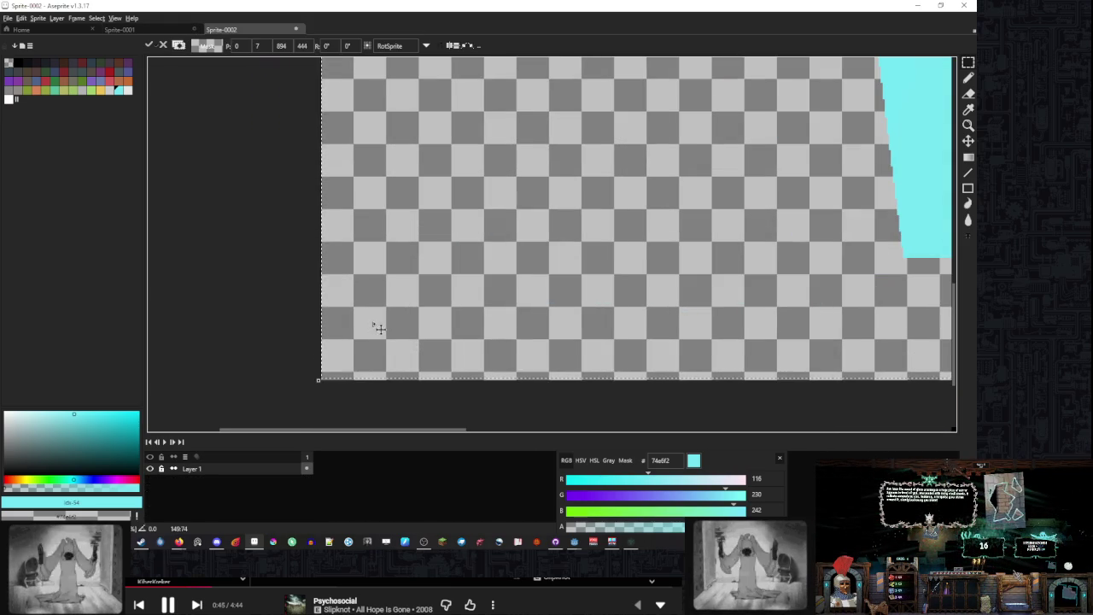
pyautogui.scroll(-5, 380, 222)
pyautogui.press('Return')
pyautogui.scroll(-1, 540, 180)
pyautogui.scroll(4, 539, 180)
pyautogui.scroll(-2, 355, 180)
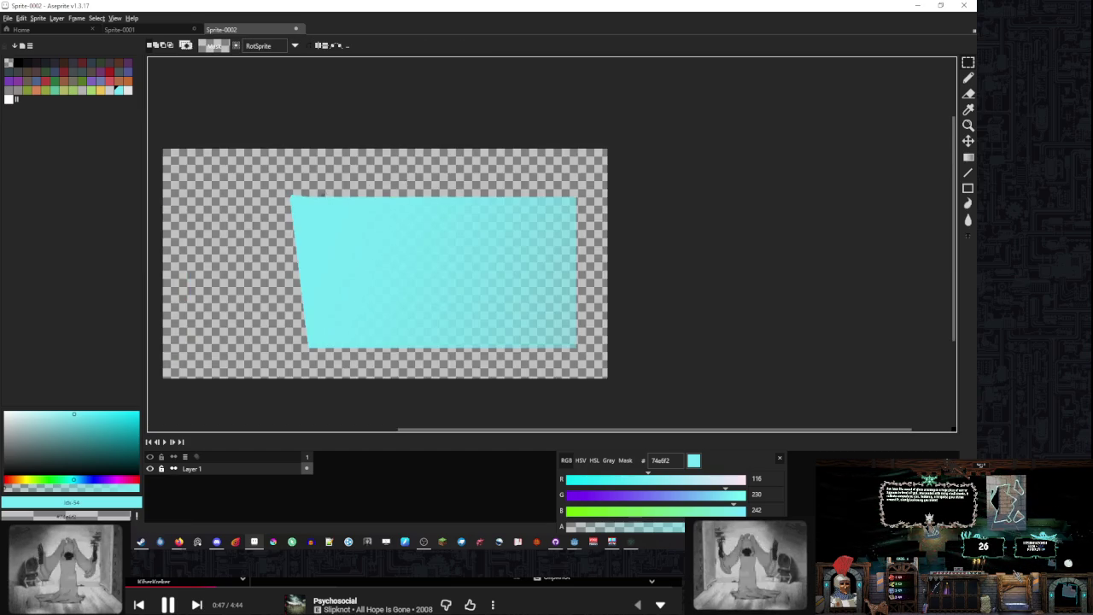
pyautogui.scroll(2, 356, 180)
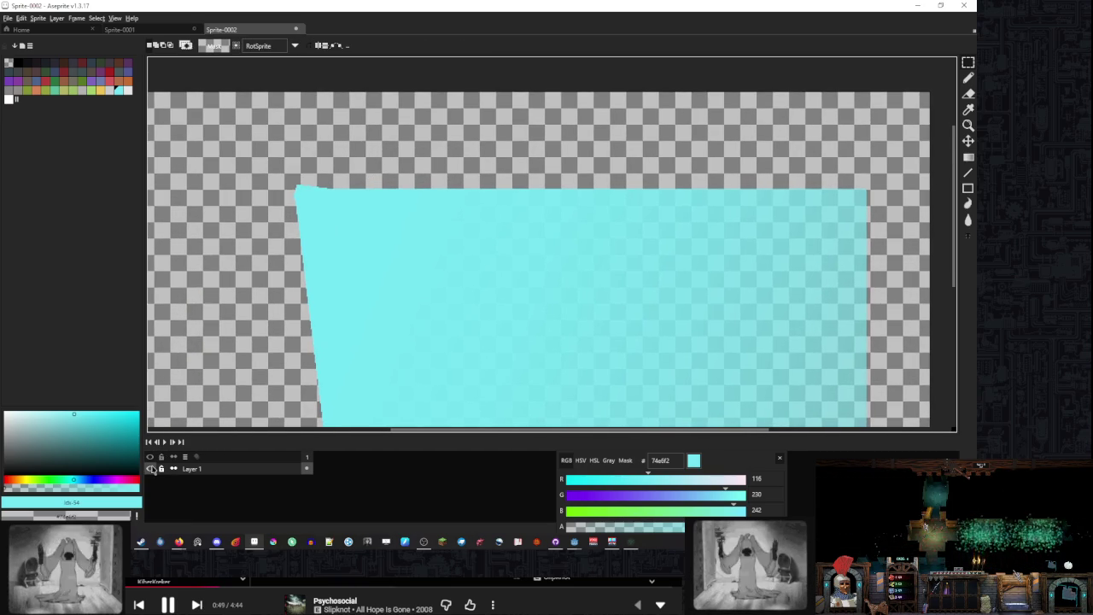
pyautogui.click(38, 18)
# Convert Sprite-0002 to Grayscale colour mode via Sprite > Color Mode
pyautogui.moveTo(68, 45)
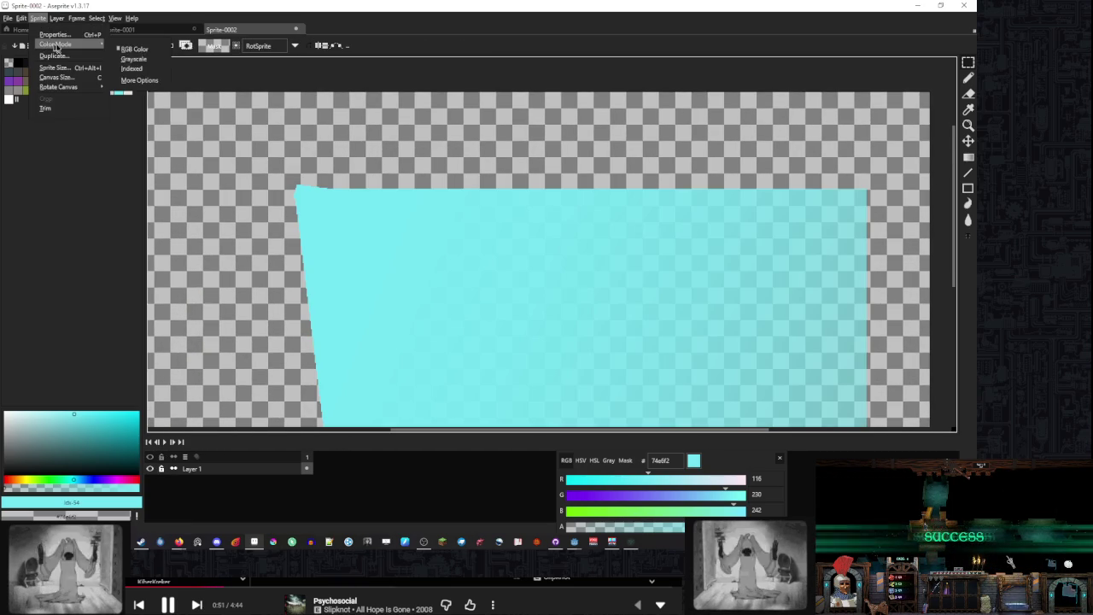
pyautogui.click(135, 62)
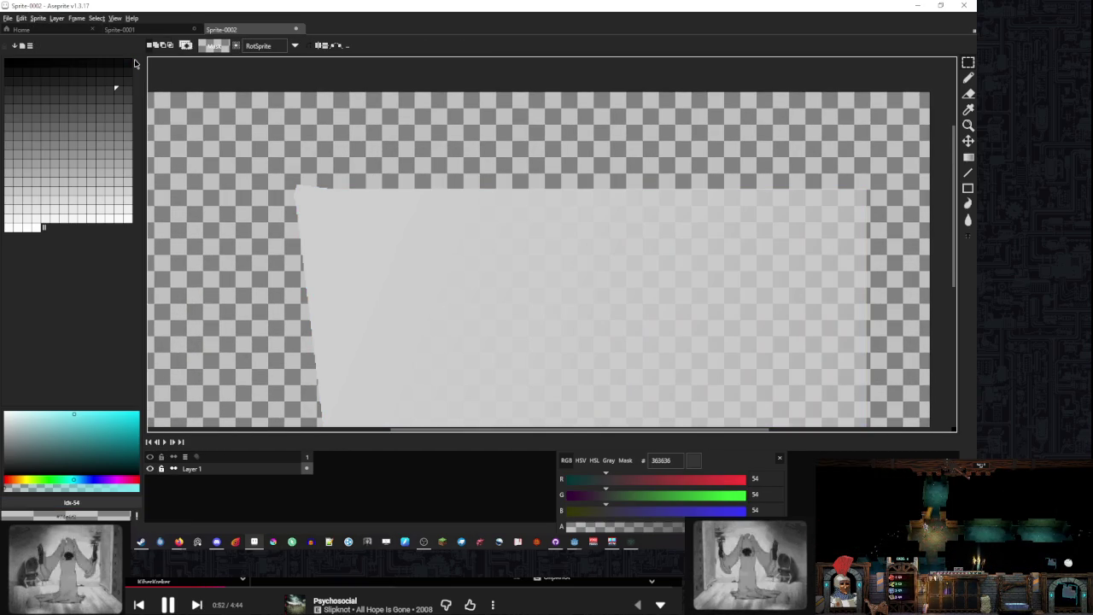
pyautogui.click(37, 18)
pyautogui.moveTo(64, 44)
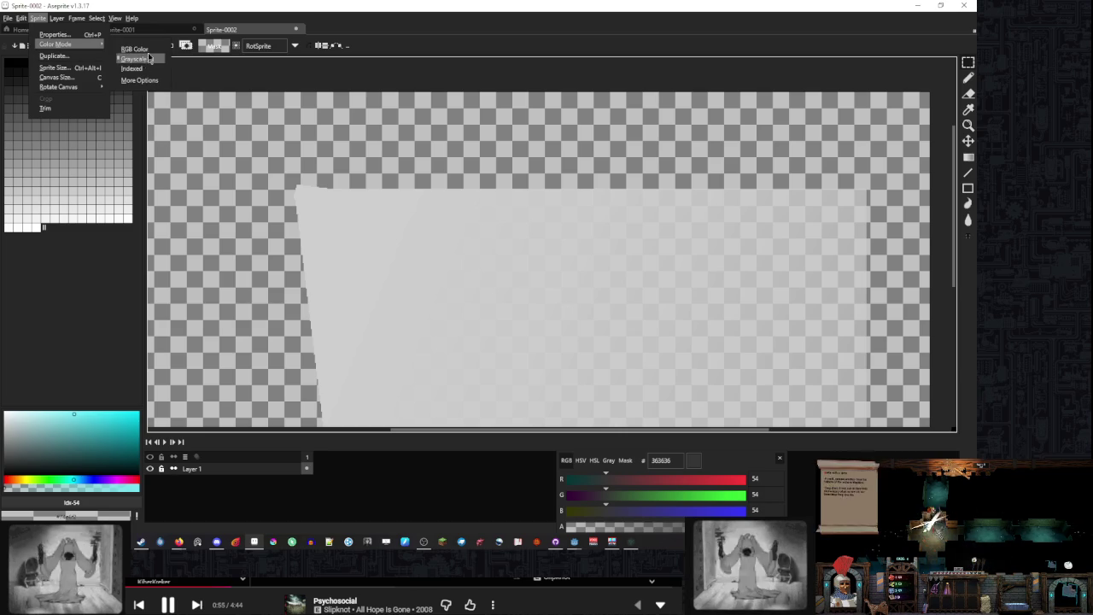
pyautogui.click(133, 54)
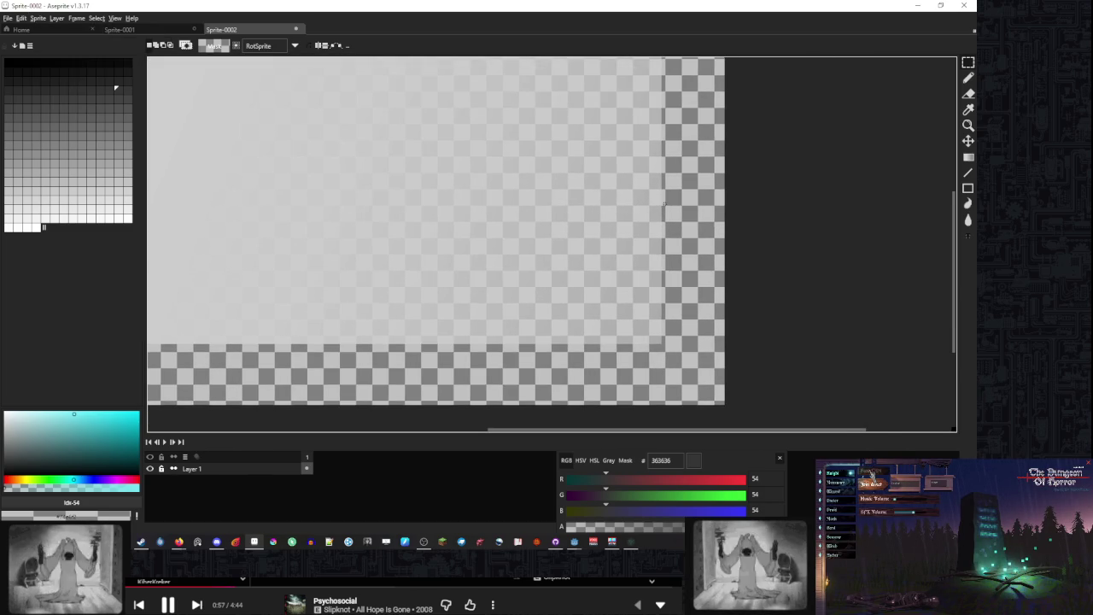
# Zoom in on the panel's jagged upper-left edge, then return to Sprite-0001
pyautogui.scroll(-3, 575, 220)
pyautogui.scroll(4, 575, 220)
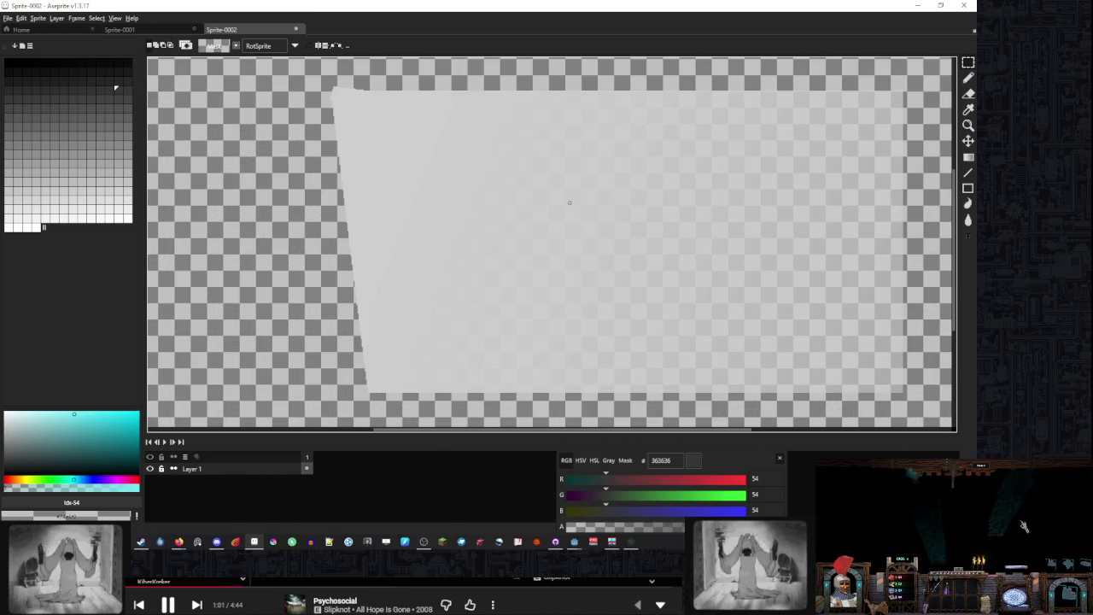
pyautogui.scroll(5, 355, 93)
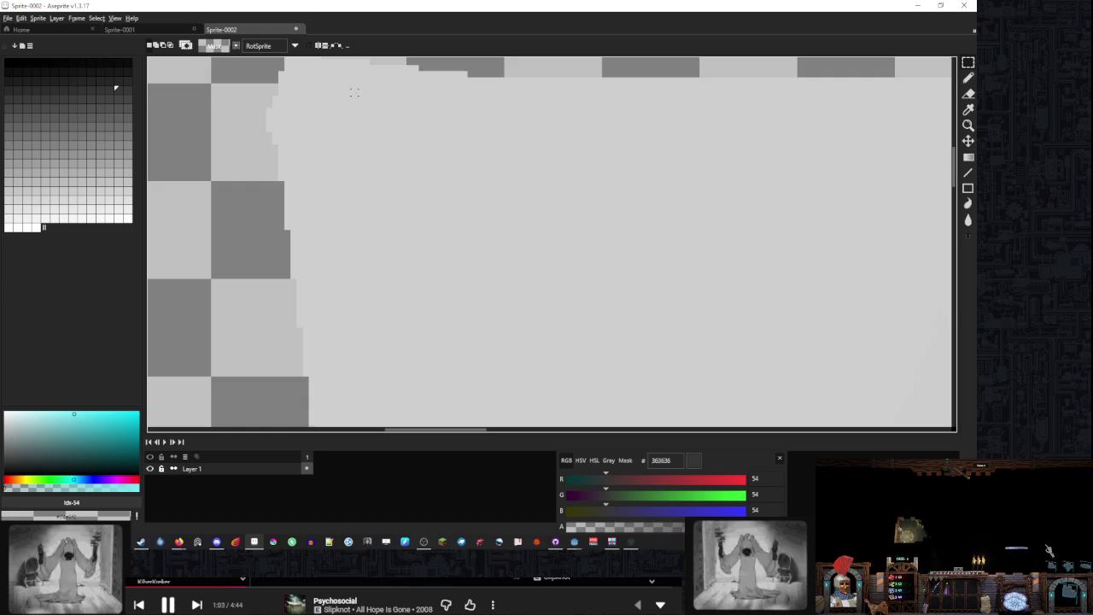
pyautogui.scroll(-2, 354, 93)
pyautogui.scroll(3, 453, 183)
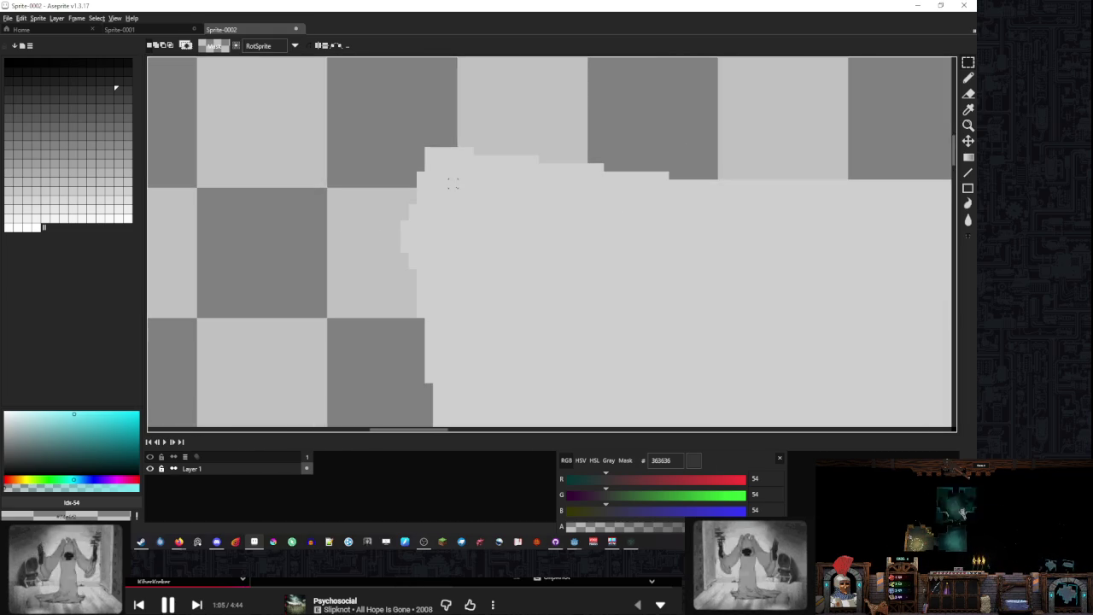
pyautogui.scroll(-2, 452, 184)
pyautogui.click(142, 29)
# Toggle Layer 3 and Layer 4 visibility in Sprite-0001 to compare the panel
pyautogui.scroll(4, 386, 147)
pyautogui.scroll(-3, 386, 147)
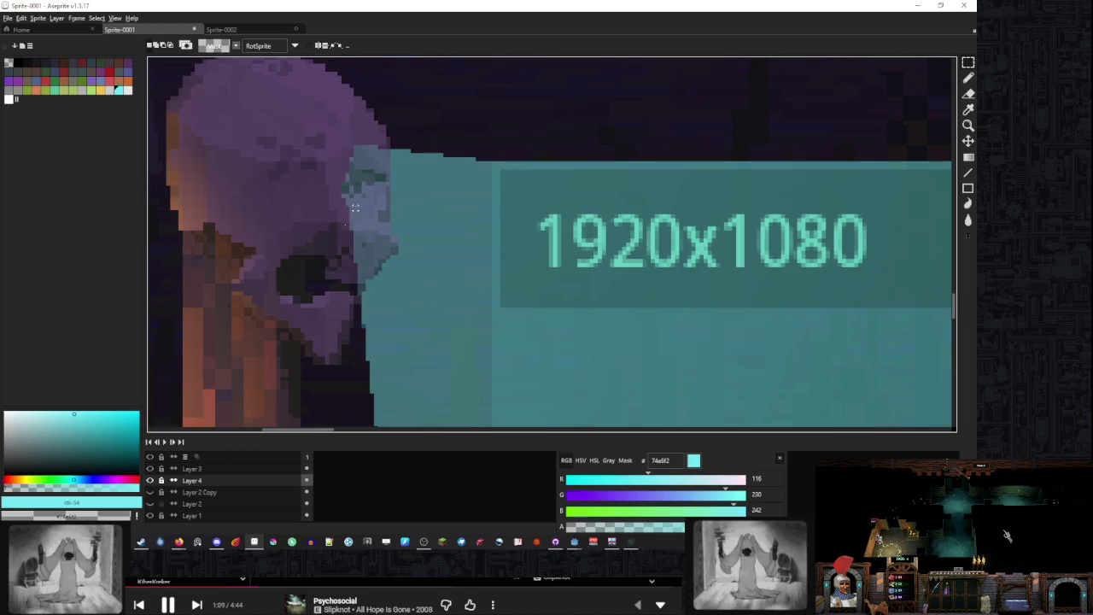
pyautogui.click(149, 468)
pyautogui.click(150, 469)
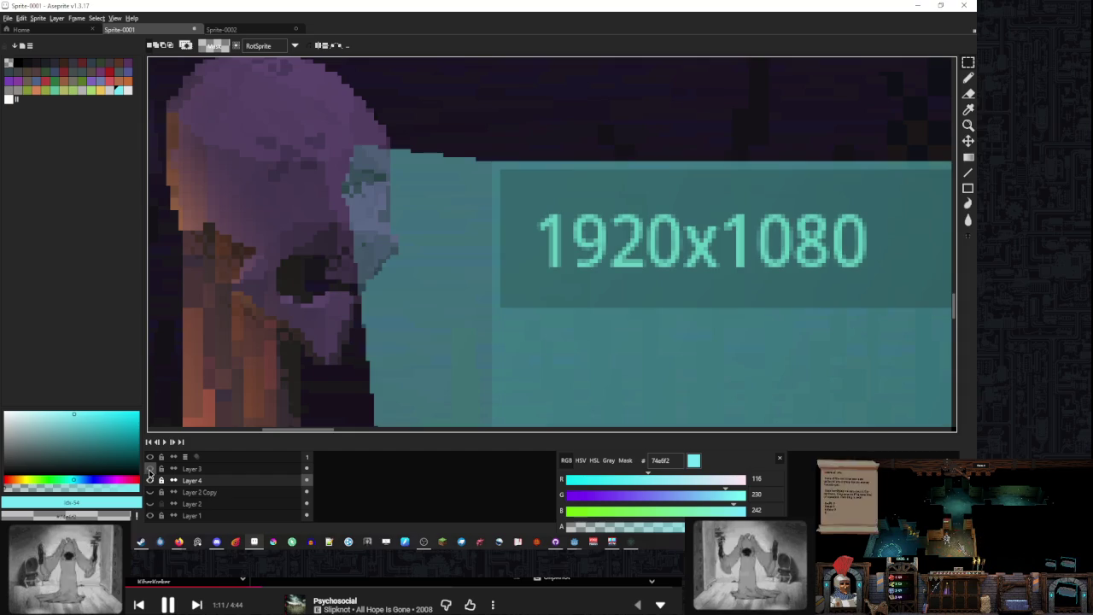
pyautogui.click(151, 481)
pyautogui.doubleClick(150, 481)
pyautogui.click(150, 481)
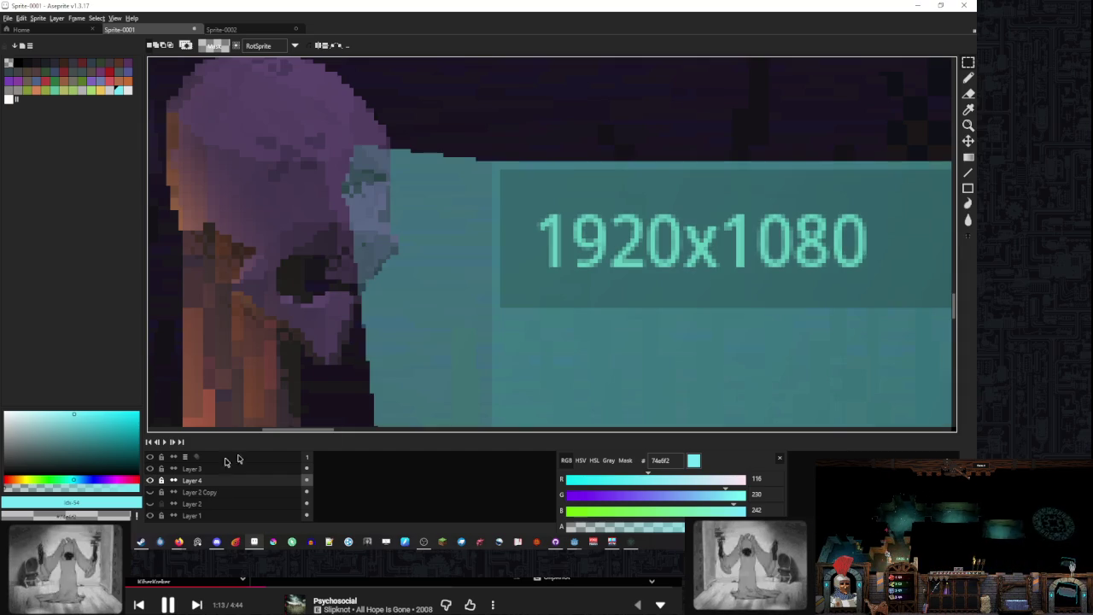
# In Sprite-0002, add a layer below Layer 1 and bucket-fill it opaque black
pyautogui.click(252, 34)
pyautogui.scroll(2, 487, 199)
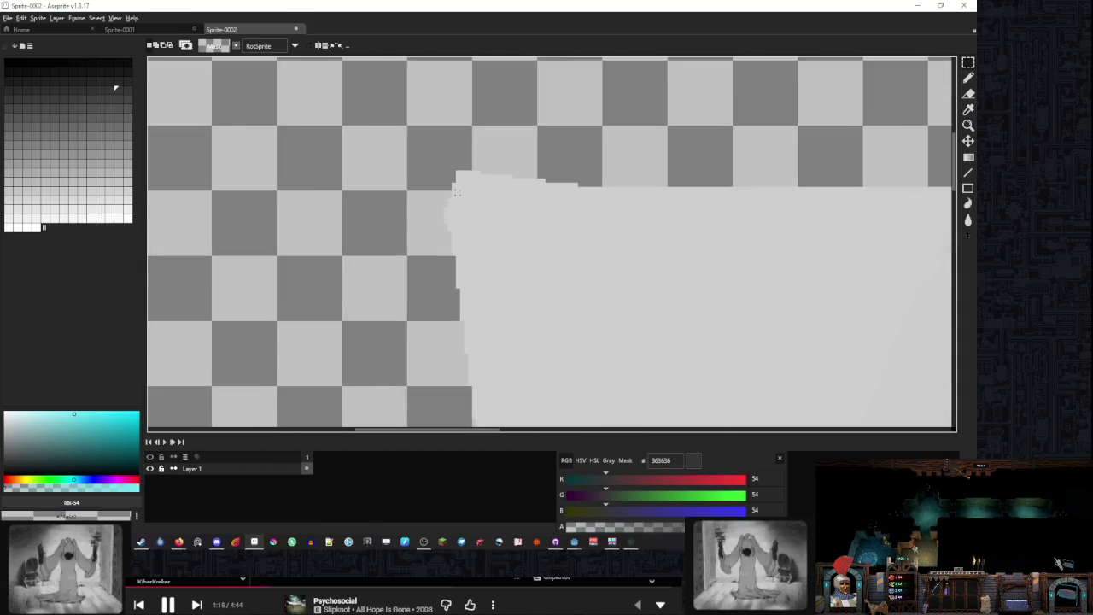
pyautogui.hotkey('shift', 'n')
pyautogui.moveTo(238, 498); pyautogui.dragTo(238, 495)
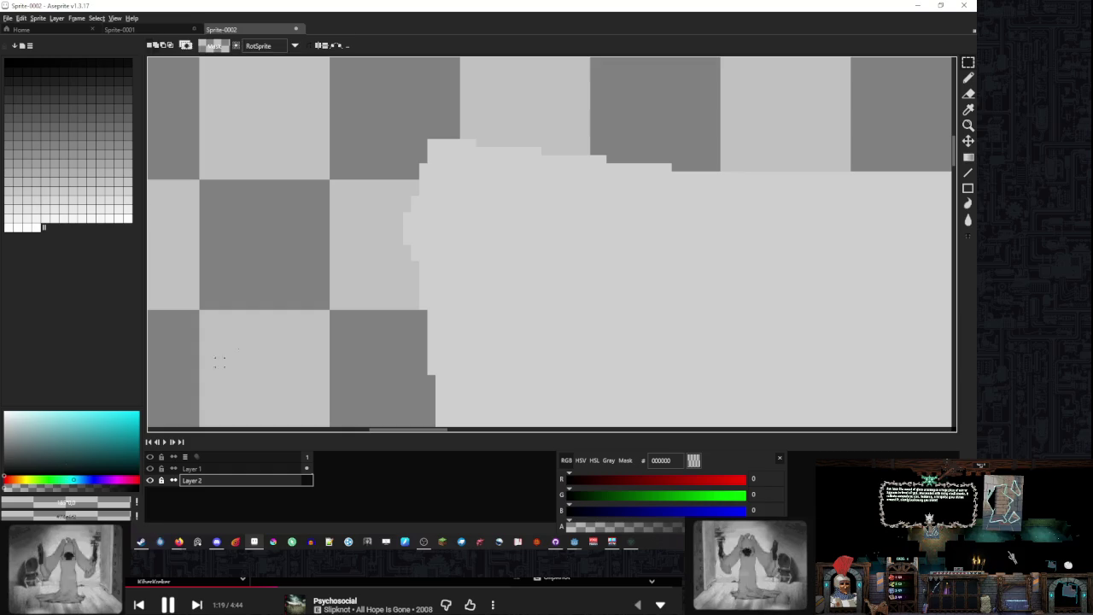
pyautogui.press('g')
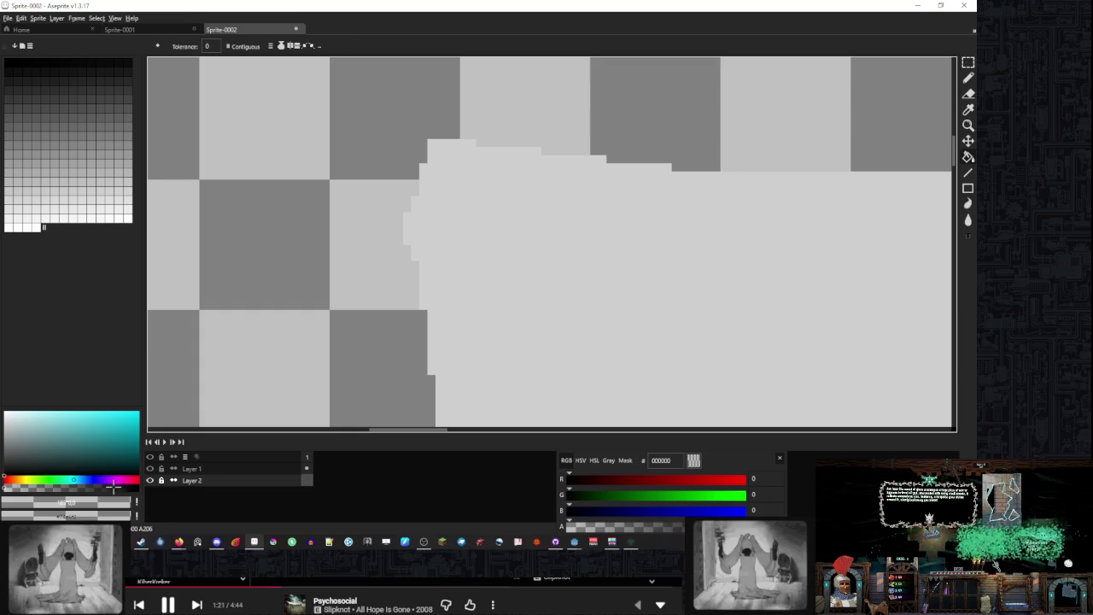
pyautogui.click(138, 502)
pyautogui.click(325, 239)
pyautogui.scroll(-4, 421, 221)
pyautogui.scroll(3, 547, 233)
# Back in Sprite-0001, flip Layer 4's visibility to compare, then select the settings panel region
pyautogui.click(158, 31)
pyautogui.scroll(-4, 387, 367)
pyautogui.scroll(1, 388, 367)
pyautogui.click(151, 480)
pyautogui.click(151, 480)
pyautogui.click(151, 480)
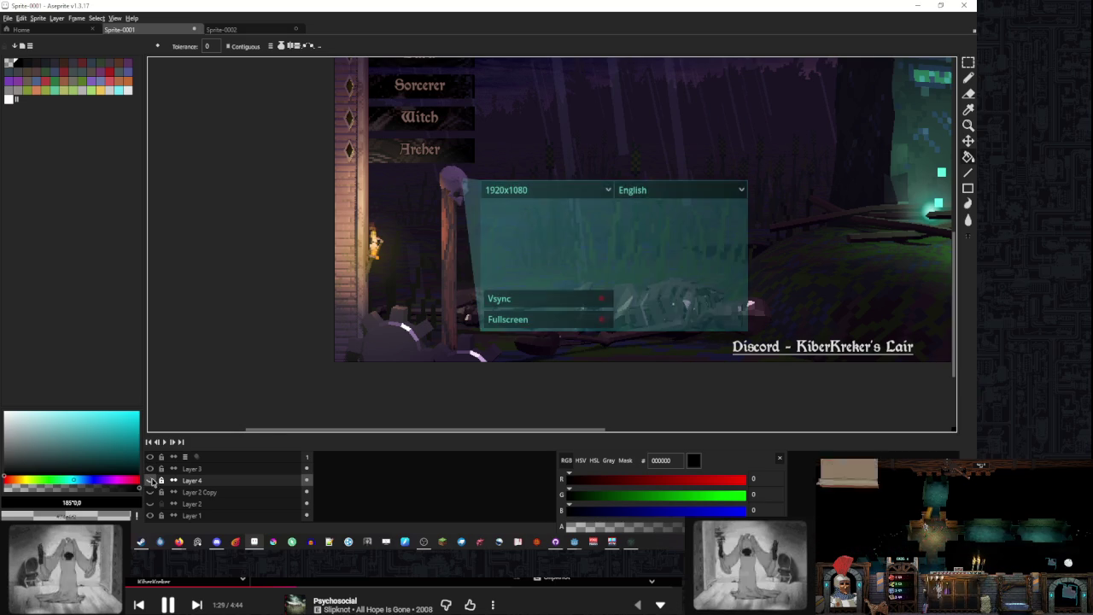
pyautogui.click(150, 480)
pyautogui.click(150, 481)
pyautogui.click(149, 484)
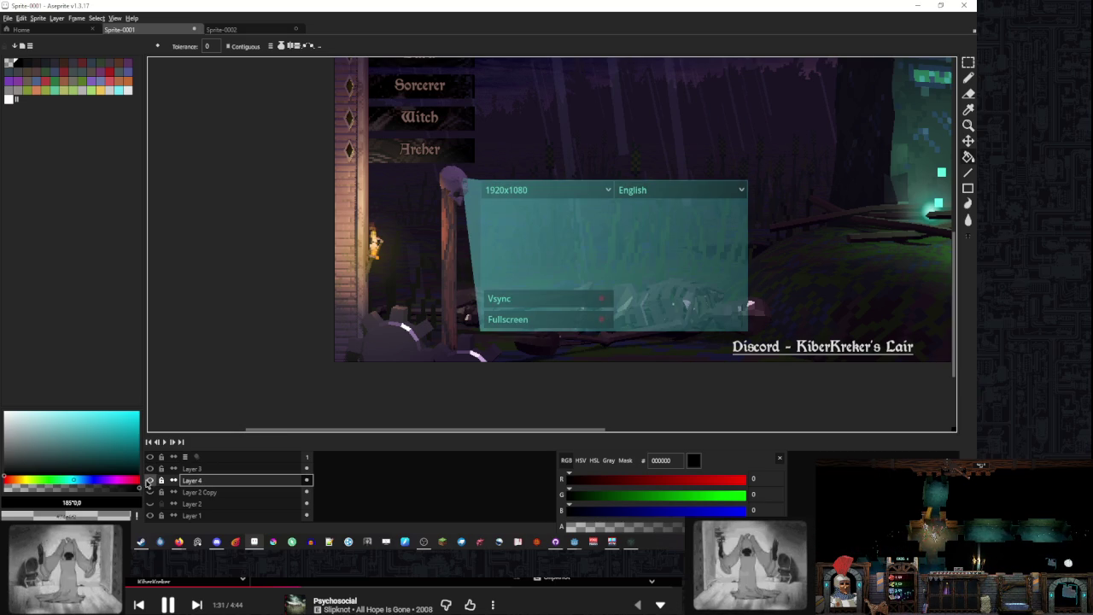
pyautogui.hscroll(2, 537, 244)
pyautogui.hotkey('ctrl', 'v')
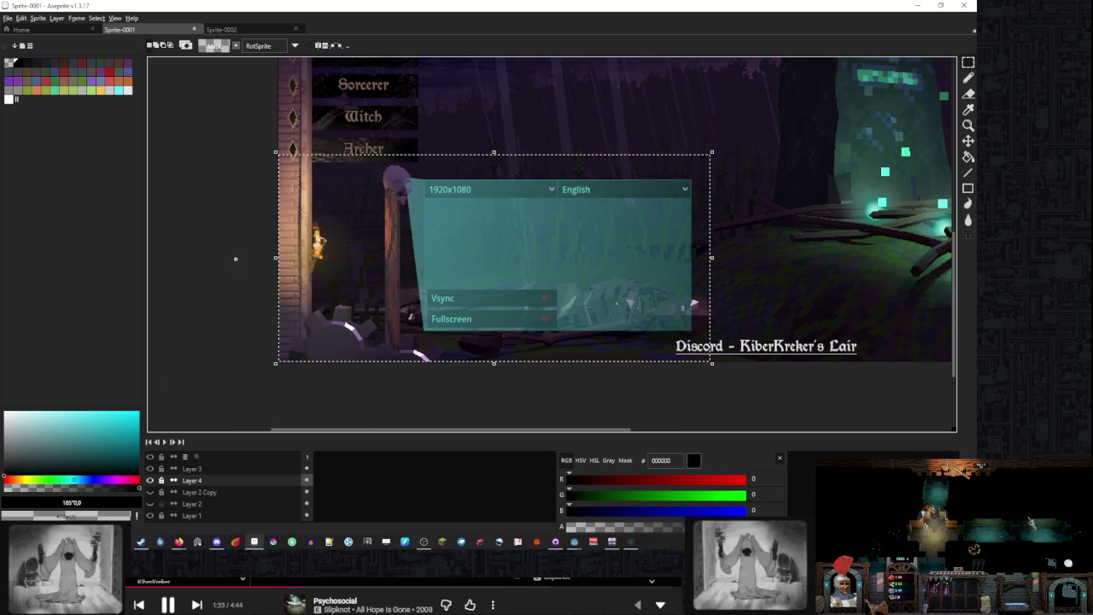
# Close the grey panel sprite Sprite-0002 without saving
pyautogui.click(224, 29)
pyautogui.click(296, 29)
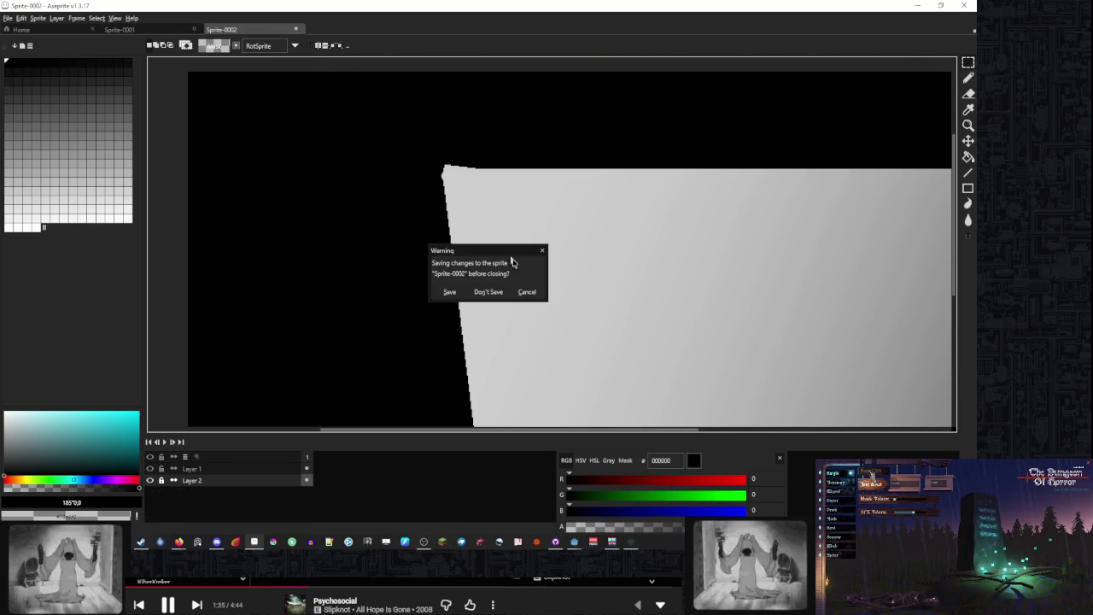
pyautogui.click(487, 291)
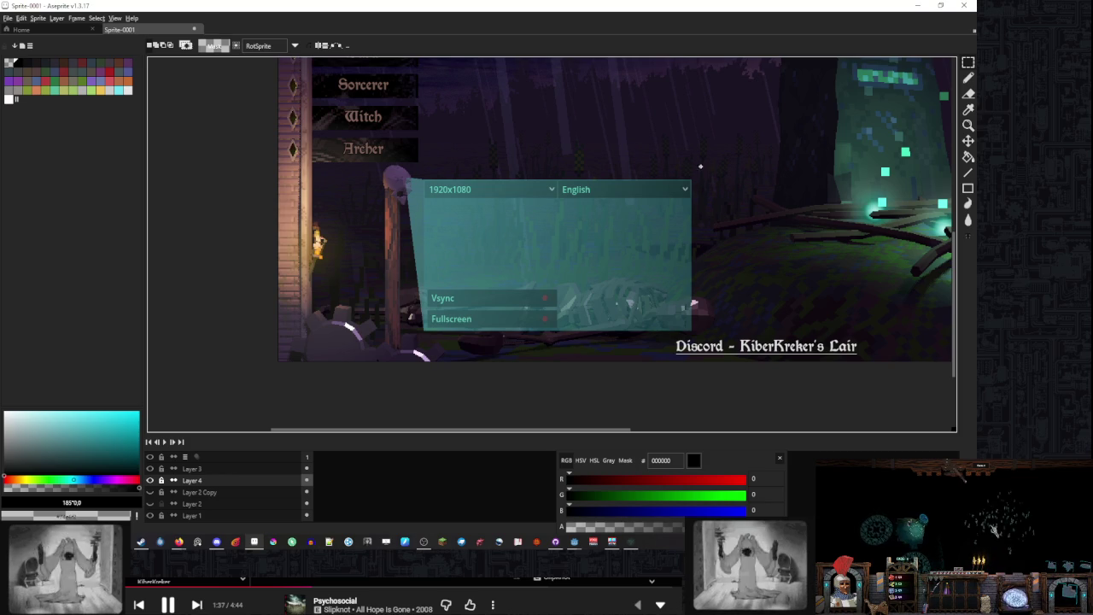
# Create a new 858x433 sprite and paste-commit the cyan panel into it
pyautogui.hotkey('ctrl', 'v')
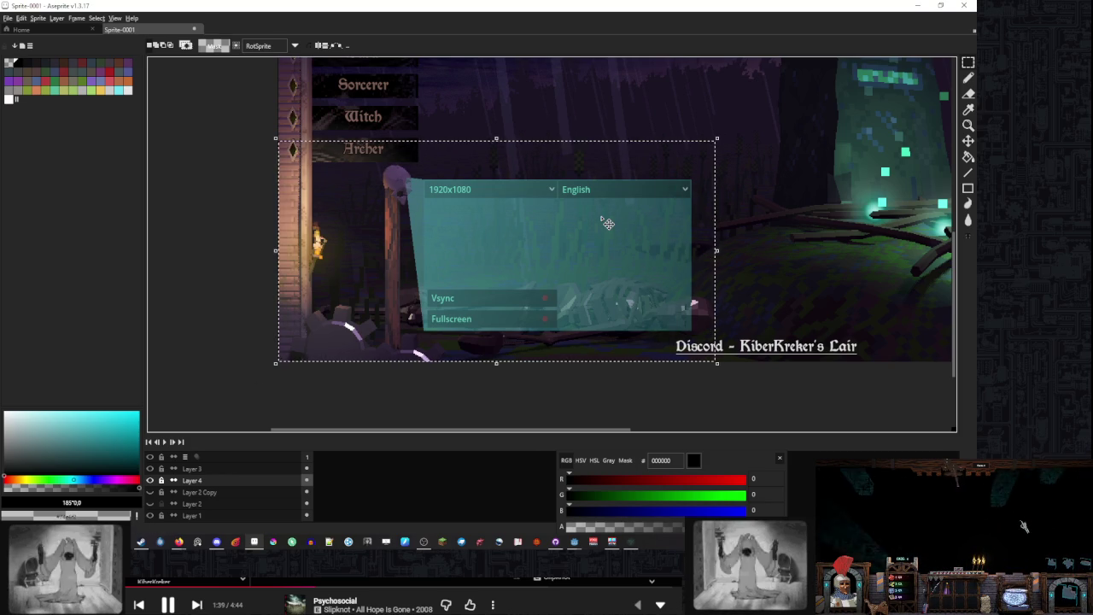
pyautogui.hotkey('ctrl', 'n')
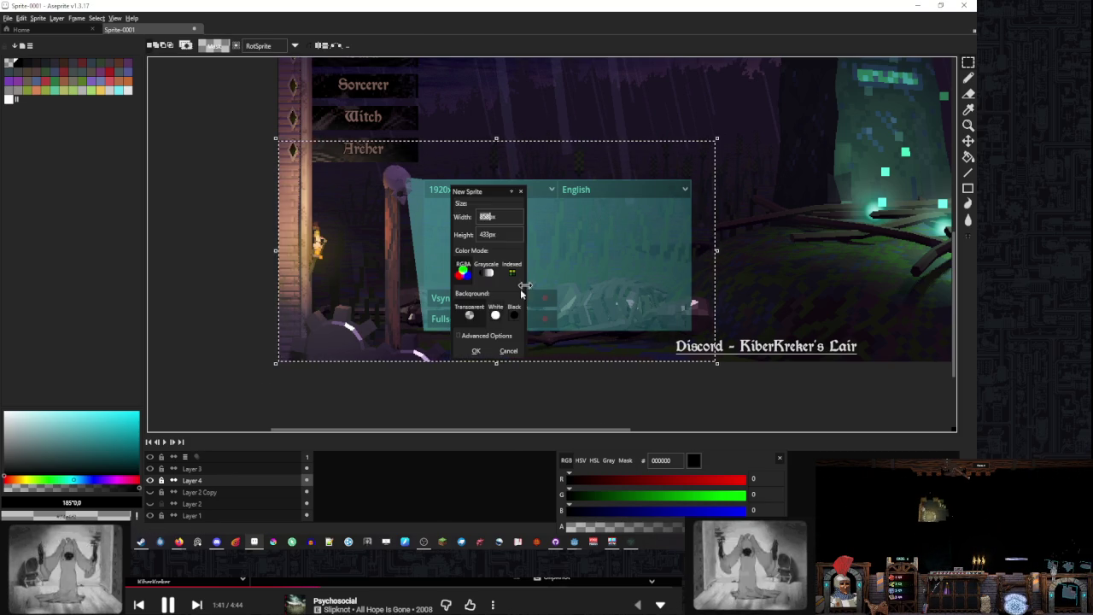
pyautogui.click(475, 351)
pyautogui.click(185, 34)
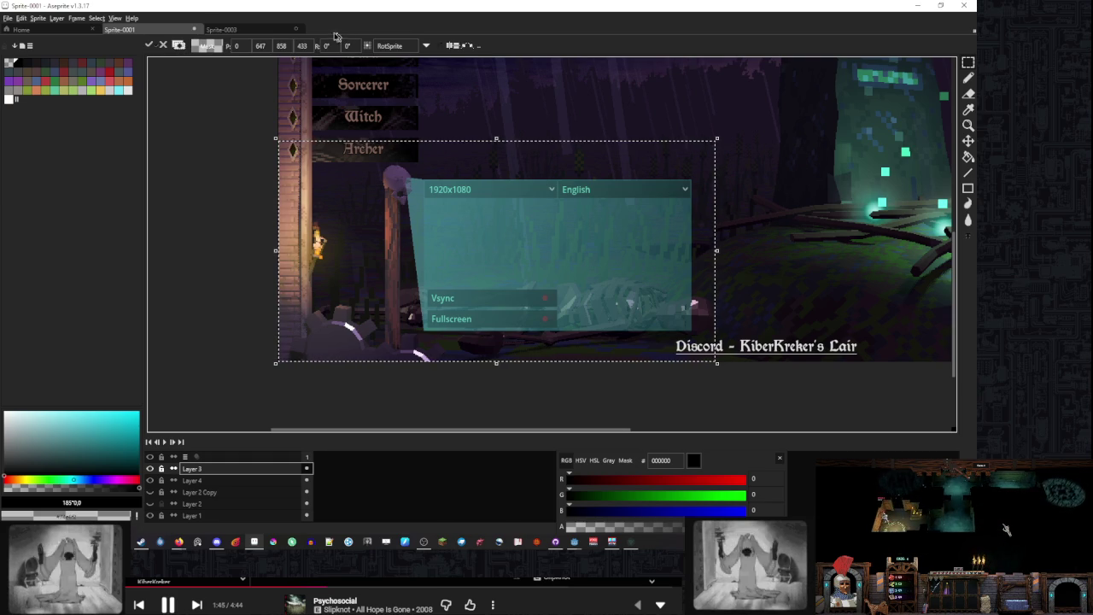
pyautogui.hotkey('ctrl', 'Tab')
pyautogui.hotkey('ctrl', 'v')
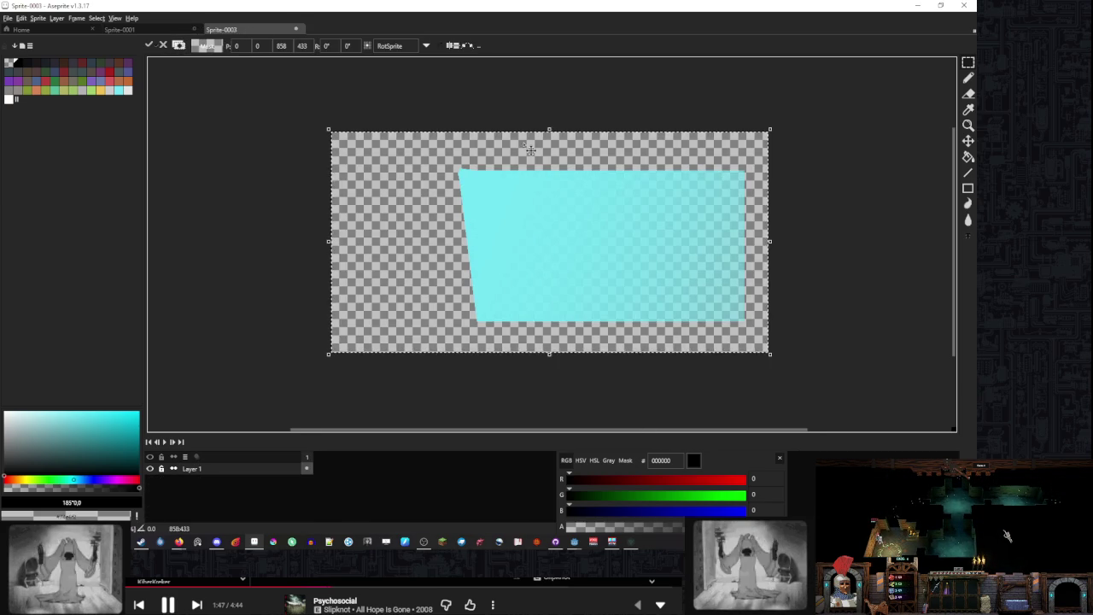
pyautogui.press('Return')
# Recommit the panel's placement, add Layer 2, and paste a second panel copy onto it
pyautogui.scroll(5, 458, 172)
pyautogui.scroll(-2, 457, 171)
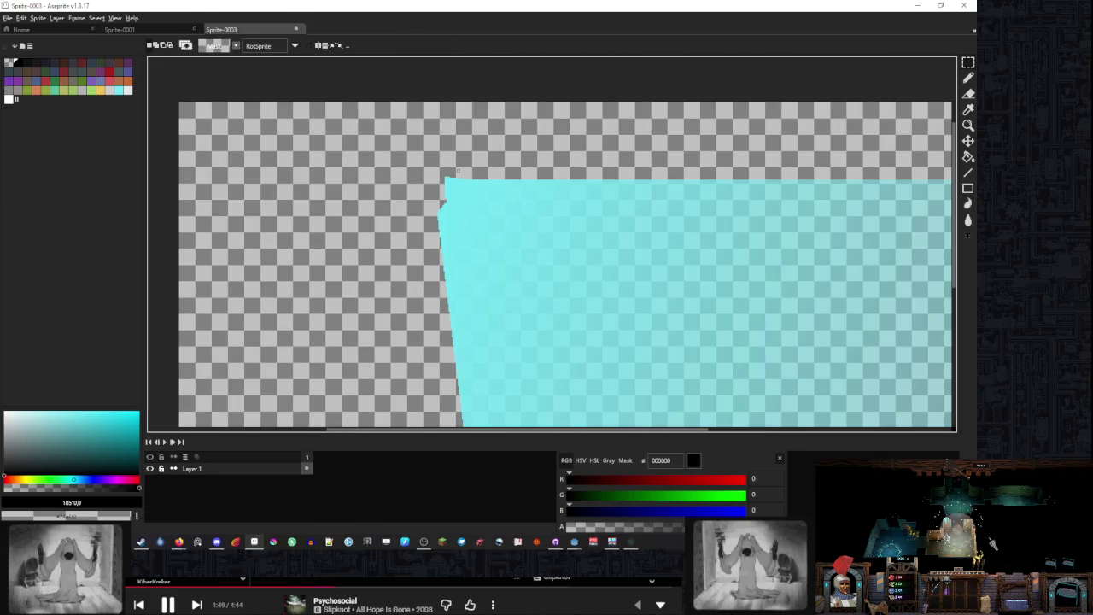
pyautogui.click(464, 176)
pyautogui.scroll(2, 457, 184)
pyautogui.press('Return')
pyautogui.scroll(-3, 457, 189)
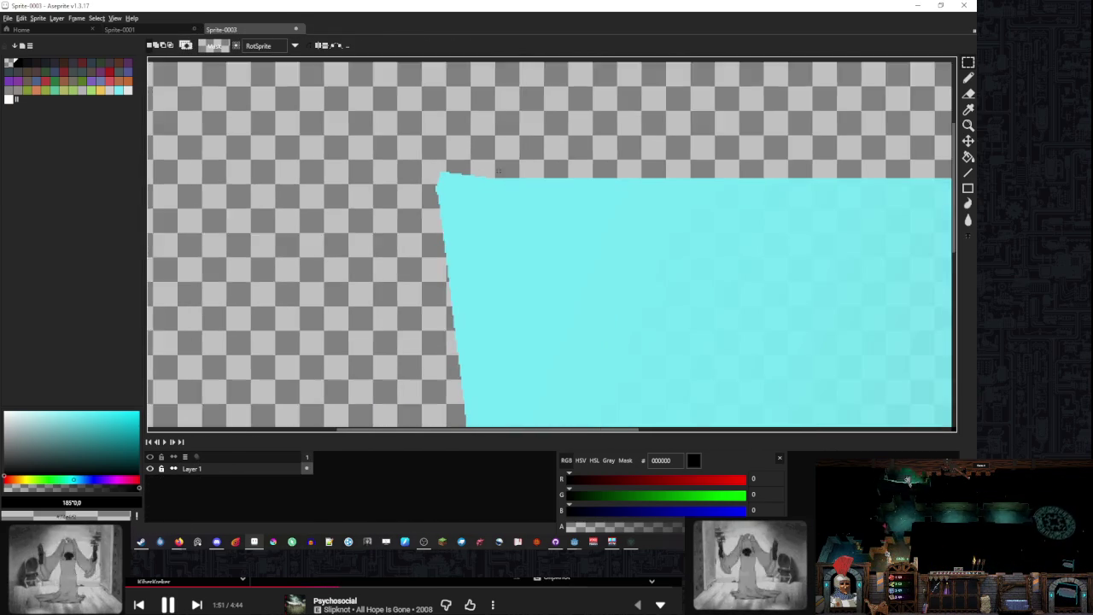
pyautogui.scroll(1, 517, 174)
pyautogui.hotkey('shift', 'n')
pyautogui.click(516, 175)
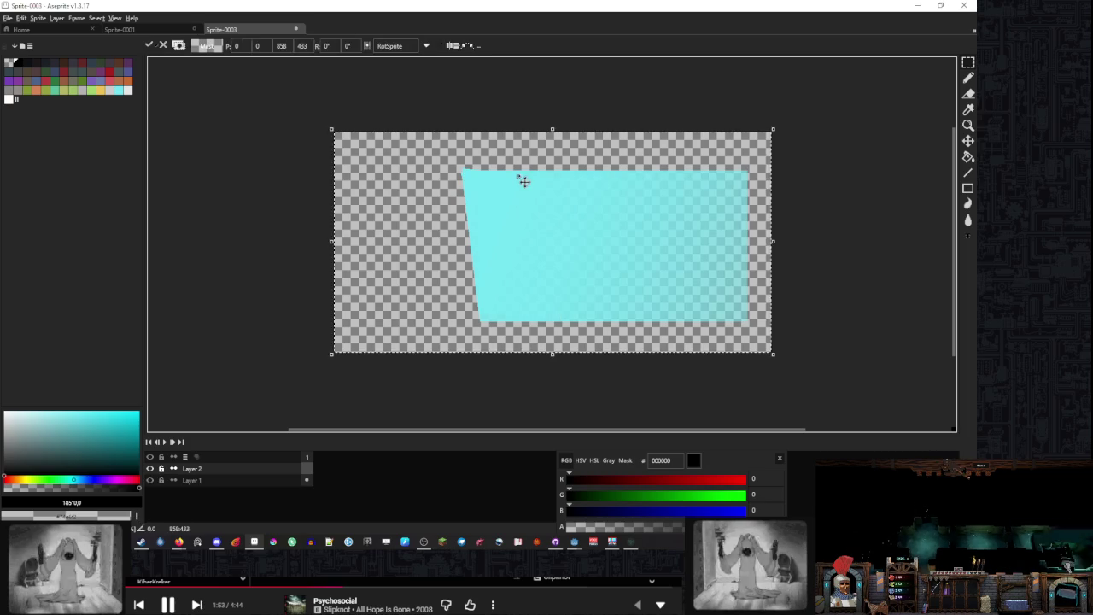
# Lower Layer 2's opacity slightly in its Layer Properties
pyautogui.doubleClick(262, 467)
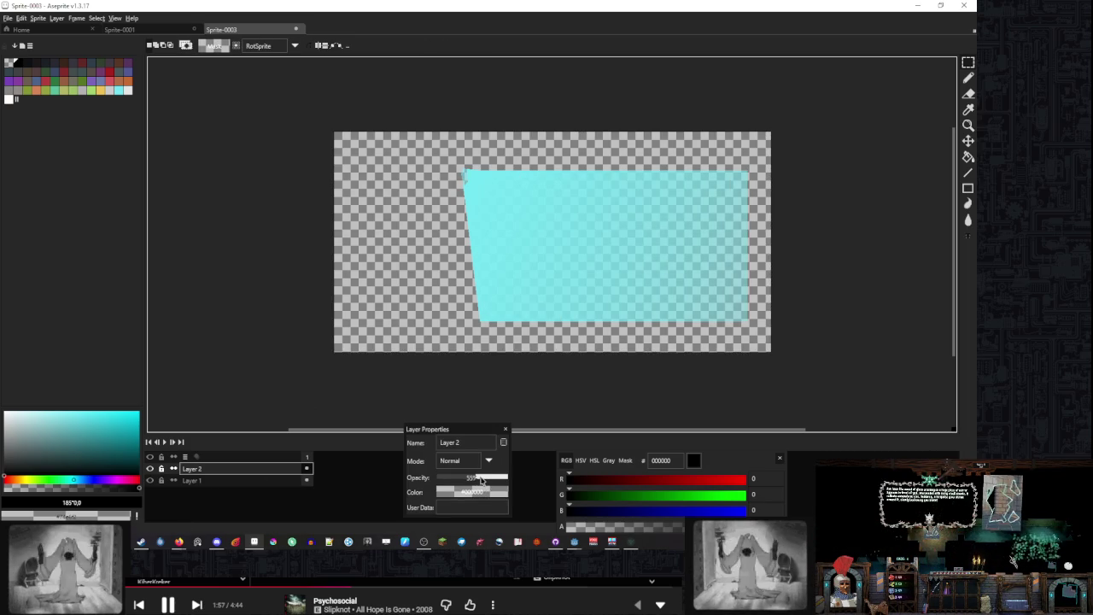
pyautogui.moveTo(455, 479); pyautogui.dragTo(460, 480)
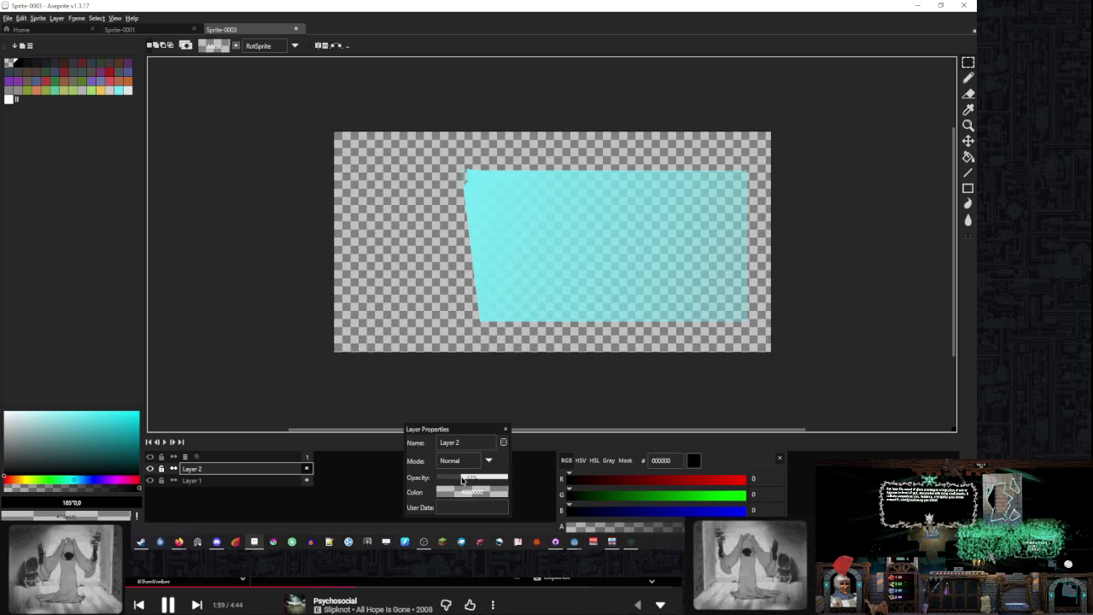
pyautogui.click(506, 430)
# Lower Layer 1's opacity so the cyan slanted panel looks translucent
pyautogui.click(222, 480)
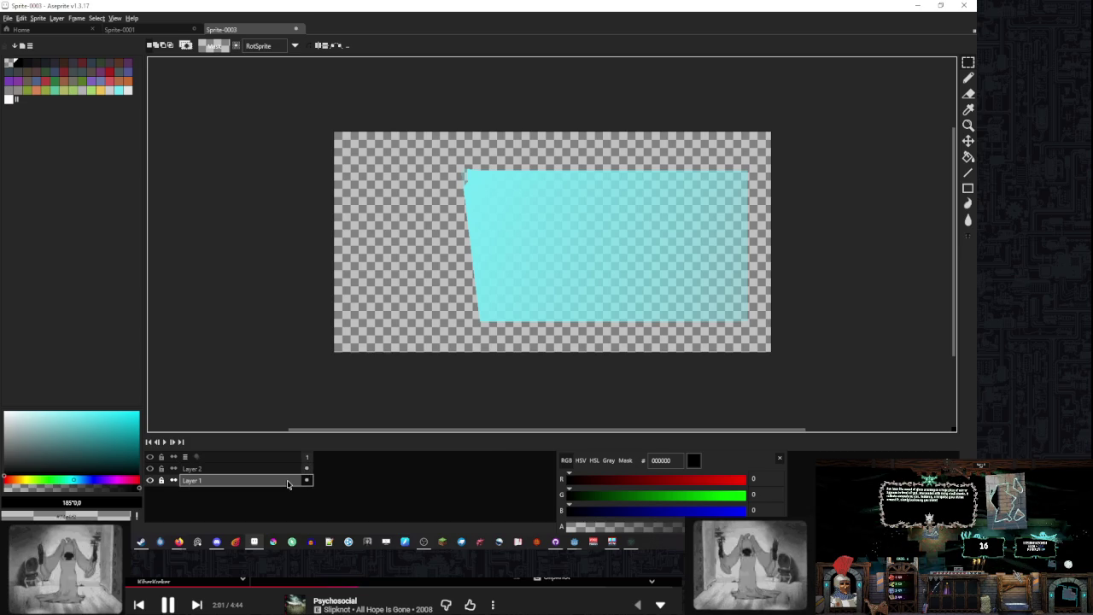
pyautogui.doubleClick(222, 480)
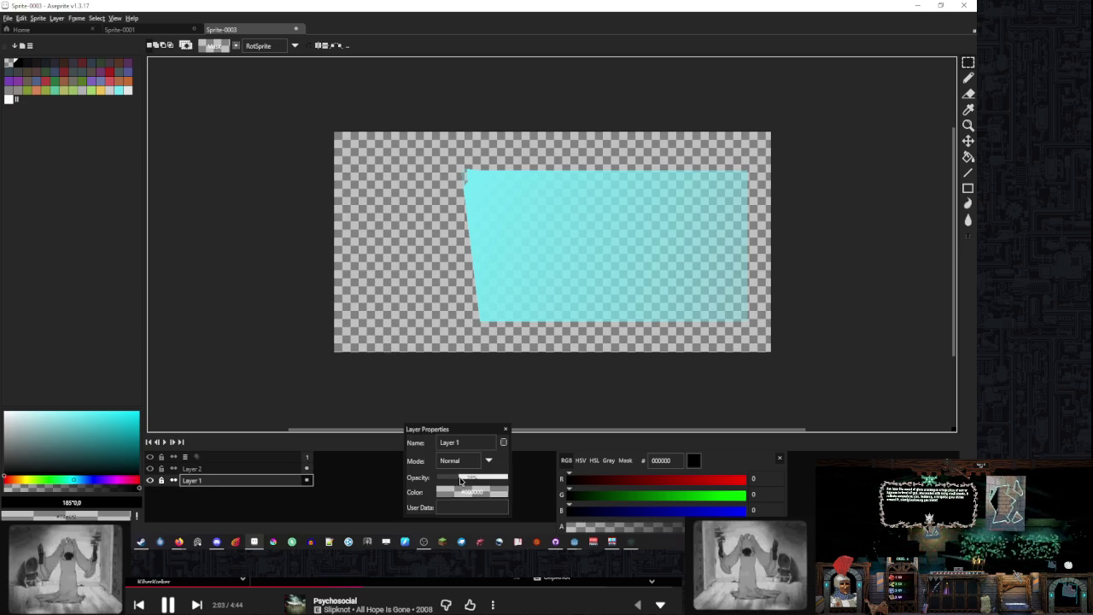
pyautogui.click(460, 480)
pyautogui.click(506, 430)
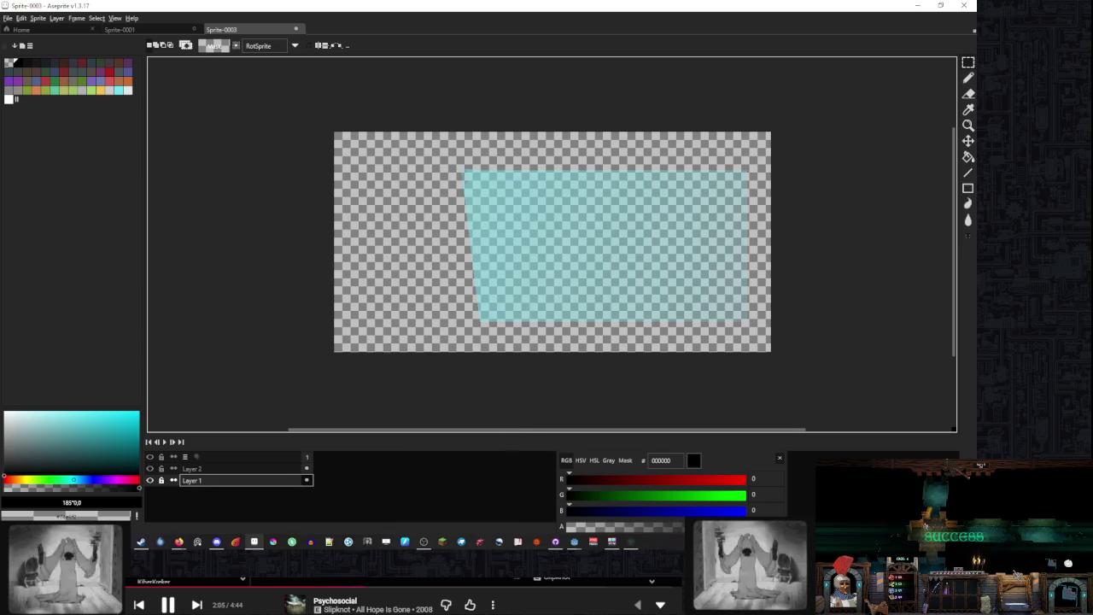
pyautogui.scroll(5, 461, 274)
pyautogui.moveTo(458, 261); pyautogui.dragTo(446, 340)
pyautogui.scroll(-4, 445, 340)
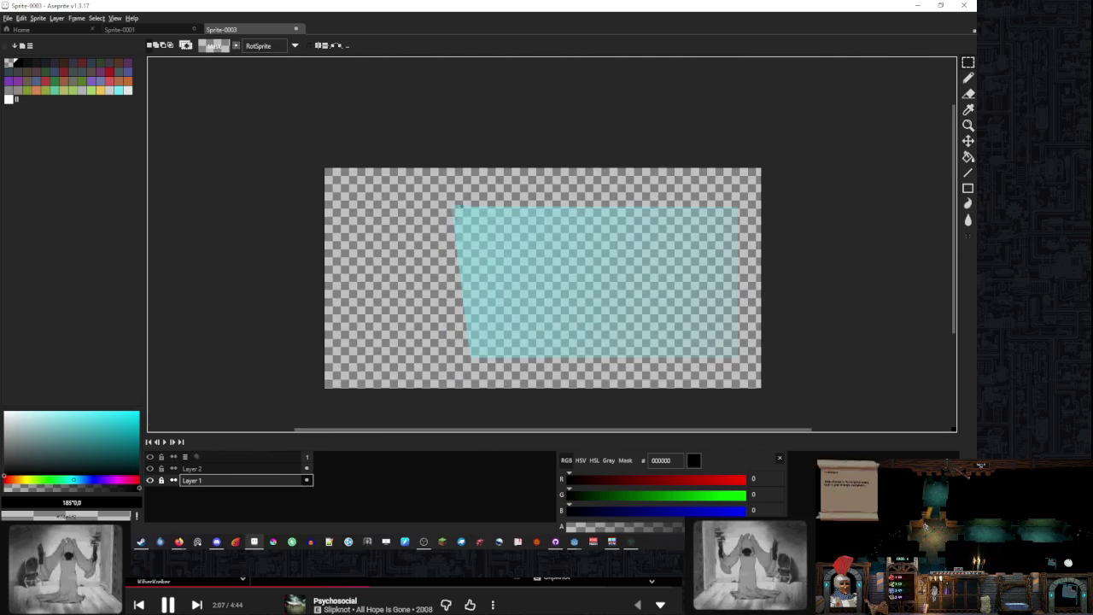
pyautogui.scroll(1, 391, 254)
pyautogui.scroll(-3, 391, 253)
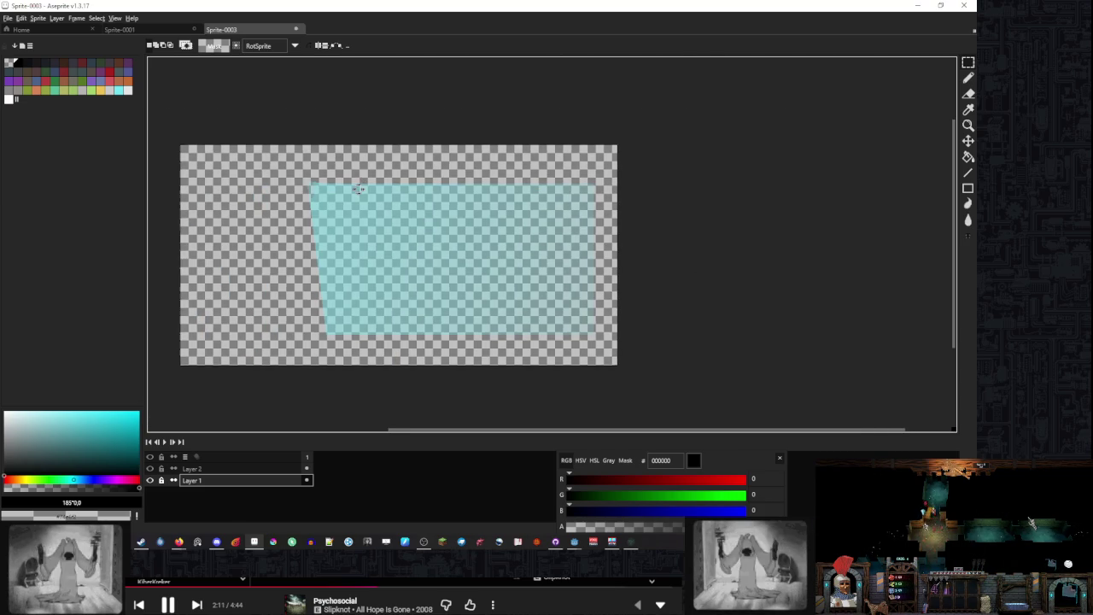
pyautogui.rightClick(220, 468)
# Delete Layer 2 and convert the panel sprite to Grayscale
pyautogui.click(256, 502)
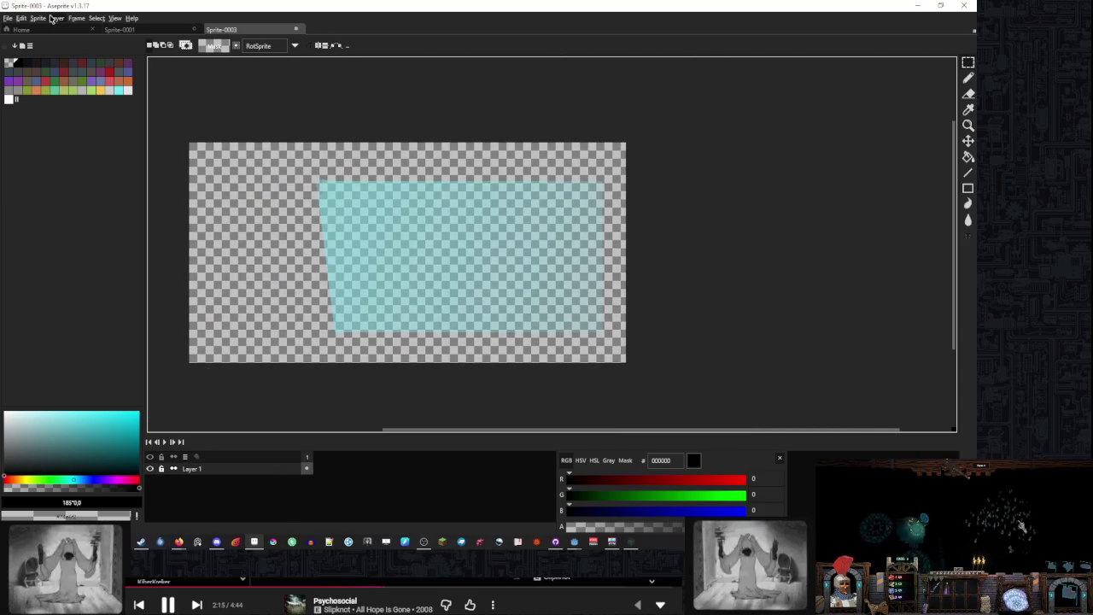
pyautogui.click(38, 18)
pyautogui.moveTo(60, 56)
pyautogui.click(144, 65)
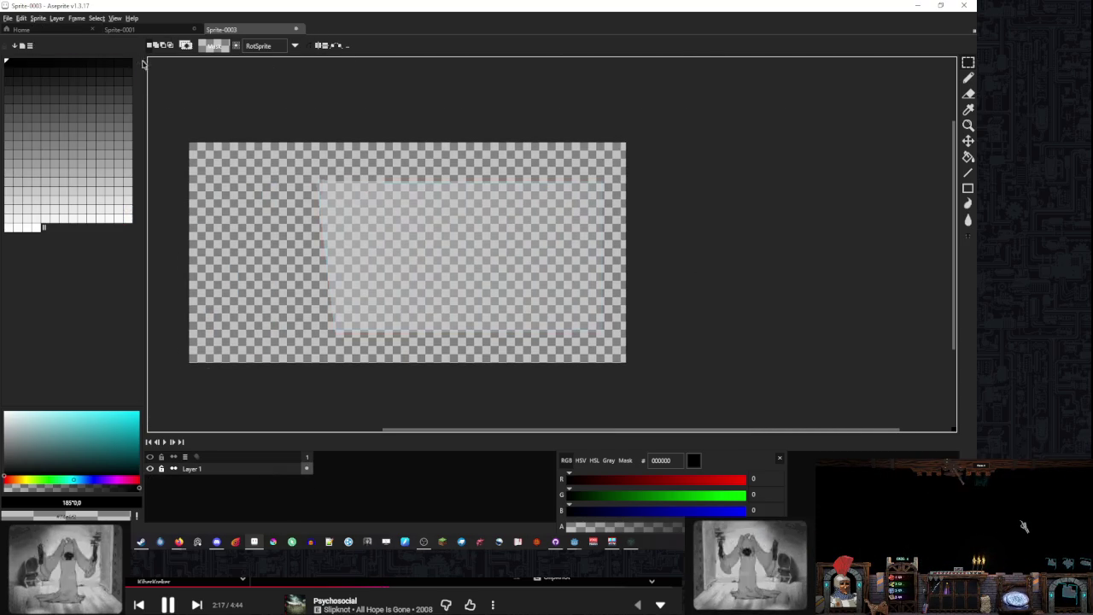
# Scale the sprite down to a much smaller size with Sprite > Sprite Size
pyautogui.click(38, 18)
pyautogui.click(144, 75)
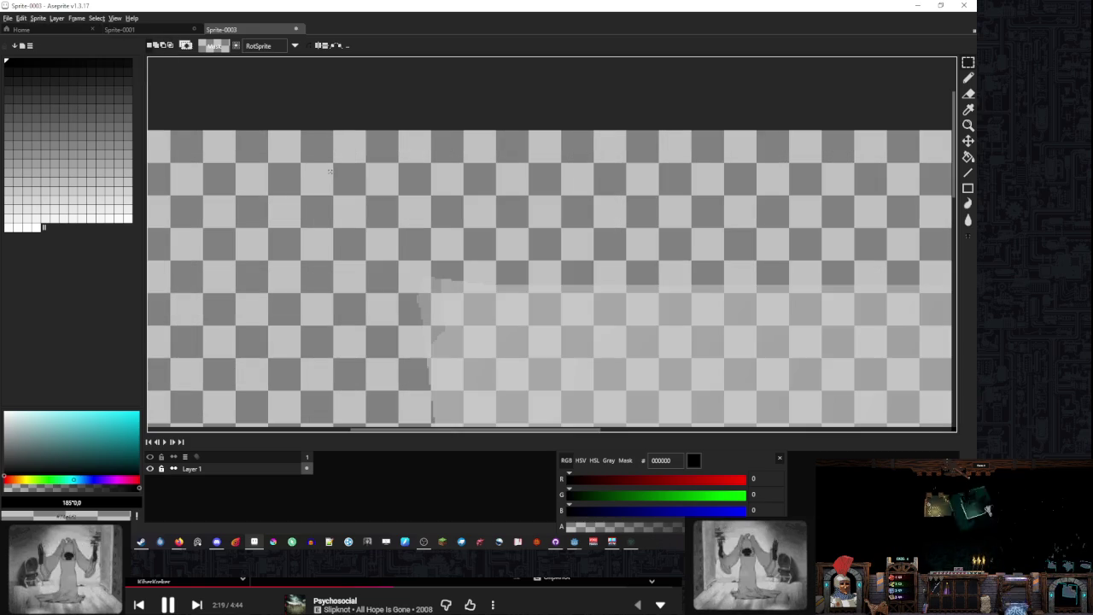
pyautogui.click(20, 19)
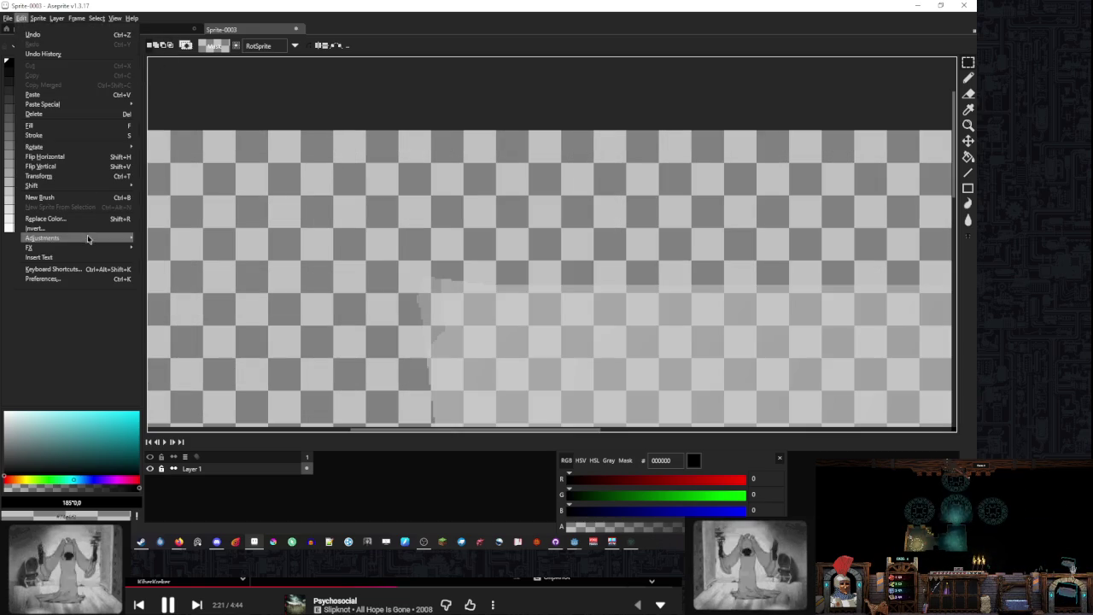
pyautogui.click(38, 18)
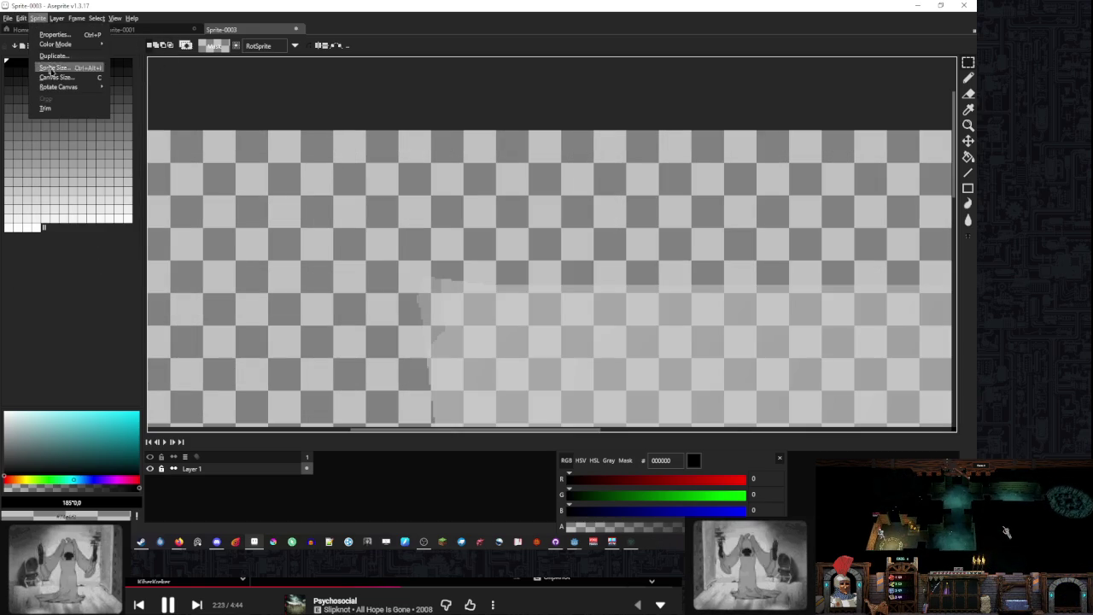
pyautogui.click(60, 103)
pyautogui.scroll(1, 333, 133)
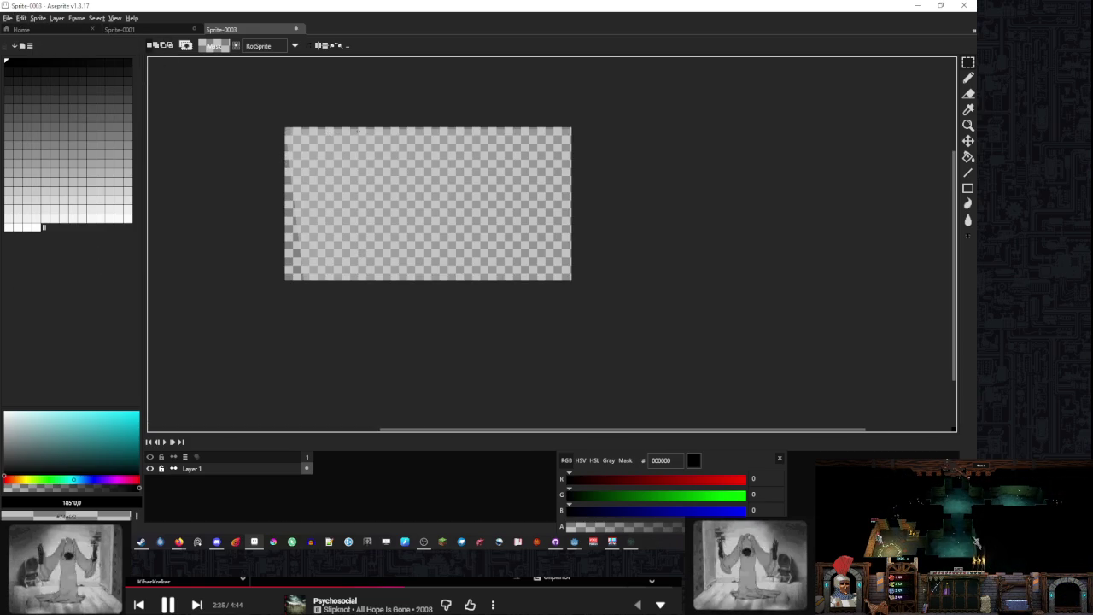
pyautogui.hotkey('ctrl', 'shift', 's')
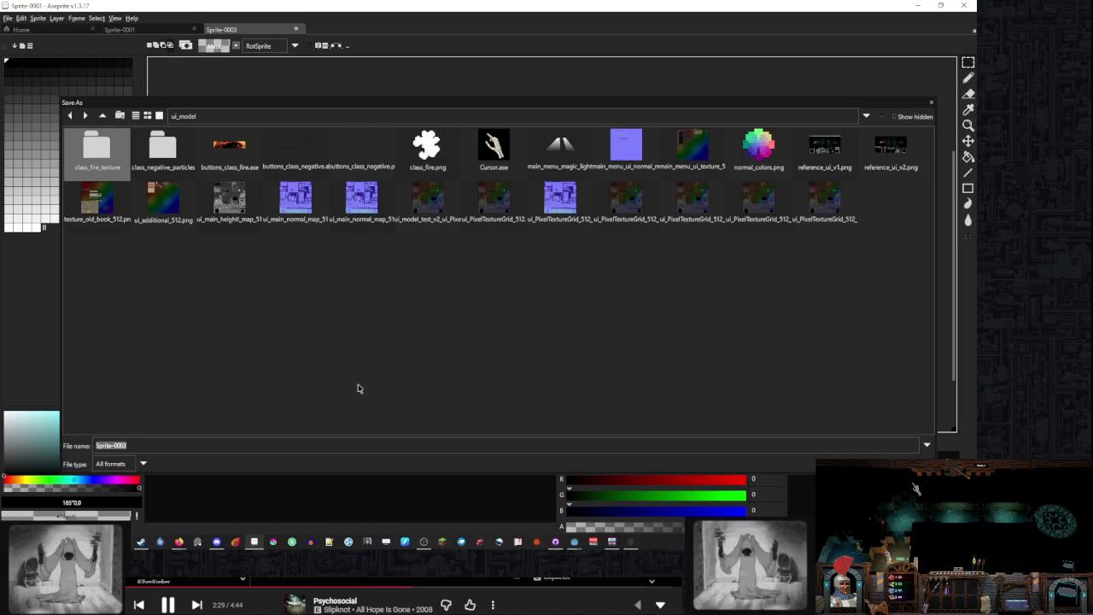
# Save the panel as settings_magic_light.png in the ui_model folder
pyautogui.click(552, 155)
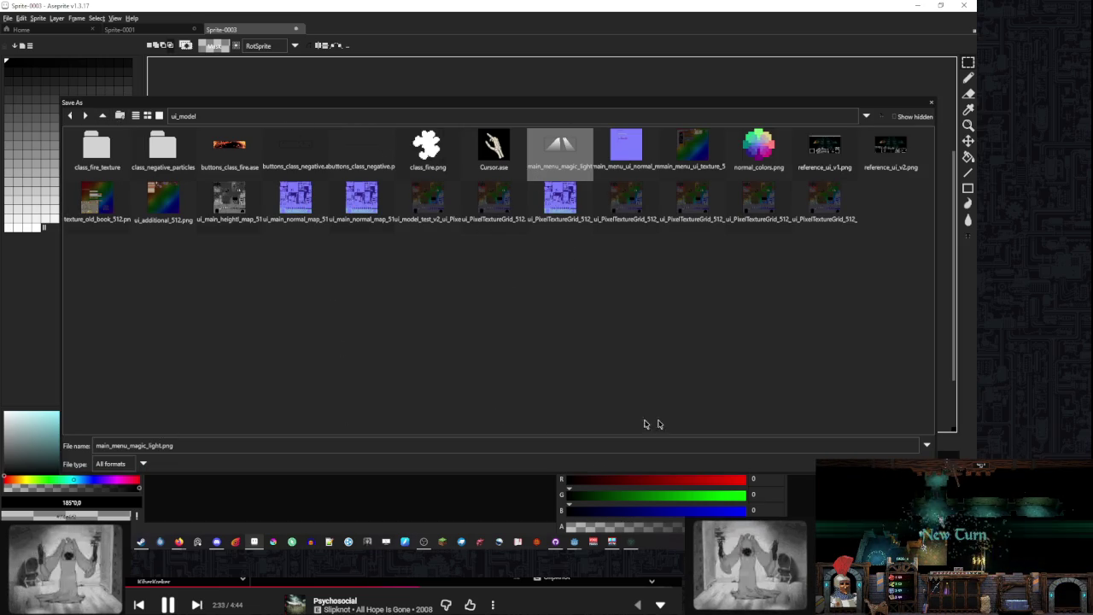
pyautogui.click(153, 450)
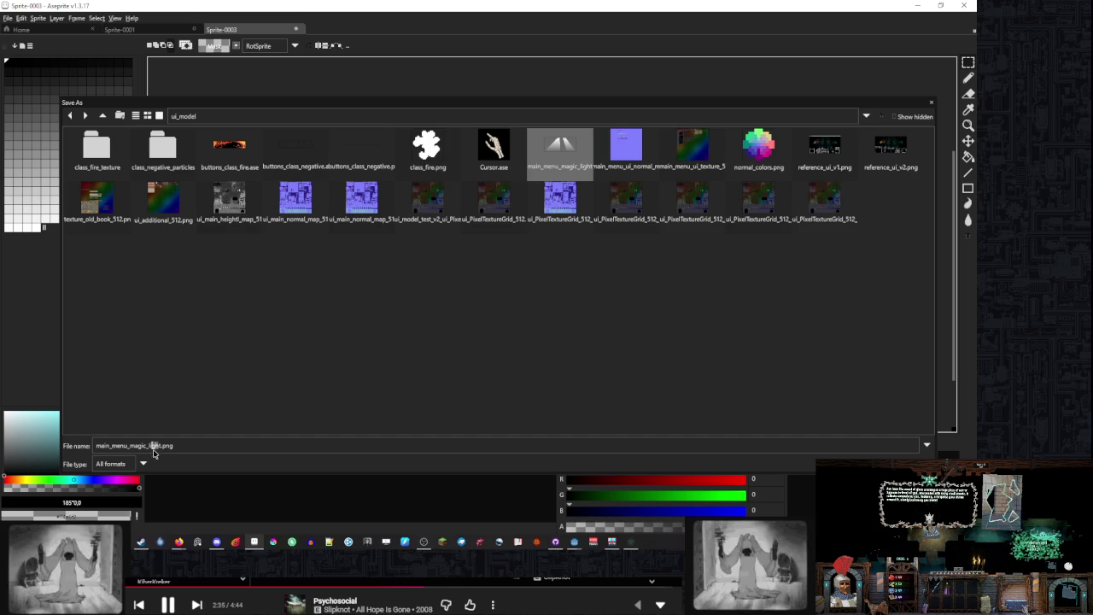
pyautogui.moveTo(159, 448); pyautogui.dragTo(82, 452)
pyautogui.click(118, 450)
pyautogui.write('settings')
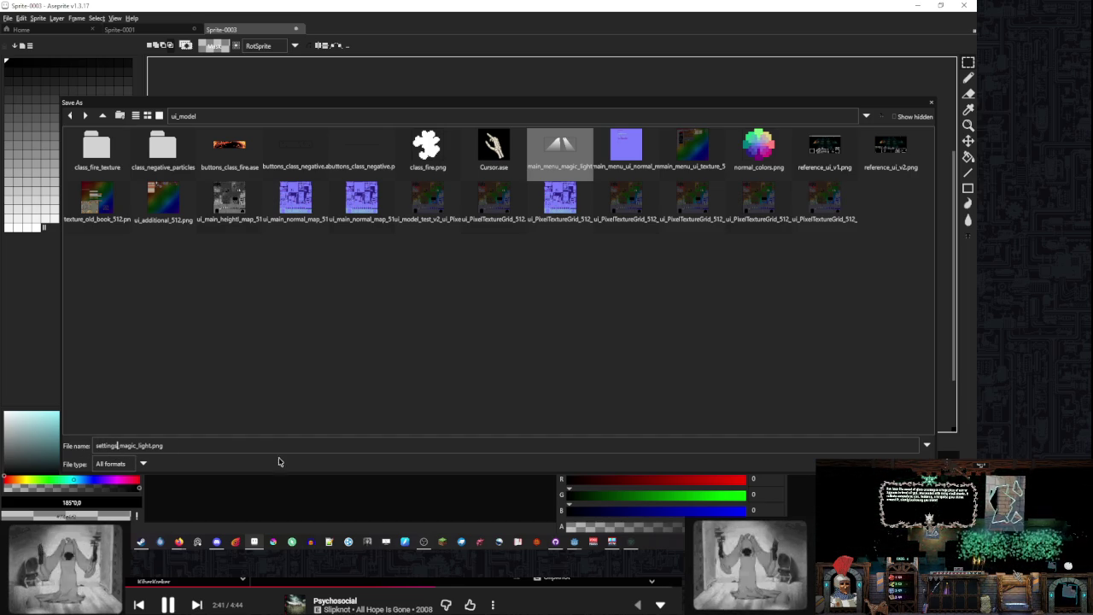
pyautogui.click(263, 447)
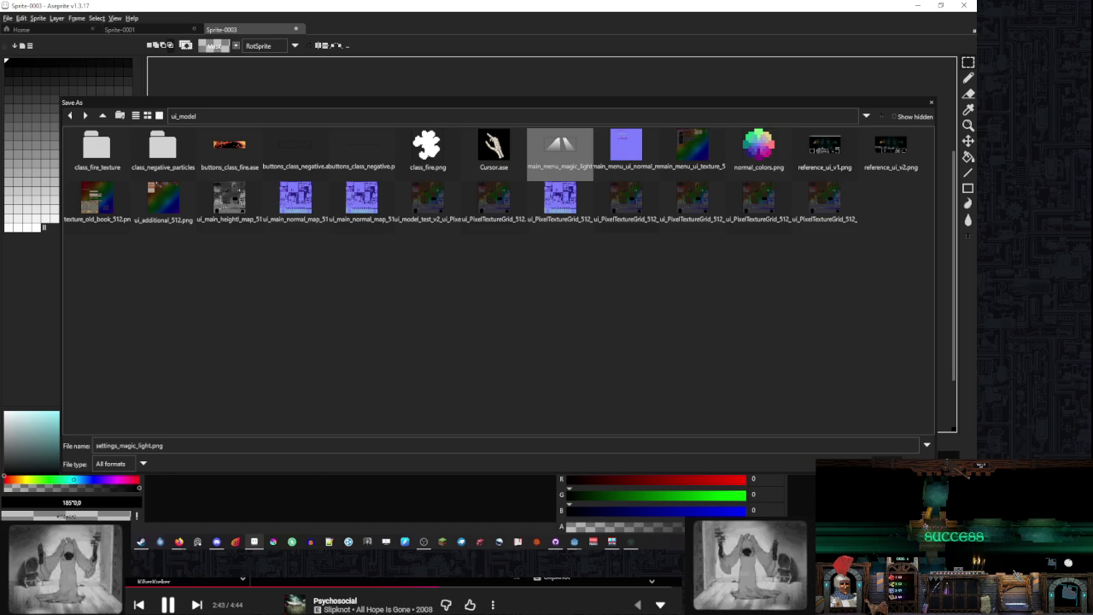
pyautogui.press('Return')
# Close the saved panel document, keep Sprite-0001 open, and minimise Aseprite
pyautogui.click(295, 29)
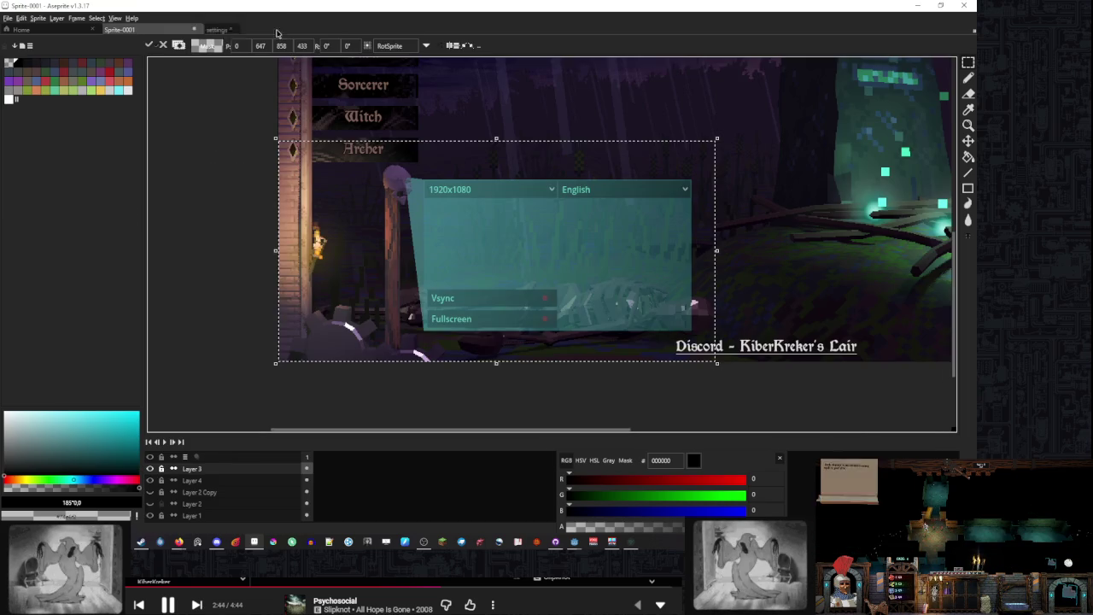
pyautogui.click(194, 29)
pyautogui.click(527, 293)
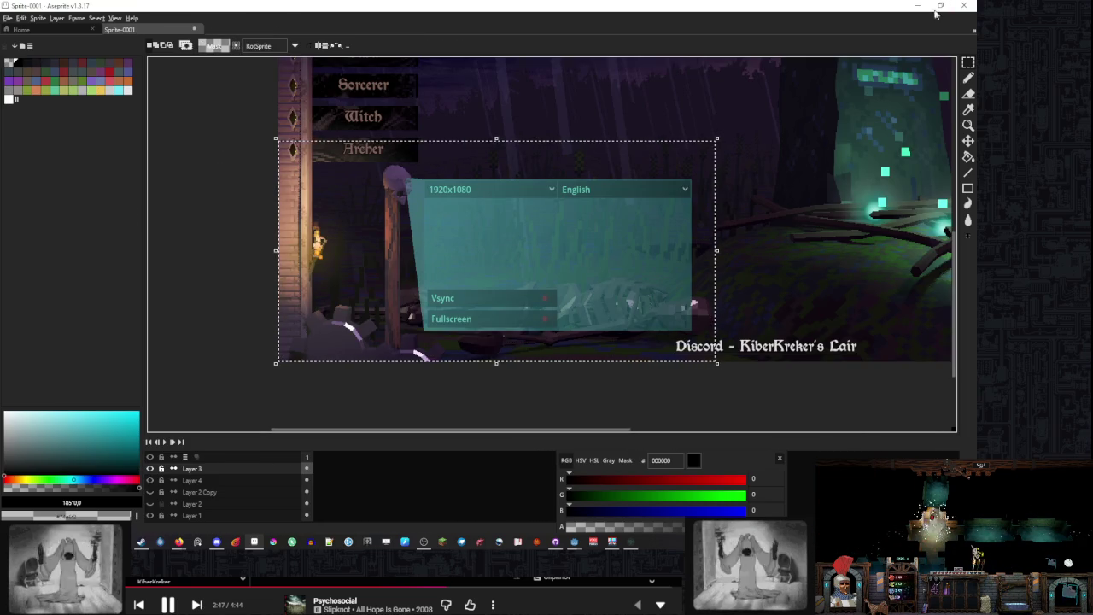
pyautogui.click(918, 6)
pyautogui.scroll(-5, 111, 342)
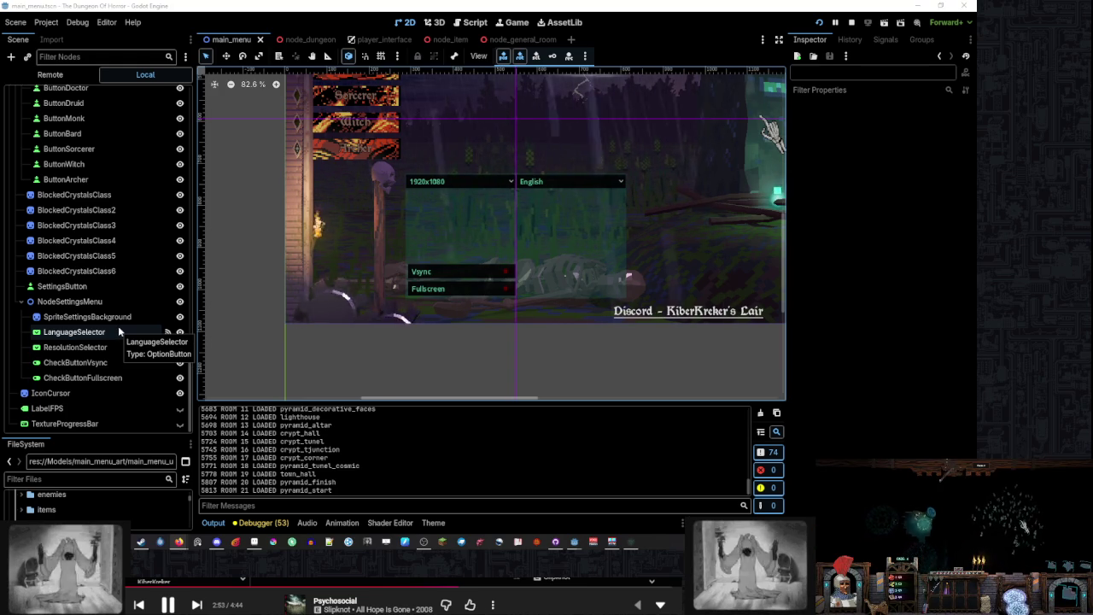
# Select the NodeSettingsMenu node and enlarge the FileSystem panel
pyautogui.click(106, 303)
pyautogui.rightClick(104, 303)
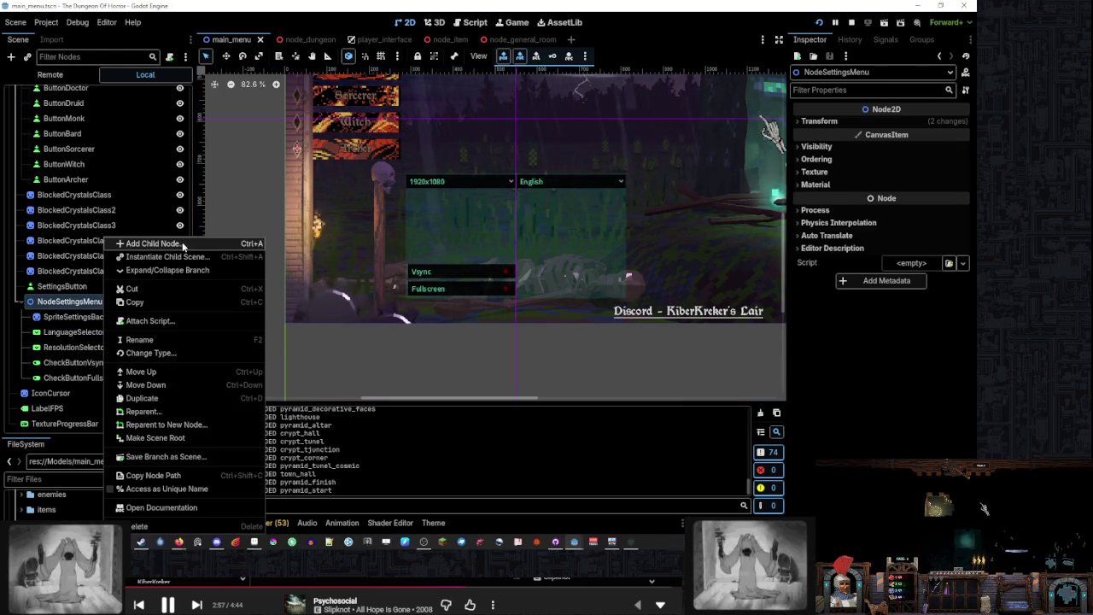
pyautogui.click(66, 446)
pyautogui.moveTo(66, 438); pyautogui.dragTo(66, 201)
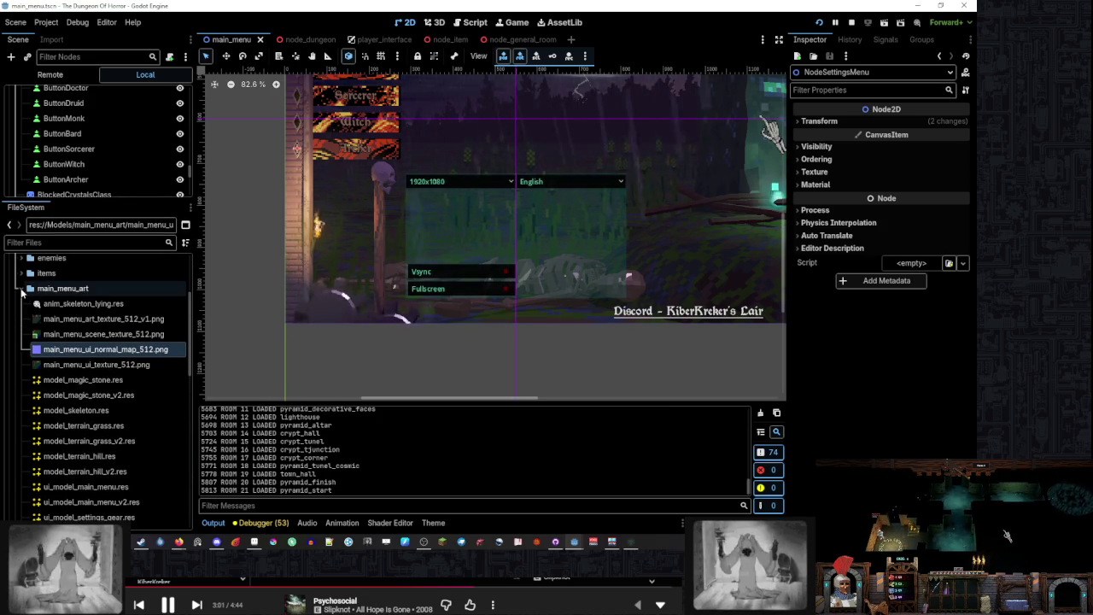
# Collapse main_menu_art and Models, then expand Textures > main_menu in FileSystem
pyautogui.click(22, 288)
pyautogui.scroll(3, 51, 342)
pyautogui.click(14, 335)
pyautogui.click(14, 396)
pyautogui.scroll(-3, 51, 367)
pyautogui.doubleClick(56, 369)
pyautogui.scroll(-3, 98, 352)
pyautogui.scroll(-3, 98, 353)
pyautogui.scroll(3, 127, 343)
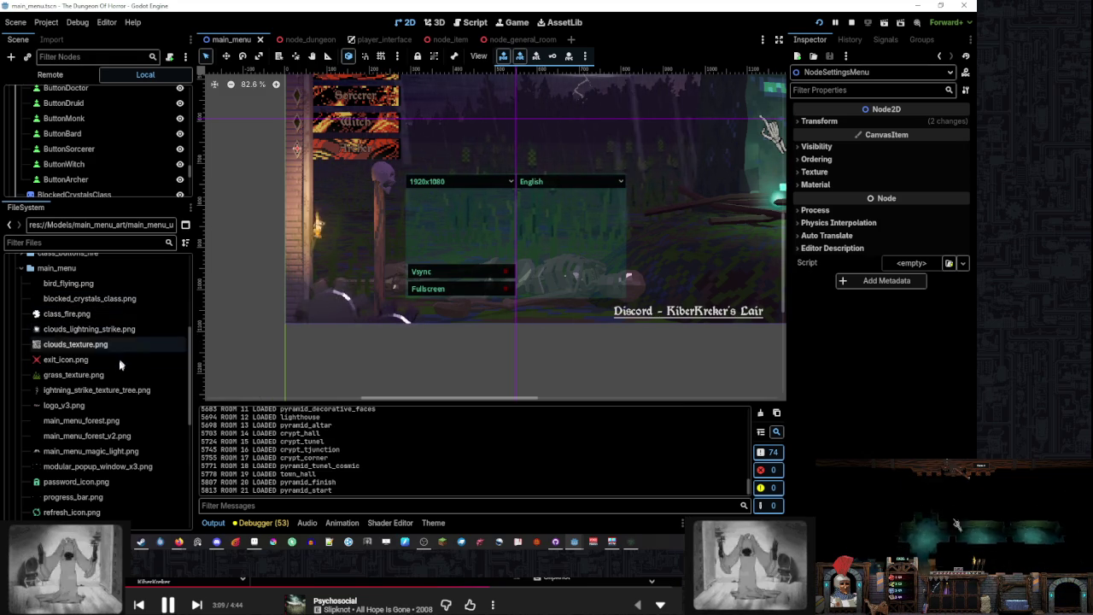
pyautogui.click(57, 267)
pyautogui.moveTo(159, 542)
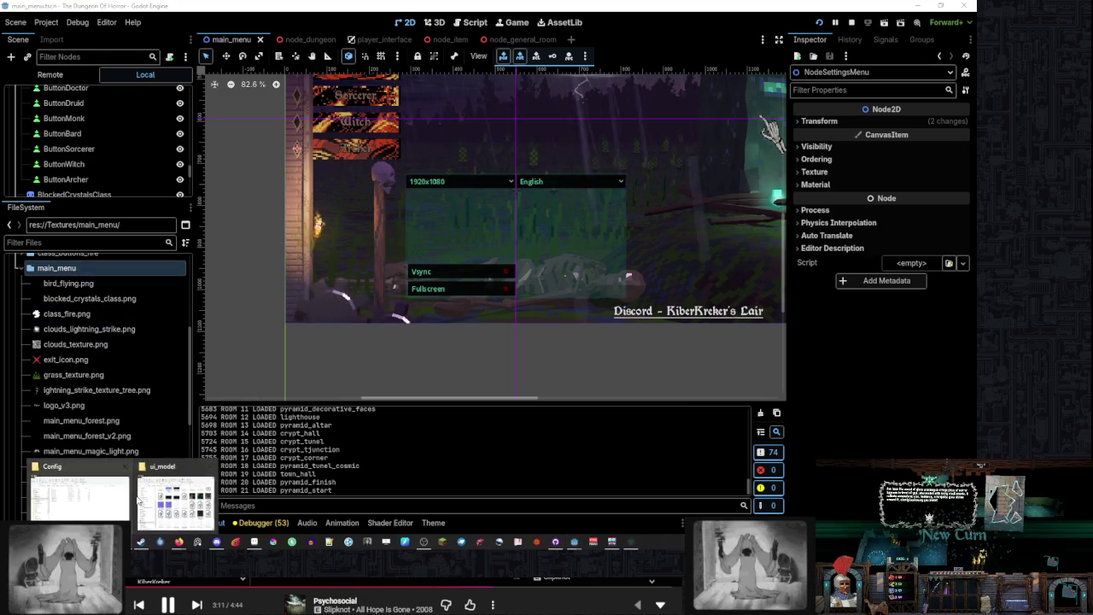
pyautogui.click(166, 495)
# Browse from TheDugeon_assets into the textures and ui elements folders
pyautogui.click(466, 128)
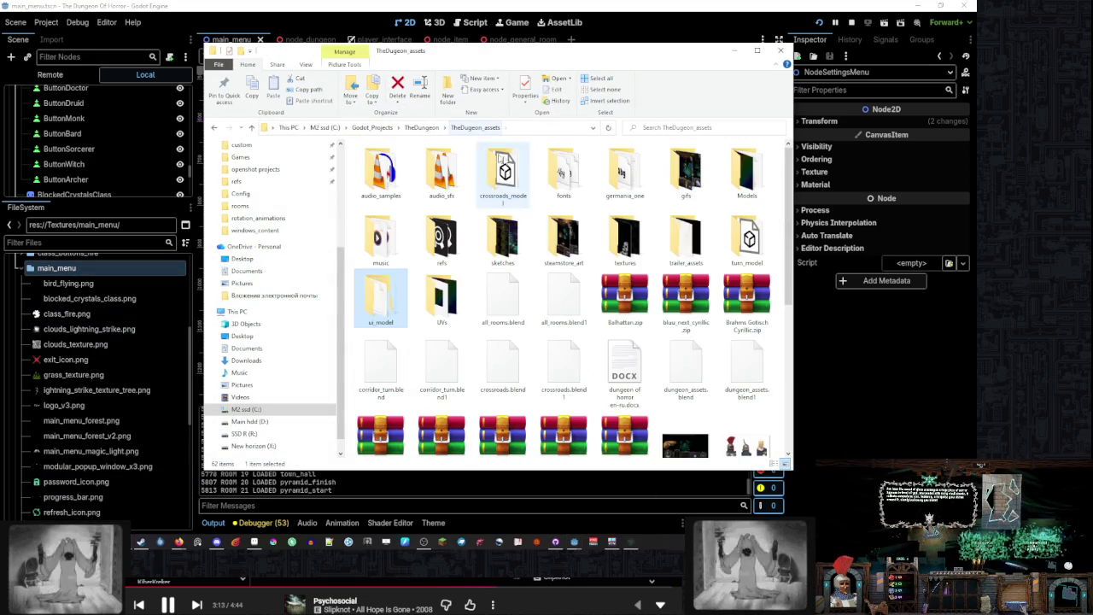
pyautogui.doubleClick(626, 239)
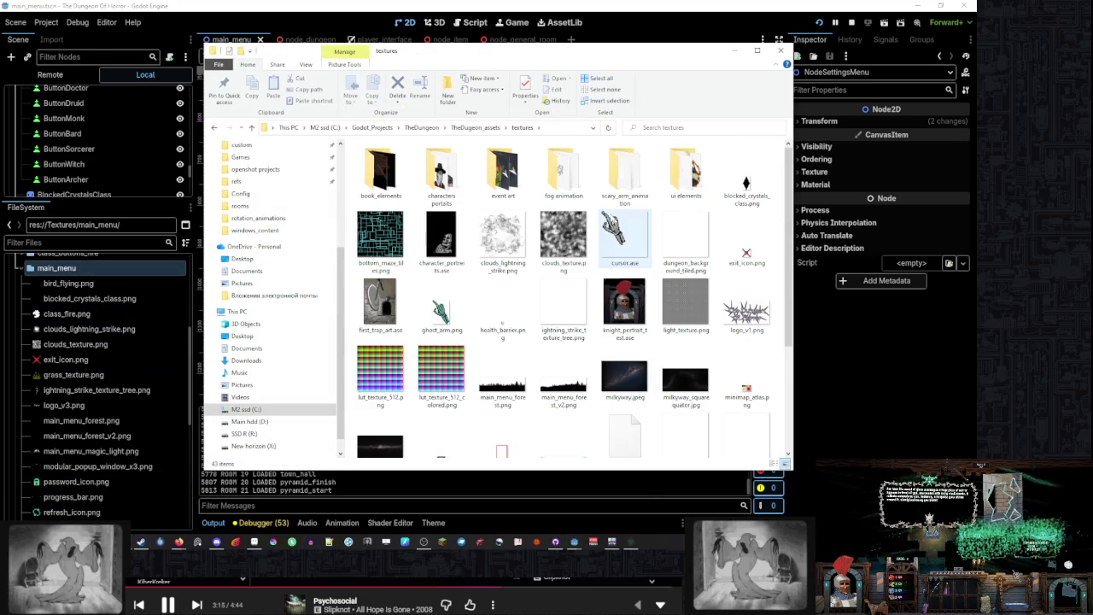
pyautogui.doubleClick(672, 167)
pyautogui.scroll(-3, 598, 256)
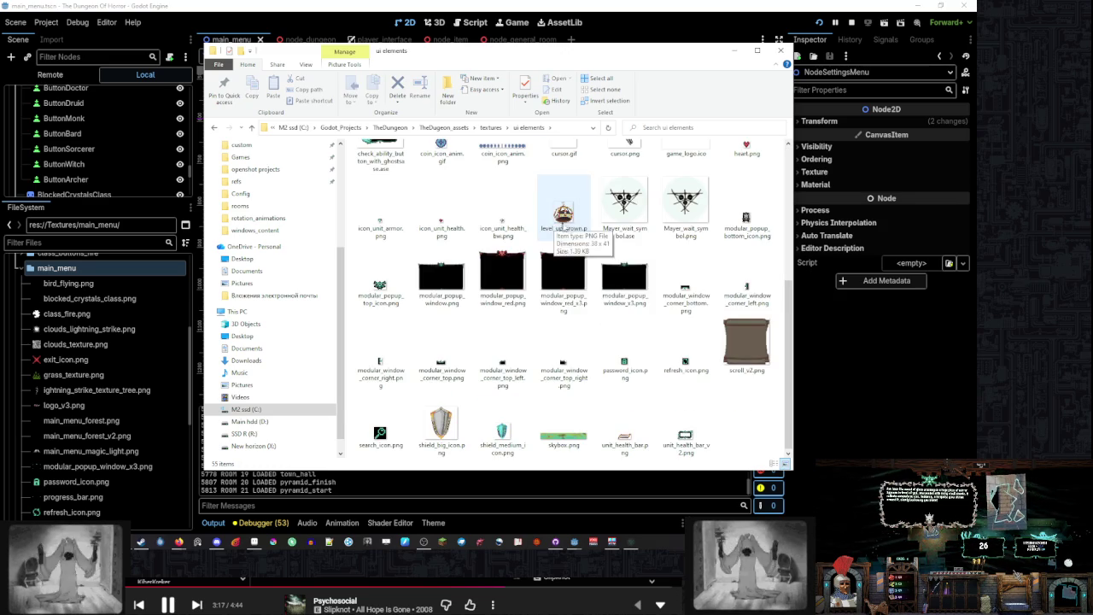
# Go back up to the textures folder, then return to Aseprite's start page
pyautogui.click(492, 128)
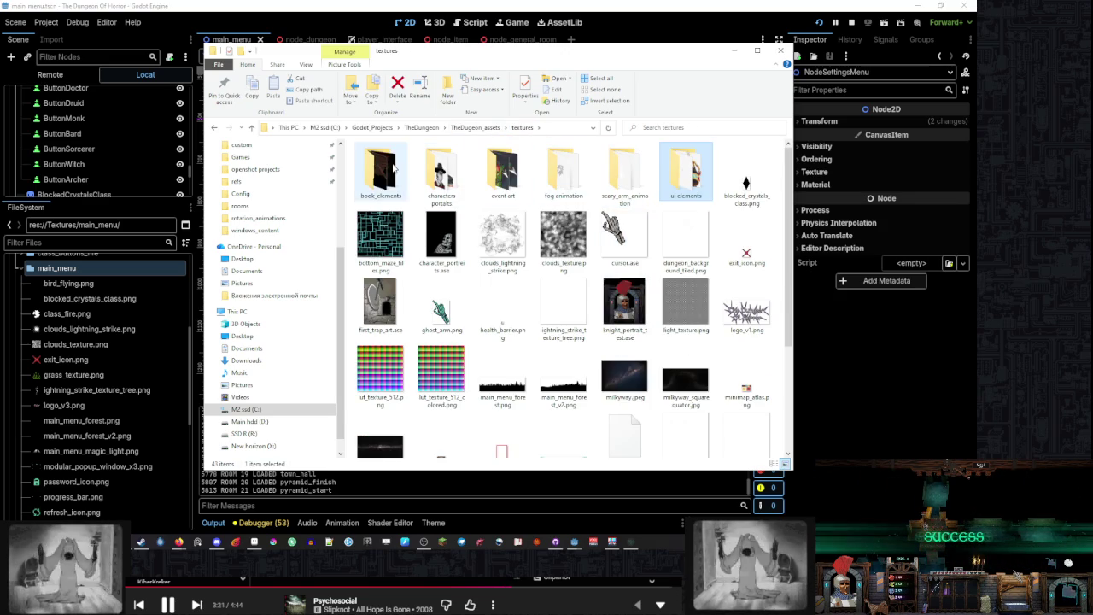
pyautogui.scroll(-3, 628, 299)
pyautogui.scroll(3, 580, 325)
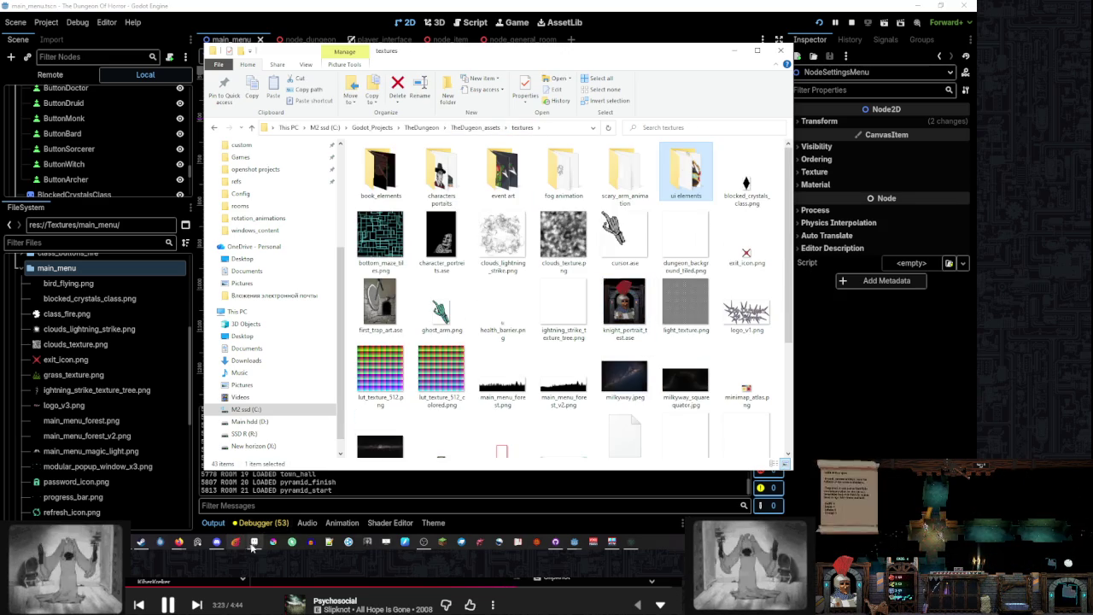
pyautogui.click(253, 543)
pyautogui.click(20, 29)
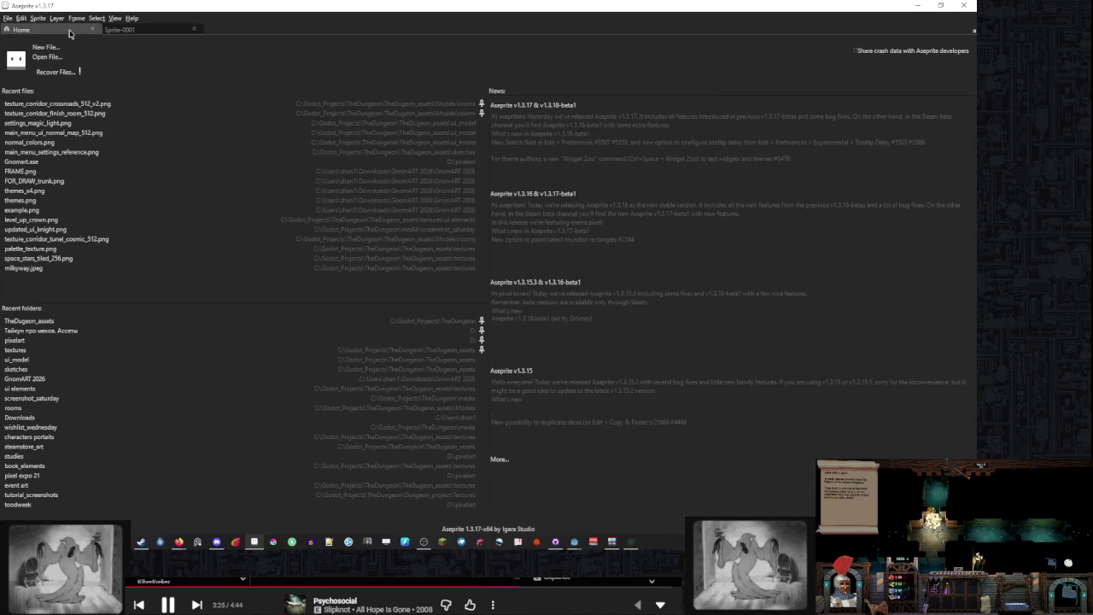
# Reopen settings_magic_light.png from recent files, cancel Save As, and close the document
pyautogui.click(96, 123)
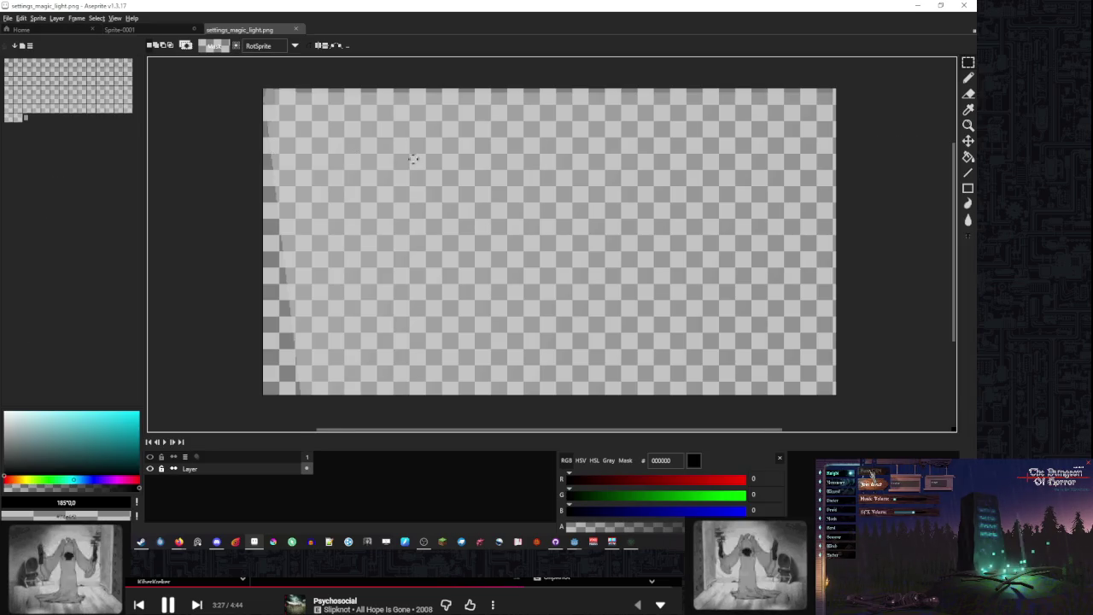
pyautogui.click(7, 19)
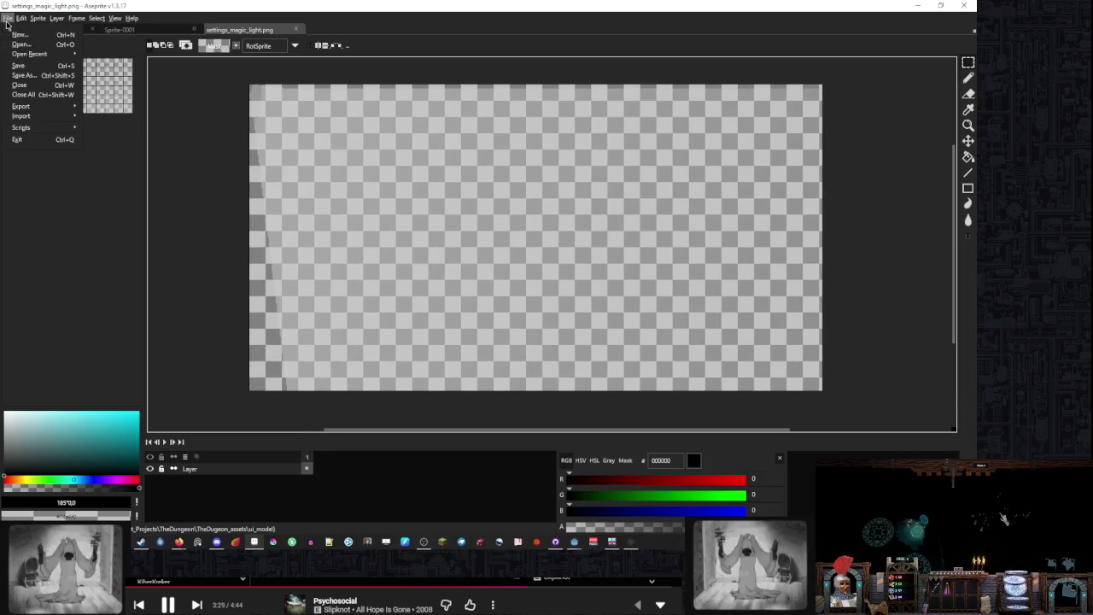
pyautogui.click(29, 78)
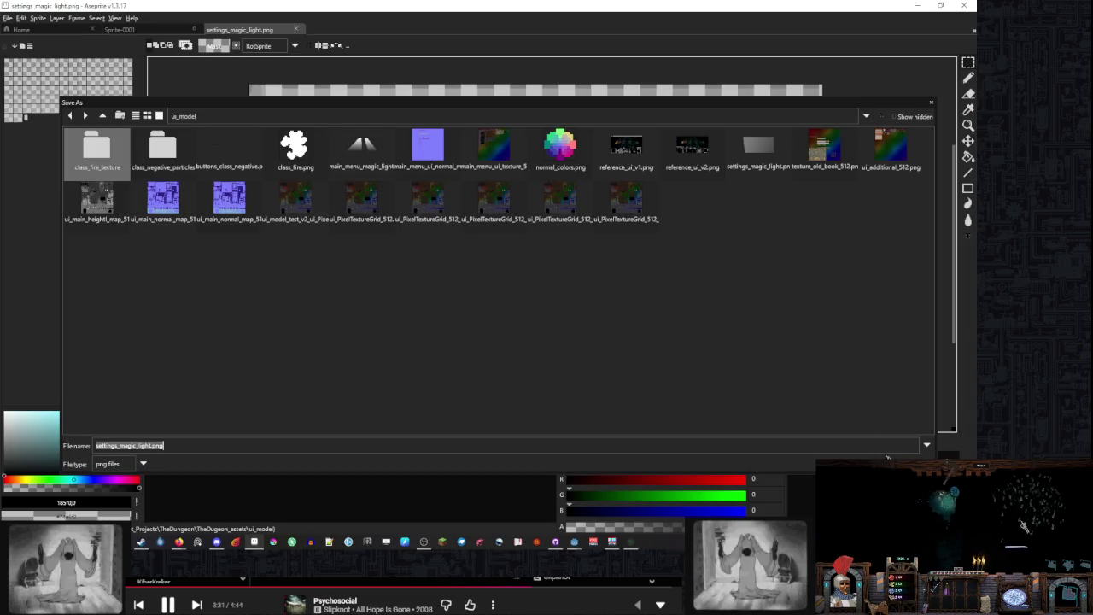
pyautogui.press('Escape')
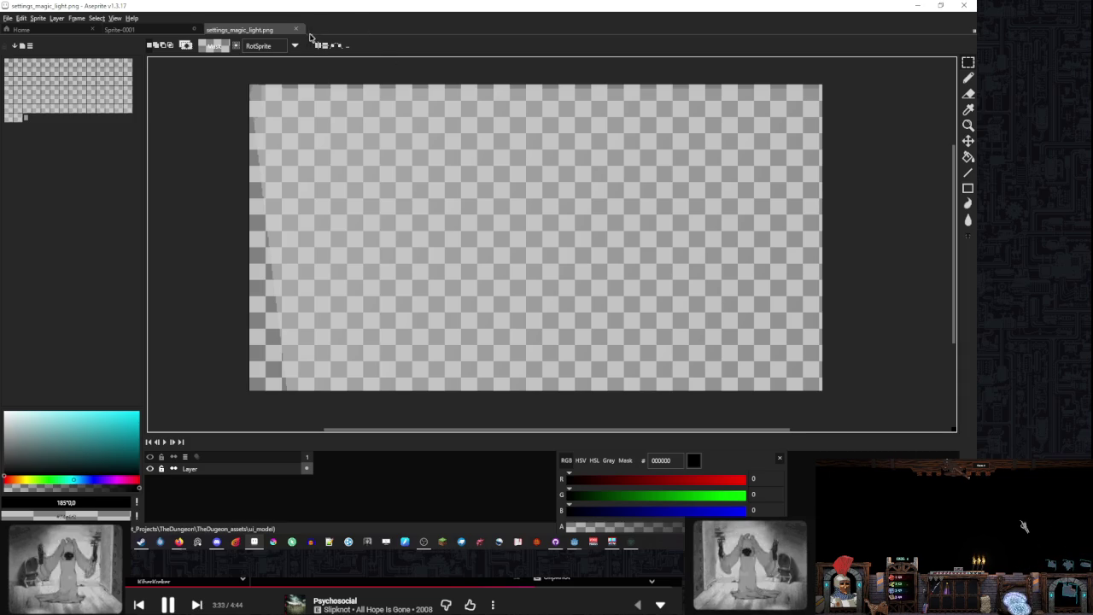
pyautogui.click(297, 30)
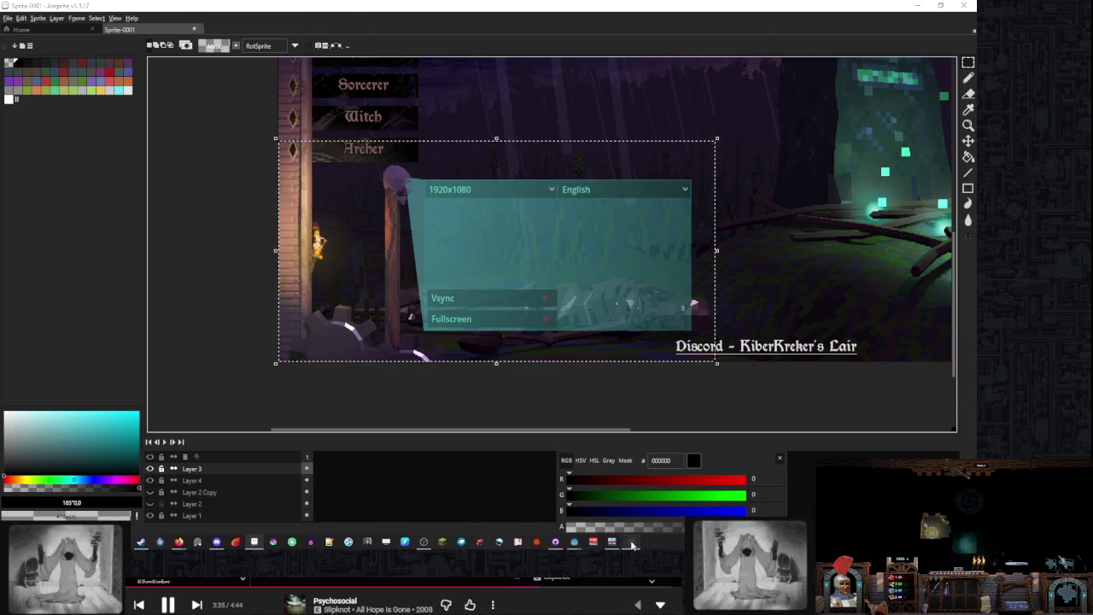
# Preview the image full-window with F8, then switch back to the Godot editor
pyautogui.press('F8')
pyautogui.click(598, 512)
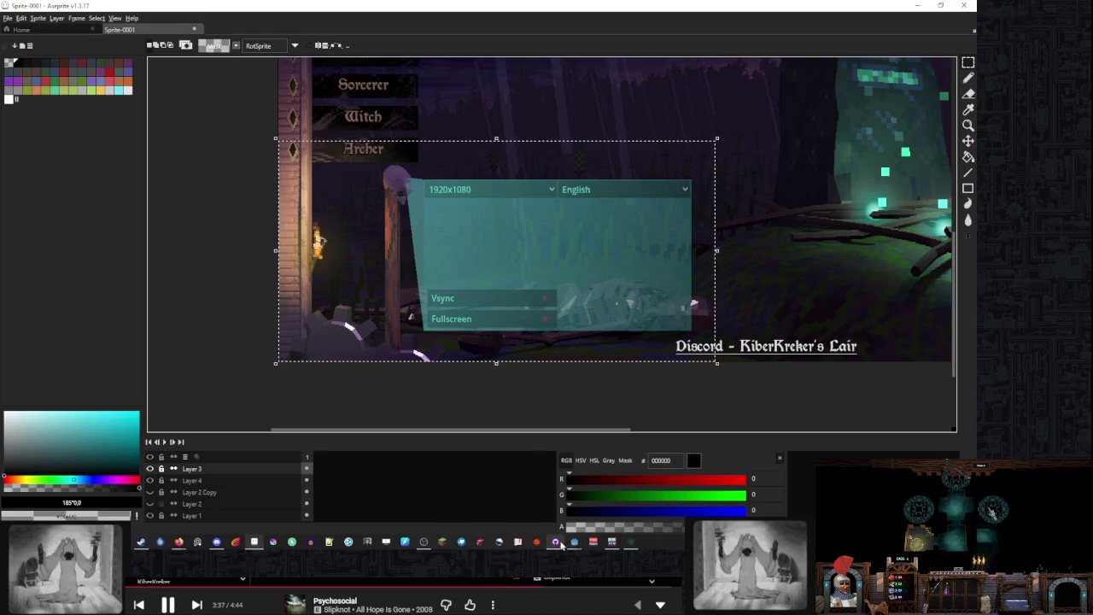
pyautogui.moveTo(561, 545)
pyautogui.click(512, 500)
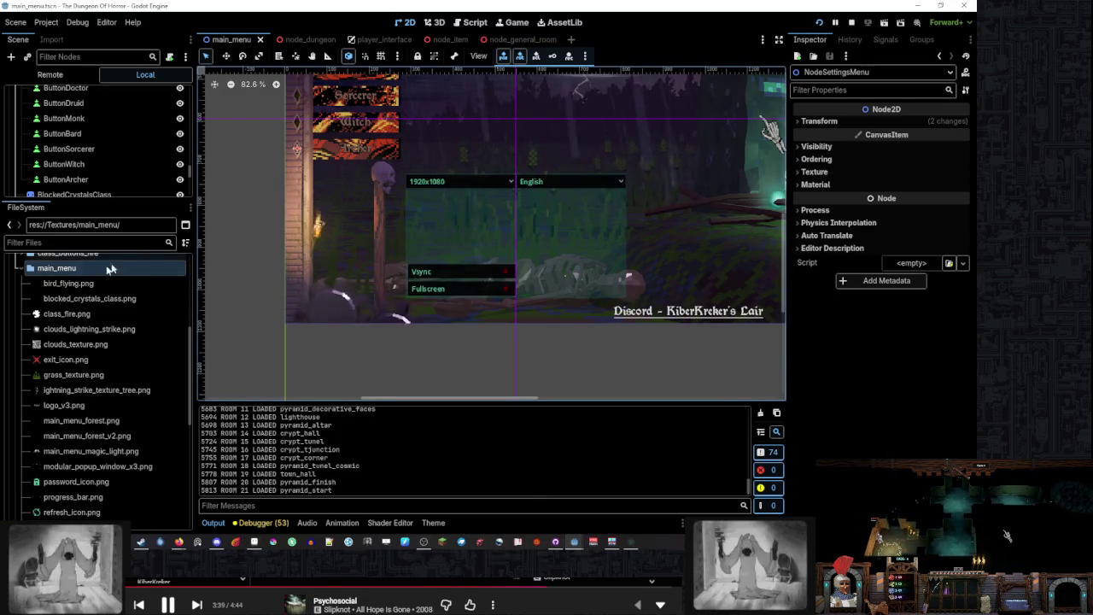
# Re-expand the main_menu textures folder in FileSystem and bring the TheDugeon_assets Explorer window forward
pyautogui.scroll(5, 94, 286)
pyautogui.click(20, 337)
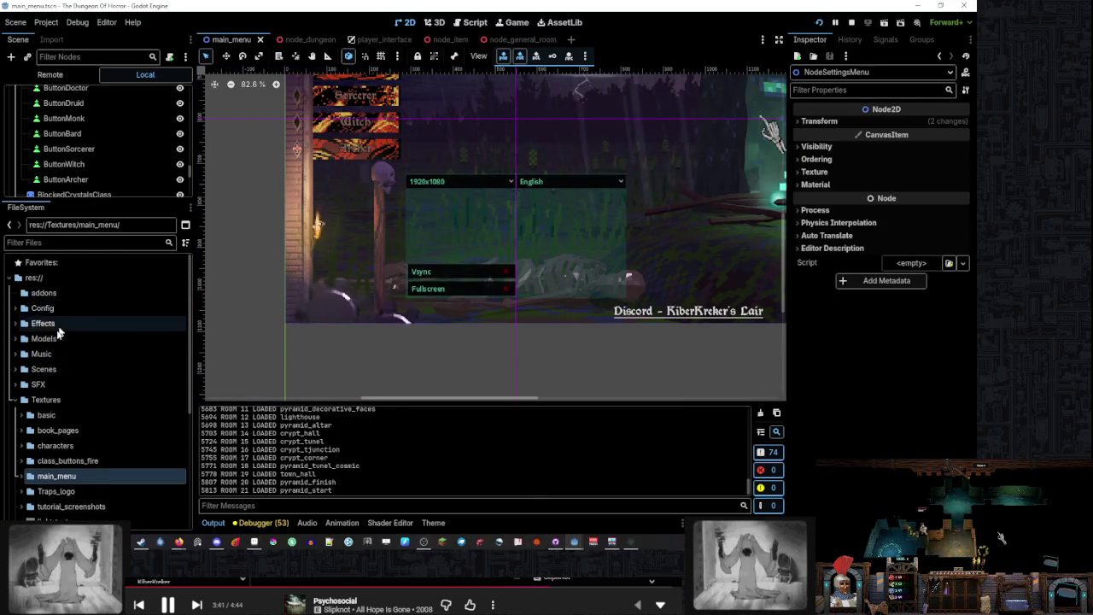
pyautogui.click(21, 374)
pyautogui.rightClick(82, 374)
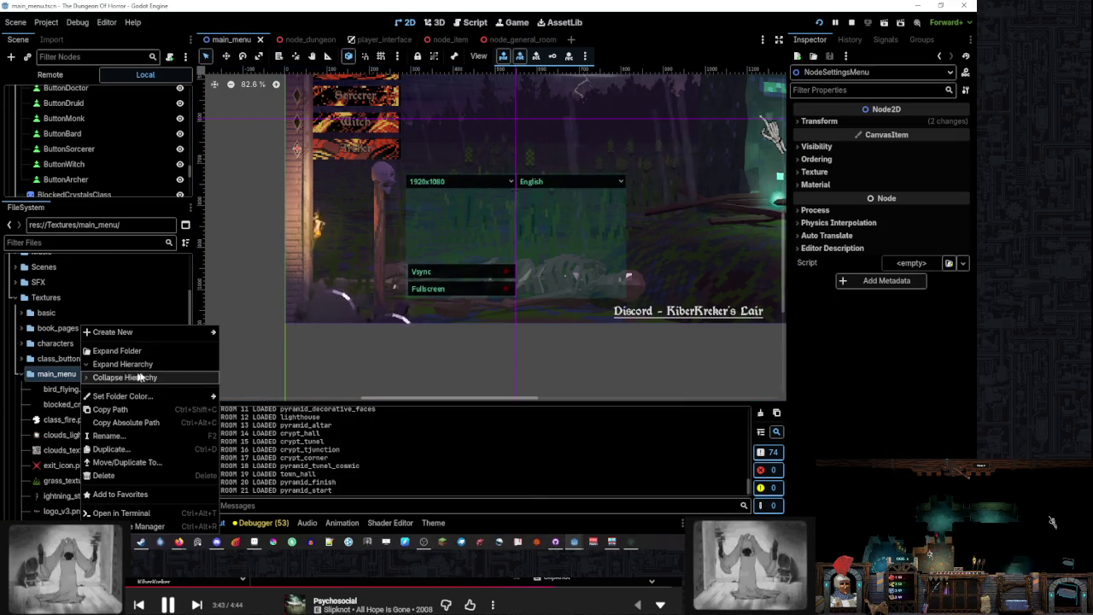
pyautogui.press('Escape')
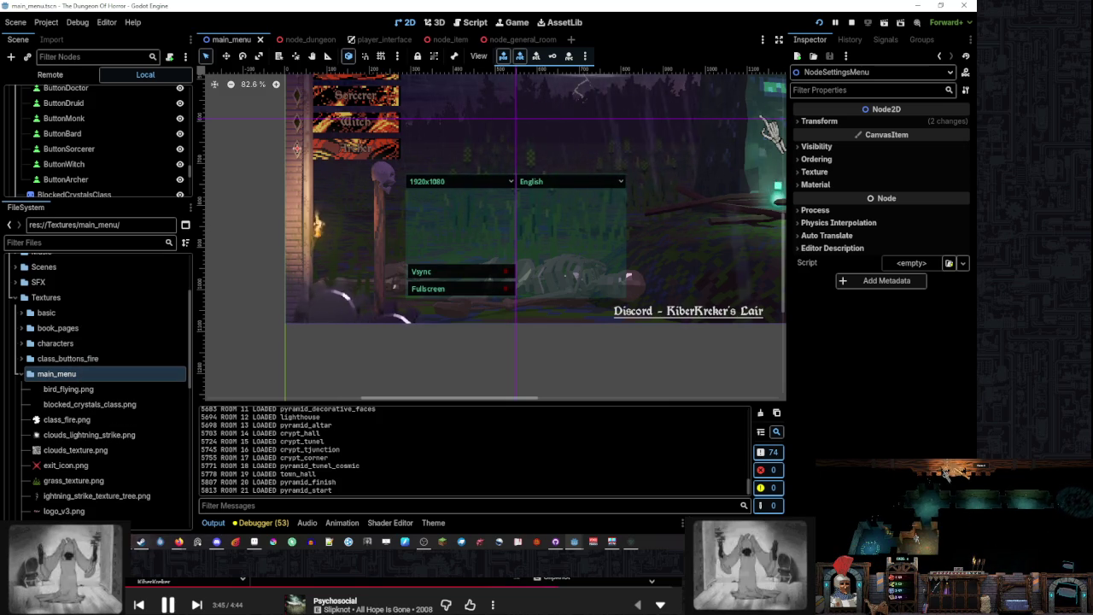
pyautogui.moveTo(141, 542)
pyautogui.click(205, 487)
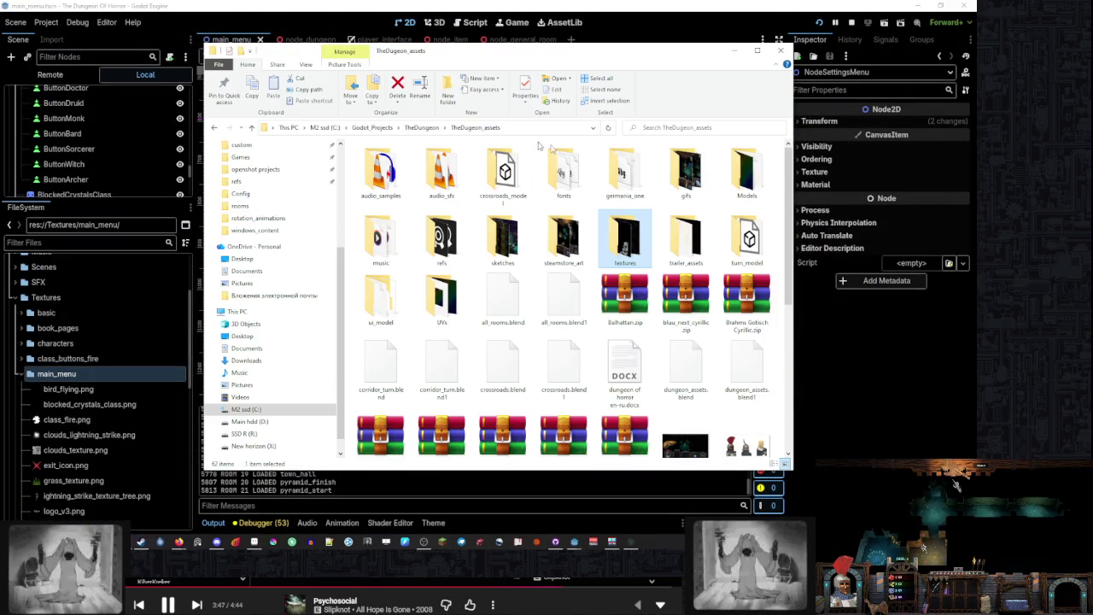
# Look through the Models and main menu folders, then go back up to TheDugeon_assets
pyautogui.doubleClick(743, 171)
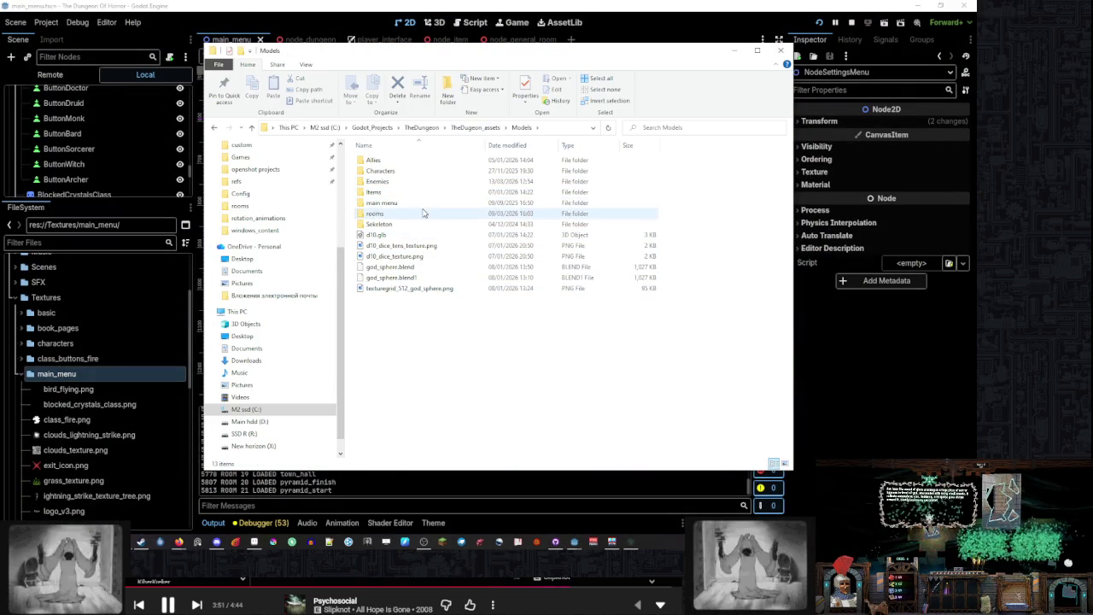
pyautogui.doubleClick(422, 205)
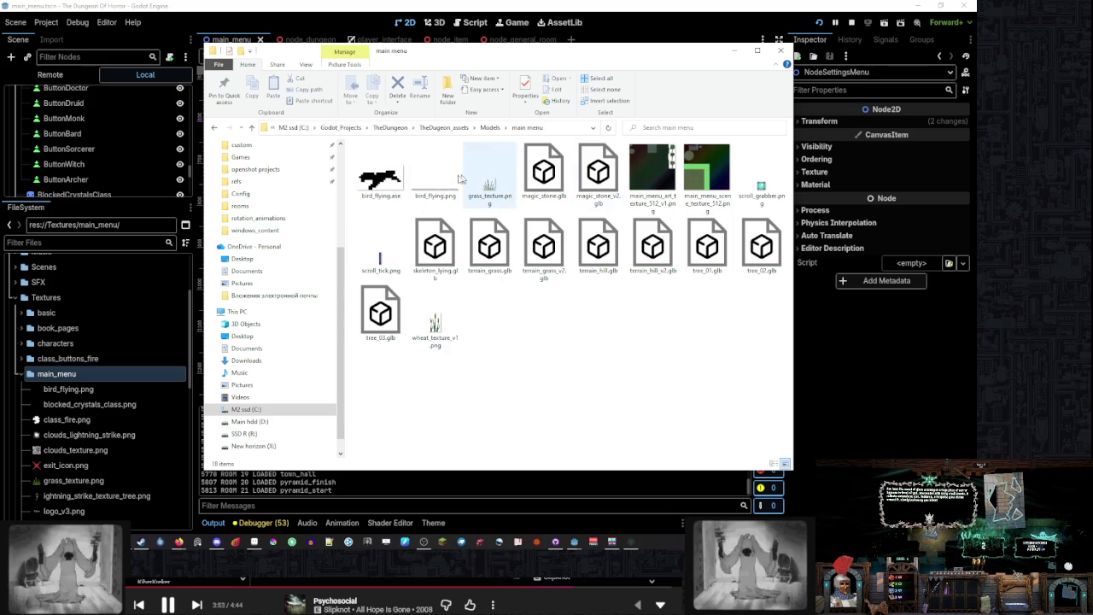
pyautogui.click(490, 128)
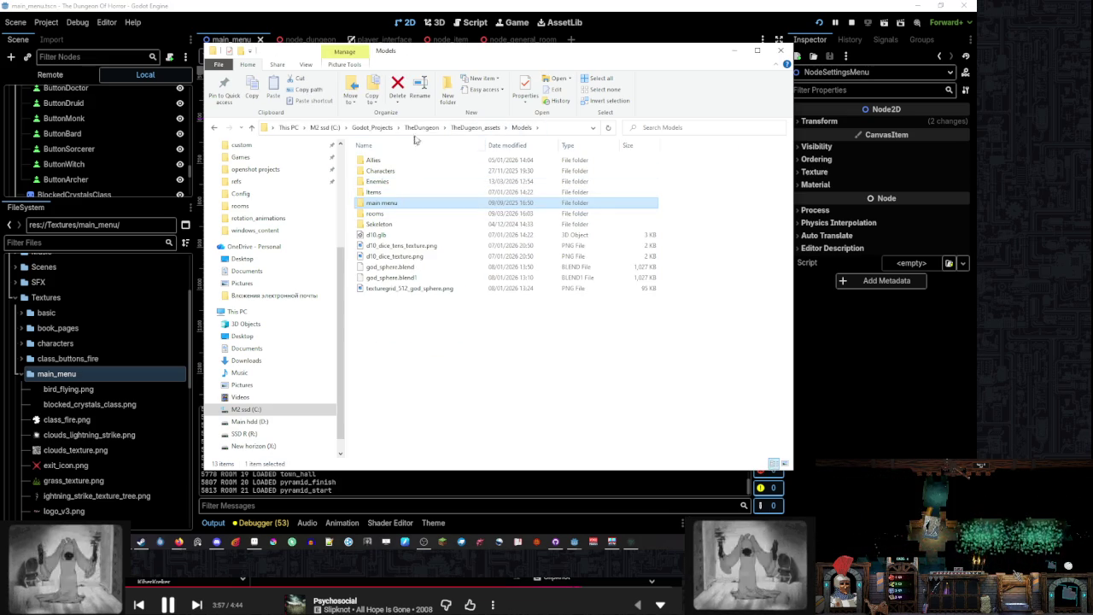
pyautogui.click(474, 128)
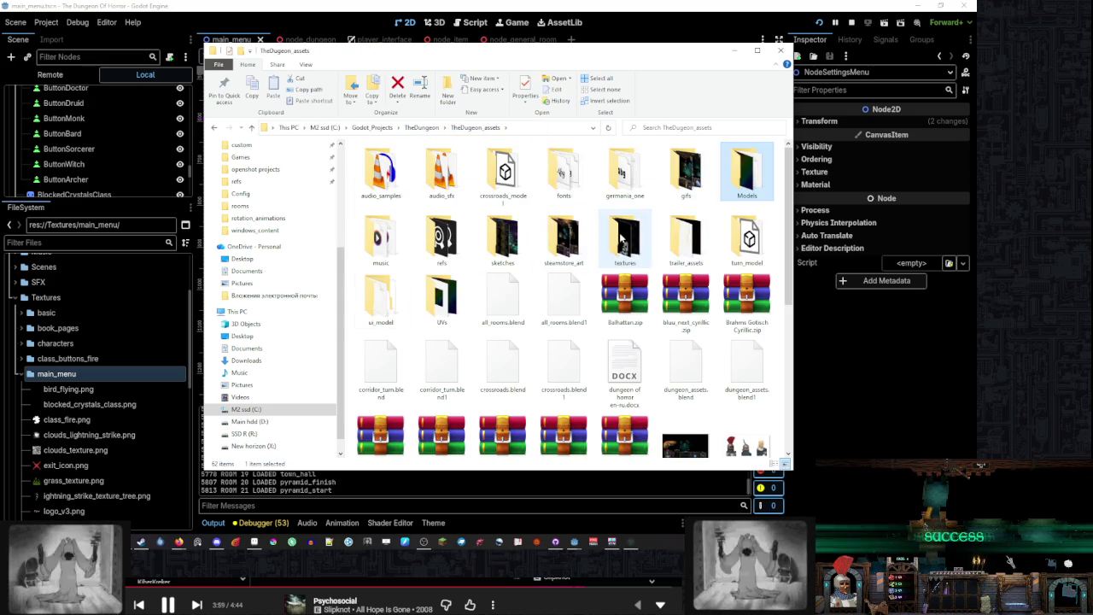
# Select settings_magic_light.png in the ui_model folder, then minimize File Explorer
pyautogui.doubleClick(381, 299)
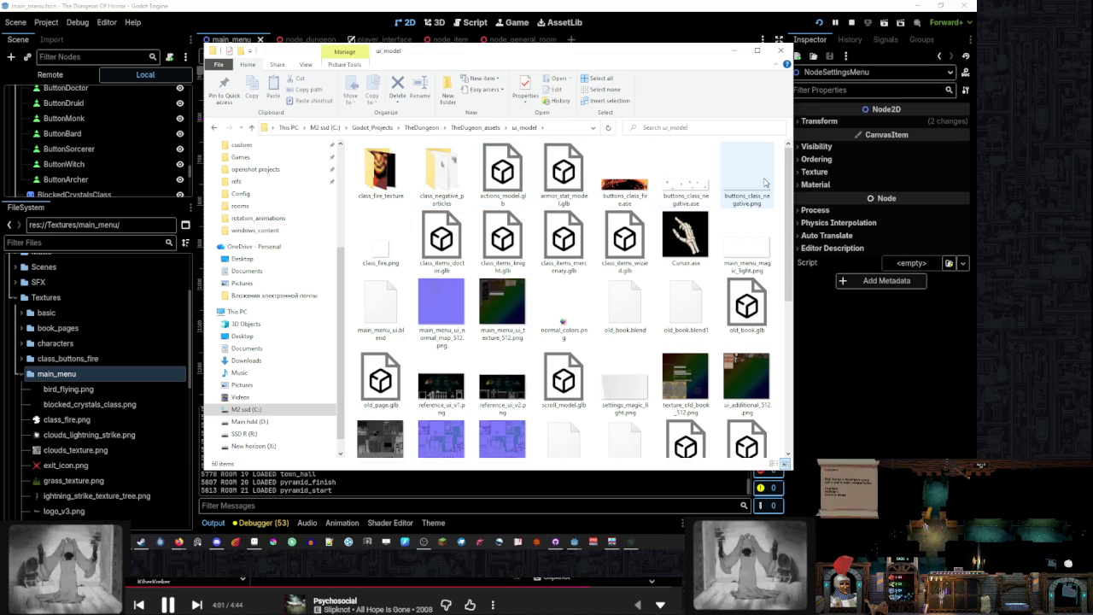
pyautogui.scroll(-5, 600, 297)
pyautogui.scroll(5, 599, 297)
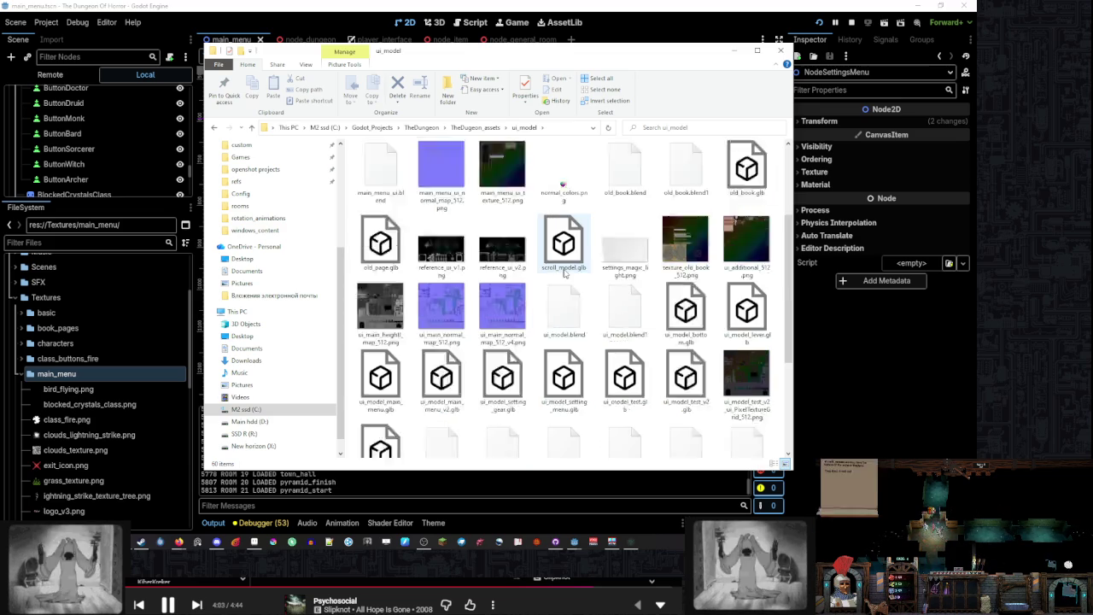
pyautogui.click(753, 243)
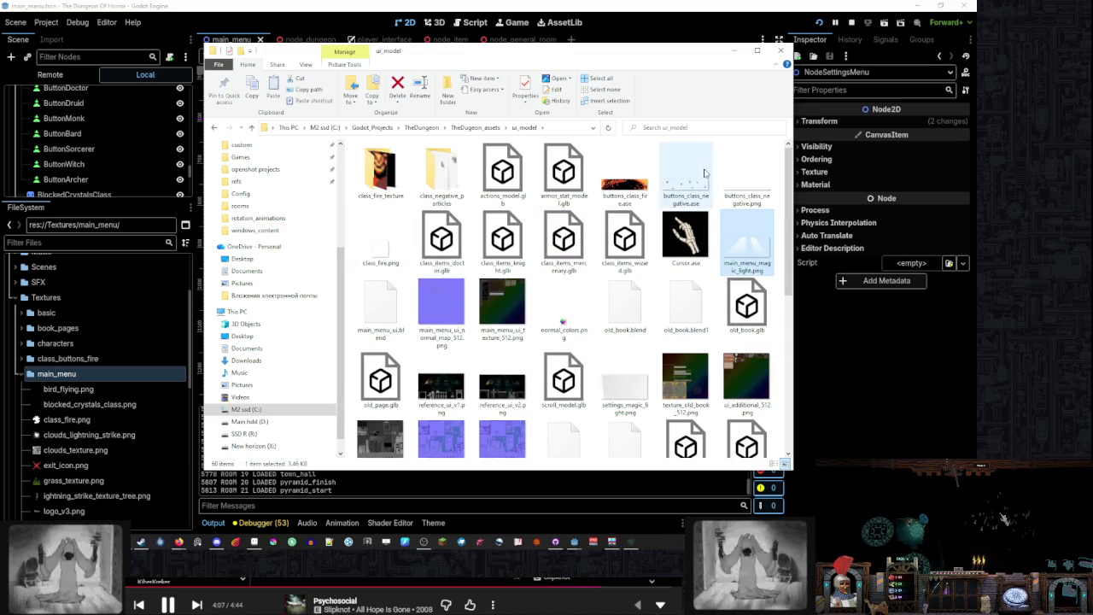
pyautogui.click(624, 382)
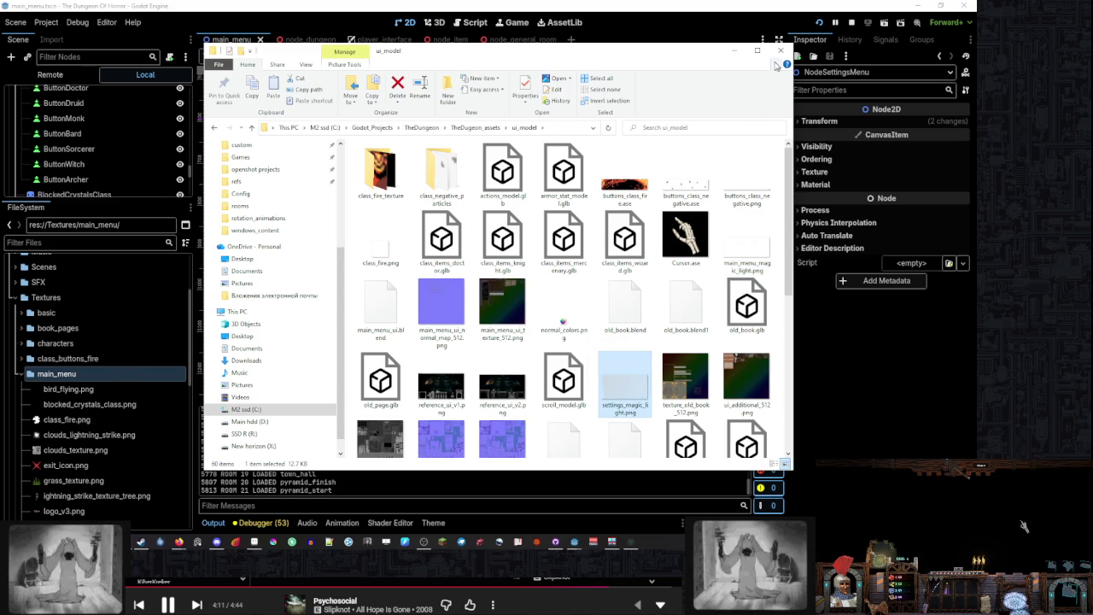
pyautogui.click(732, 51)
pyautogui.scroll(2, 108, 184)
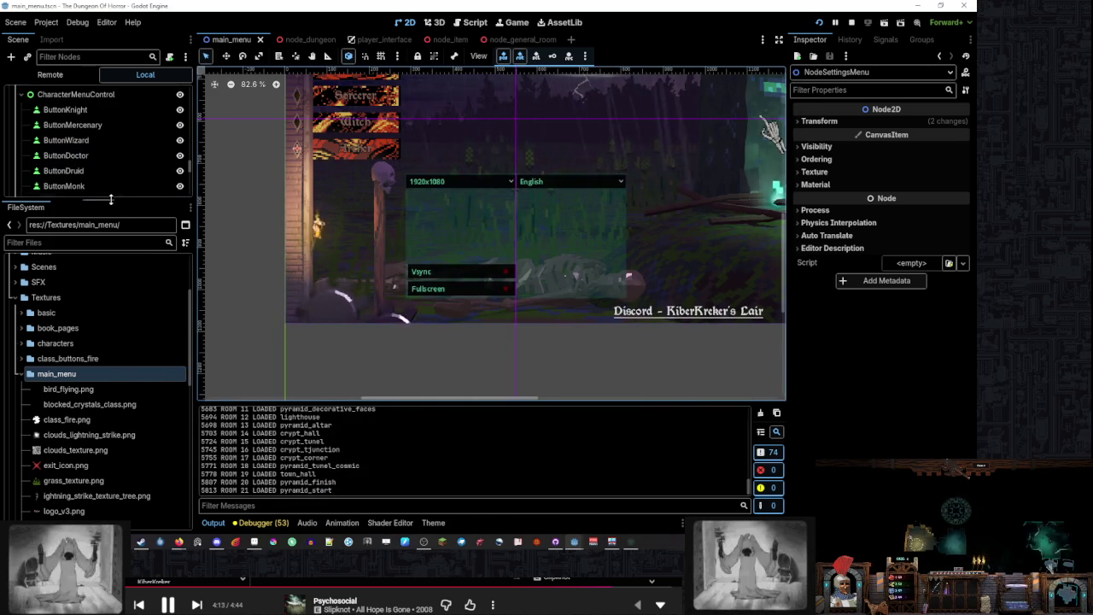
# Add a Sprite2D child node under NodeSettingsMenu
pyautogui.moveTo(109, 200); pyautogui.dragTo(109, 367)
pyautogui.scroll(-3, 97, 245)
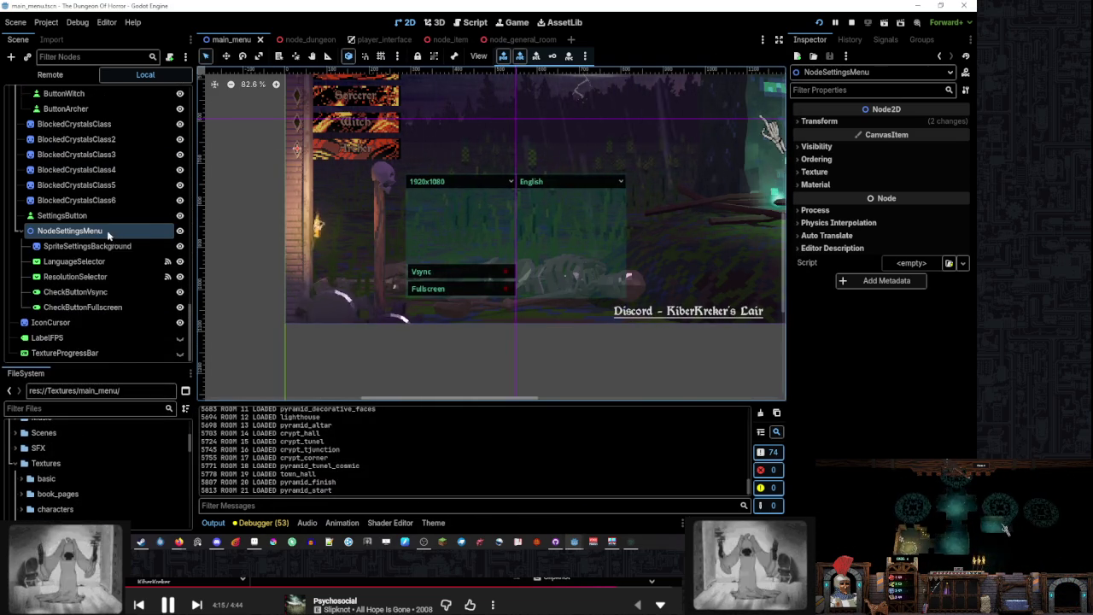
pyautogui.rightClick(104, 231)
pyautogui.click(152, 239)
pyautogui.write('sprite')
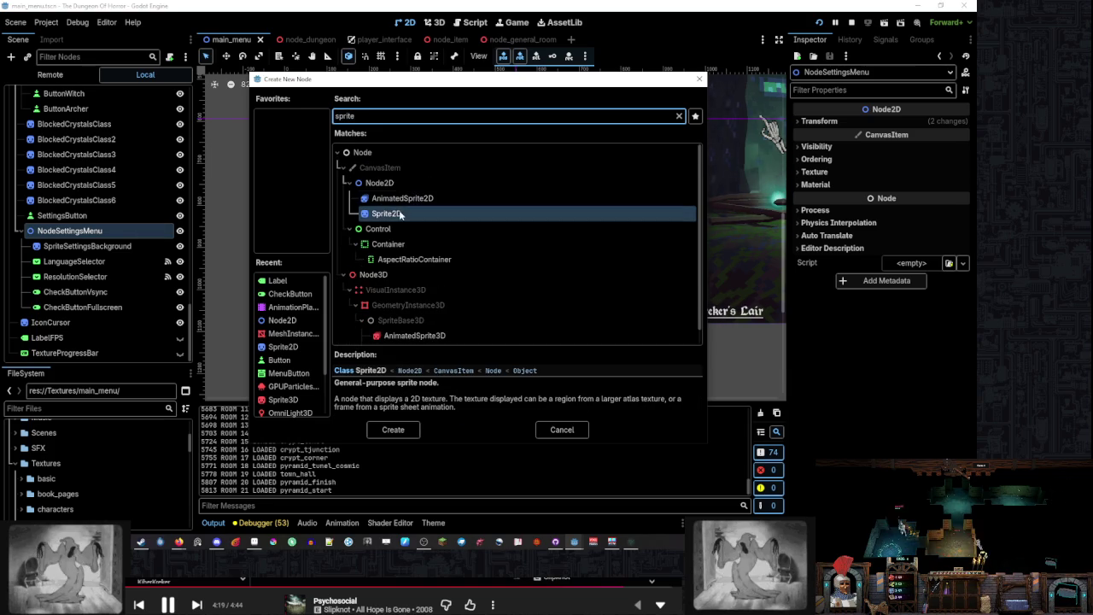
pyautogui.doubleClick(385, 243)
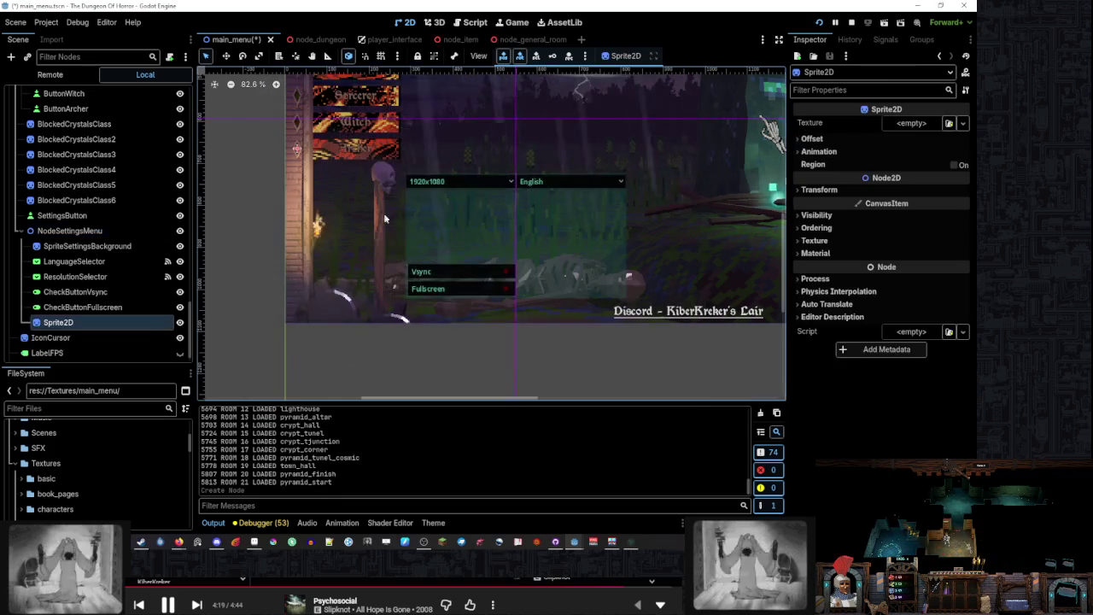
# Assign settings_magic_light.png as the sprite's Texture and move it over the settings controls
pyautogui.scroll(-2, 96, 461)
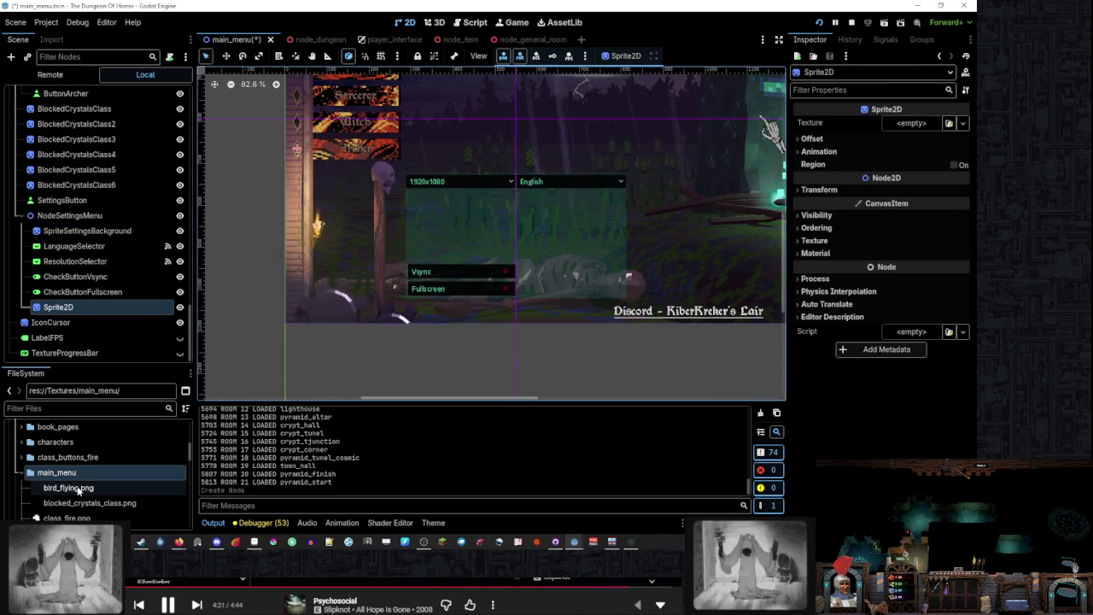
pyautogui.scroll(-2, 96, 465)
pyautogui.scroll(-3, 106, 456)
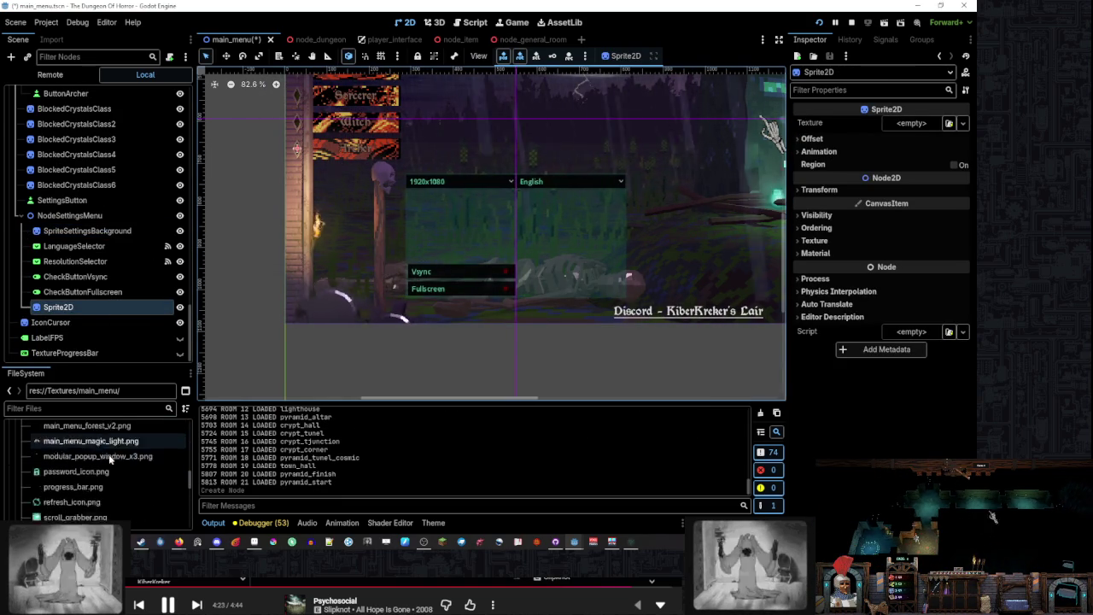
pyautogui.scroll(-3, 110, 460)
pyautogui.moveTo(108, 471); pyautogui.dragTo(920, 128)
pyautogui.scroll(-2, 358, 166)
pyautogui.moveTo(269, 116); pyautogui.dragTo(408, 199)
pyautogui.scroll(2, 383, 183)
pyautogui.scroll(5, 359, 171)
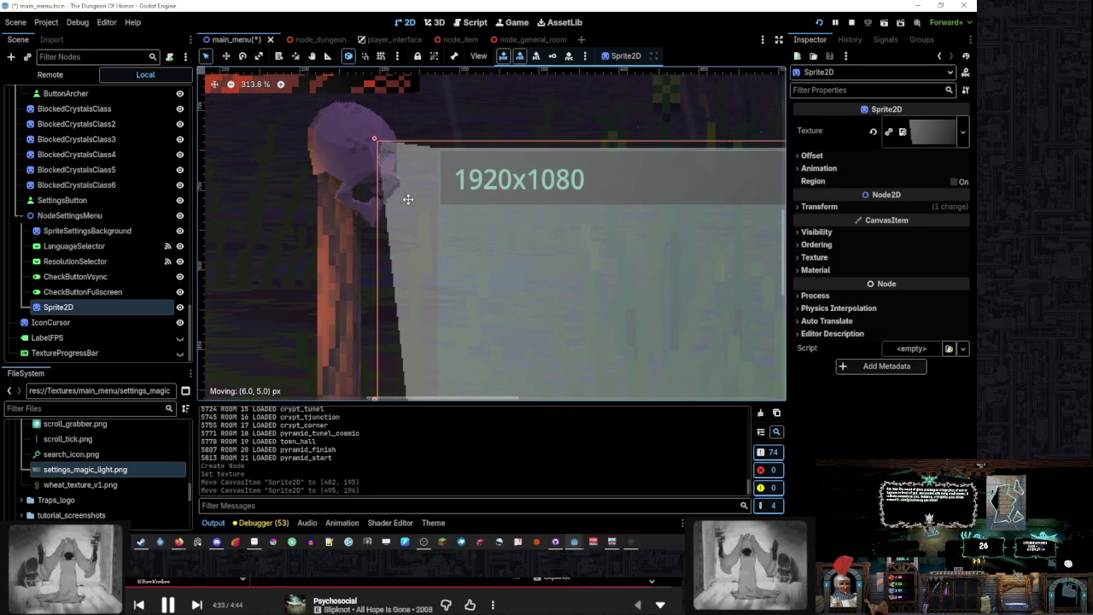
# Nudge the settings panel sprite a few pixels into alignment with the settings controls
pyautogui.scroll(3, 409, 197)
pyautogui.moveTo(401, 163); pyautogui.dragTo(408, 171)
pyautogui.scroll(-5, 408, 175)
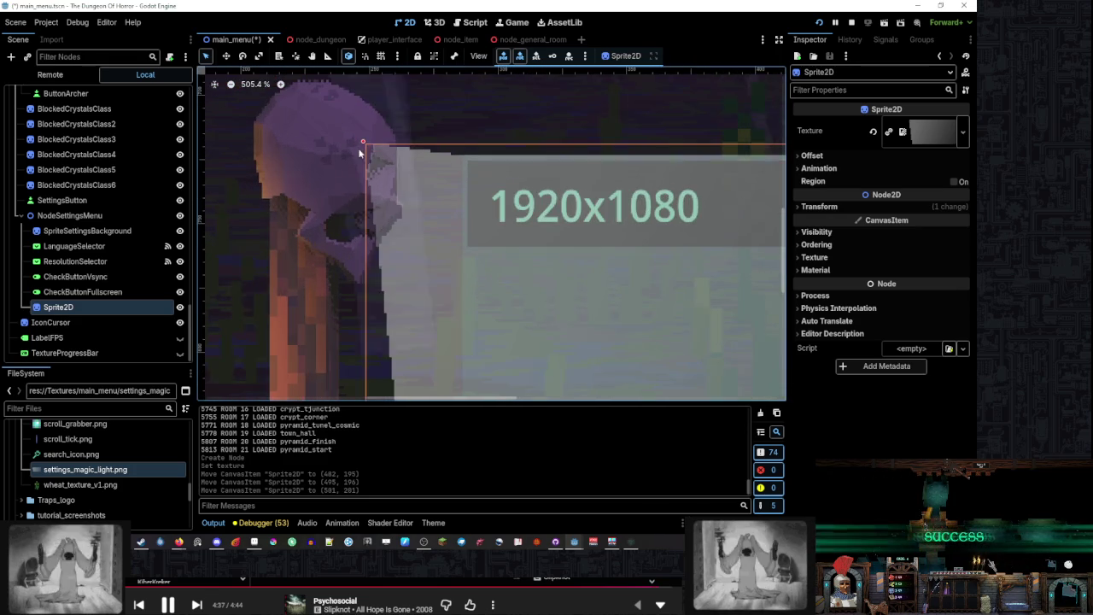
pyautogui.moveTo(409, 175); pyautogui.dragTo(419, 174)
pyautogui.scroll(4, 411, 179)
pyautogui.moveTo(349, 128); pyautogui.dragTo(364, 135)
pyautogui.moveTo(442, 188); pyautogui.dragTo(437, 171)
pyautogui.scroll(-5, 436, 171)
pyautogui.scroll(5, 613, 303)
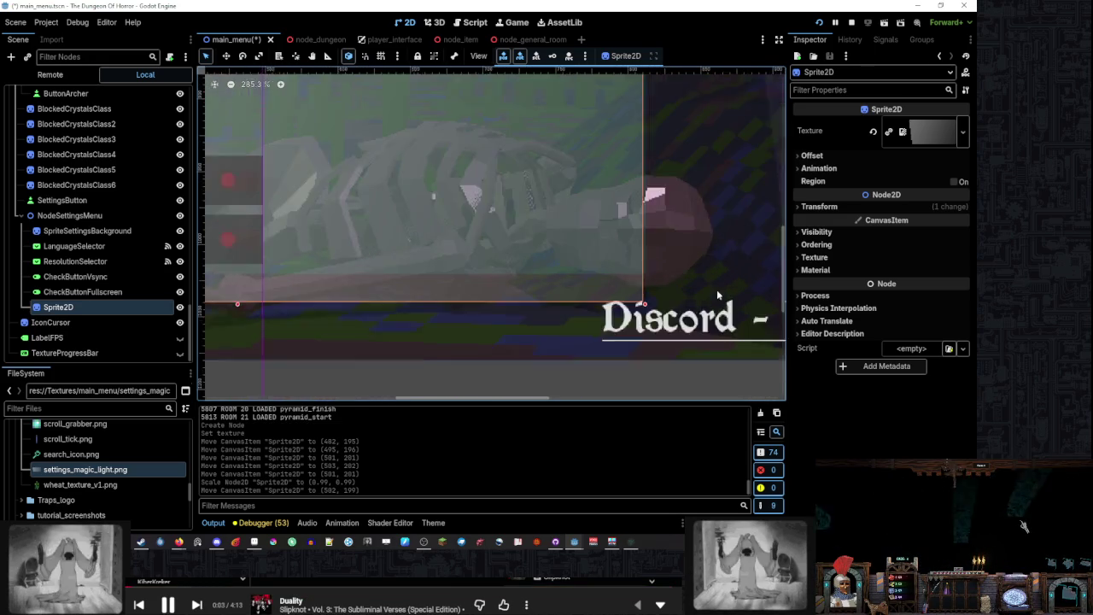
# Shrink the sprite from its corner to about 0.92 scale and slide it right
pyautogui.moveTo(613, 304)
pyautogui.mouseDown()
pyautogui.moveTo(610, 258)
pyautogui.moveTo(586, 214)
pyautogui.moveTo(620, 243)
pyautogui.mouseUp()
pyautogui.moveTo(446, 201); pyautogui.dragTo(570, 198)
pyautogui.scroll(-8, 452, 178)
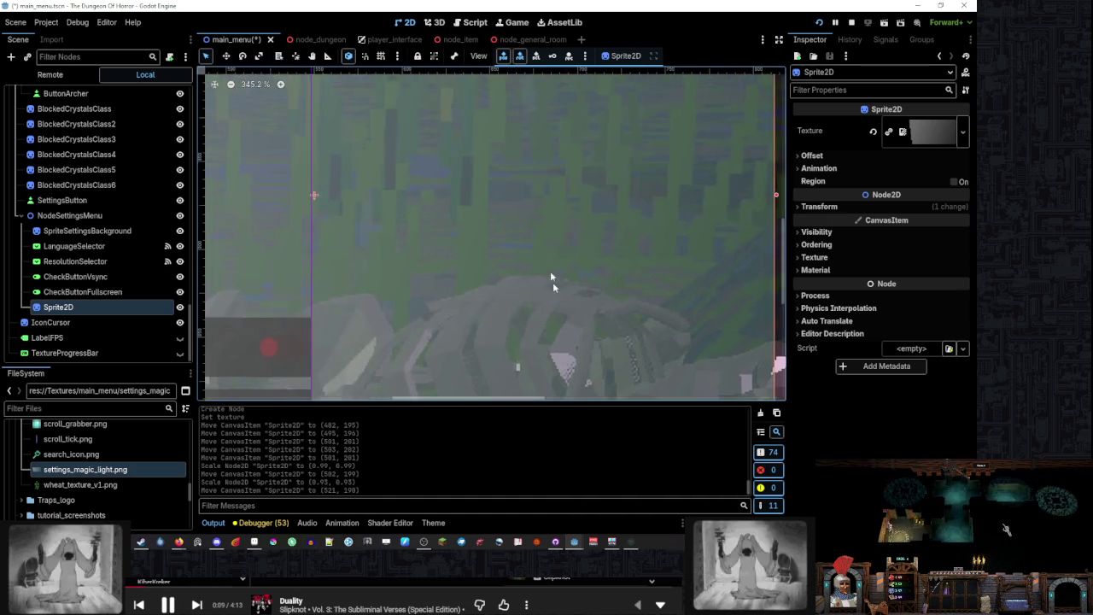
pyautogui.scroll(5, 678, 152)
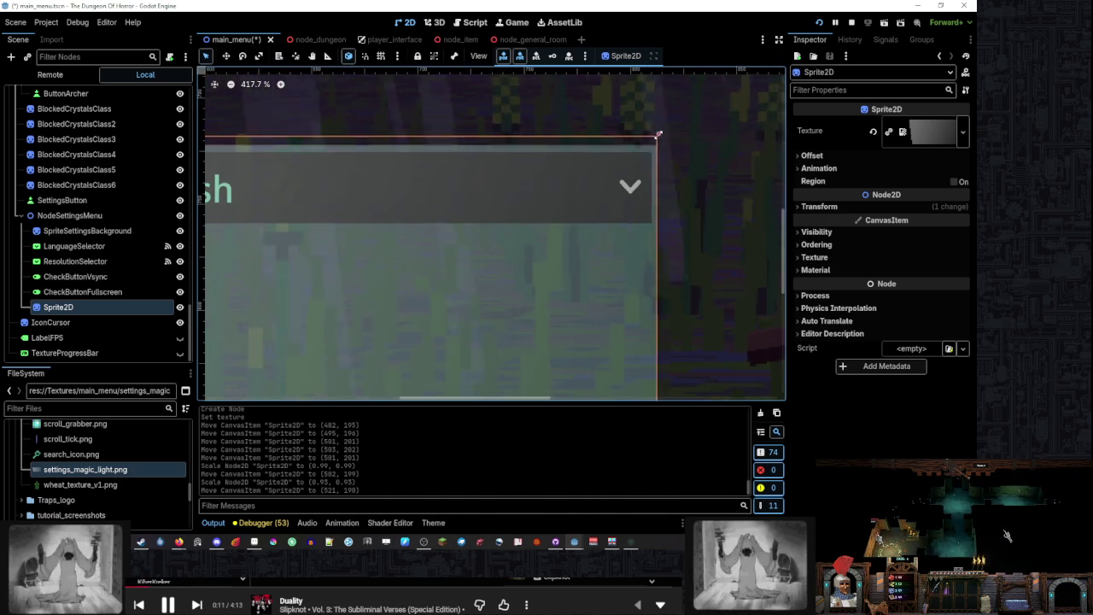
pyautogui.moveTo(658, 134)
pyautogui.mouseDown()
pyautogui.moveTo(612, 216)
pyautogui.moveTo(629, 185)
pyautogui.mouseUp()
pyautogui.scroll(-8, 566, 135)
pyautogui.scroll(13, 572, 141)
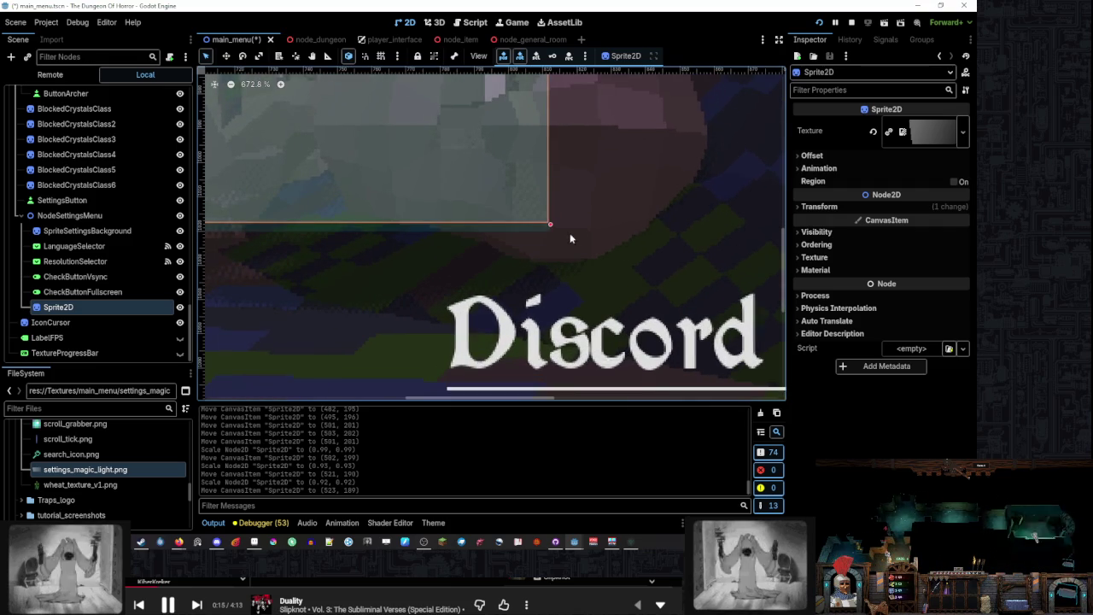
# Set the sprite scale to 0.93 and position it at (402, 190) beside the dropdowns
pyautogui.scroll(-5, 543, 220)
pyautogui.moveTo(565, 233); pyautogui.dragTo(537, 220)
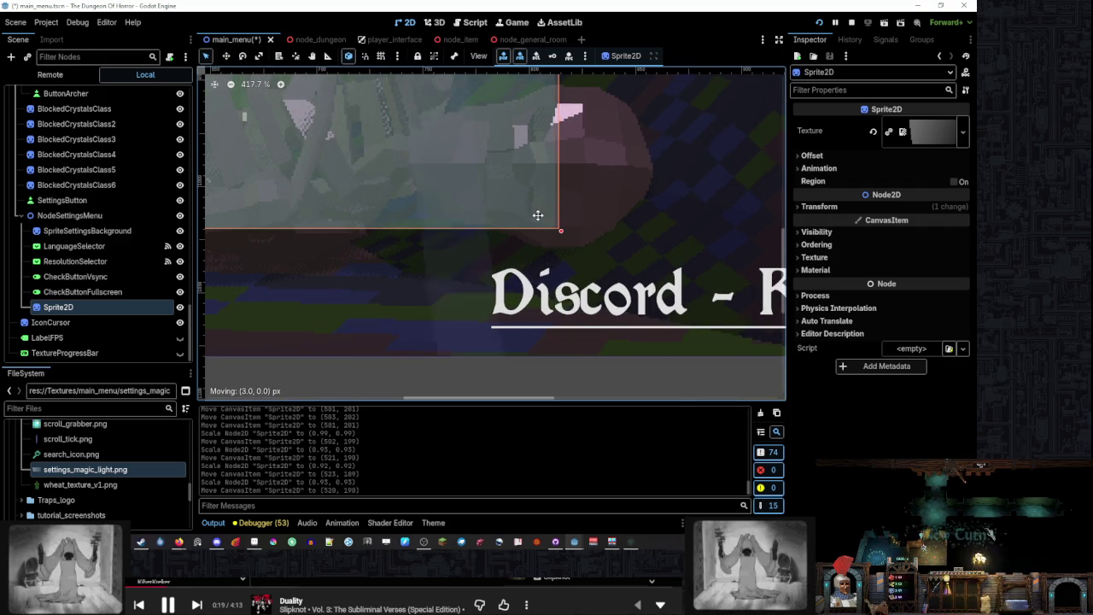
pyautogui.scroll(-6, 464, 110)
pyautogui.moveTo(464, 110)
pyautogui.mouseDown()
pyautogui.moveTo(512, 244)
pyautogui.moveTo(560, 239)
pyautogui.mouseUp()
pyautogui.scroll(5, 513, 244)
pyautogui.hscroll(-5, 463, 223)
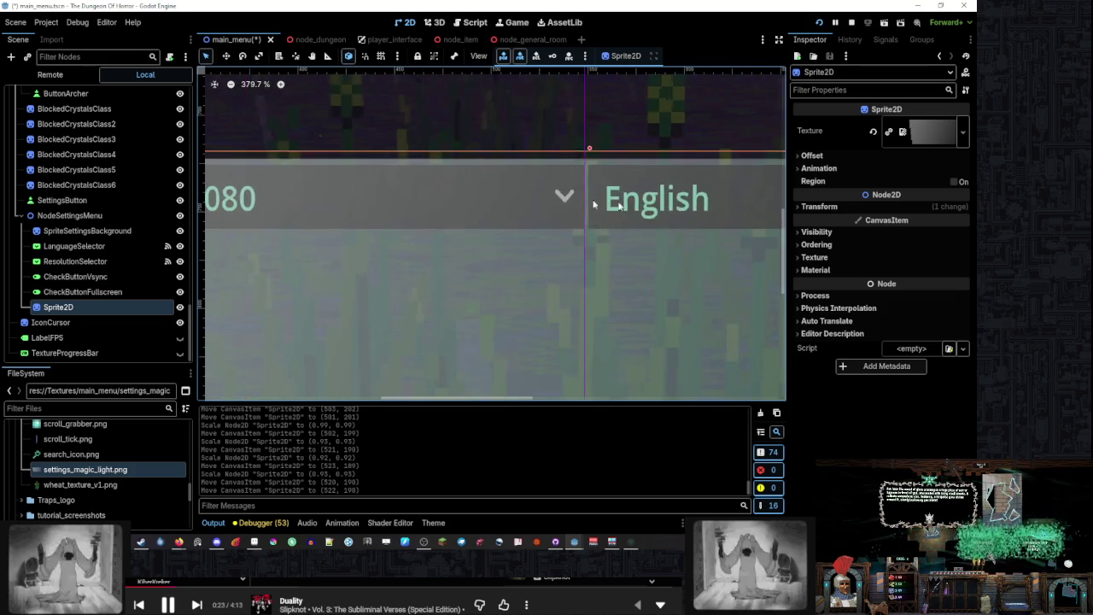
pyautogui.scroll(-2, 378, 194)
pyautogui.scroll(4, 421, 172)
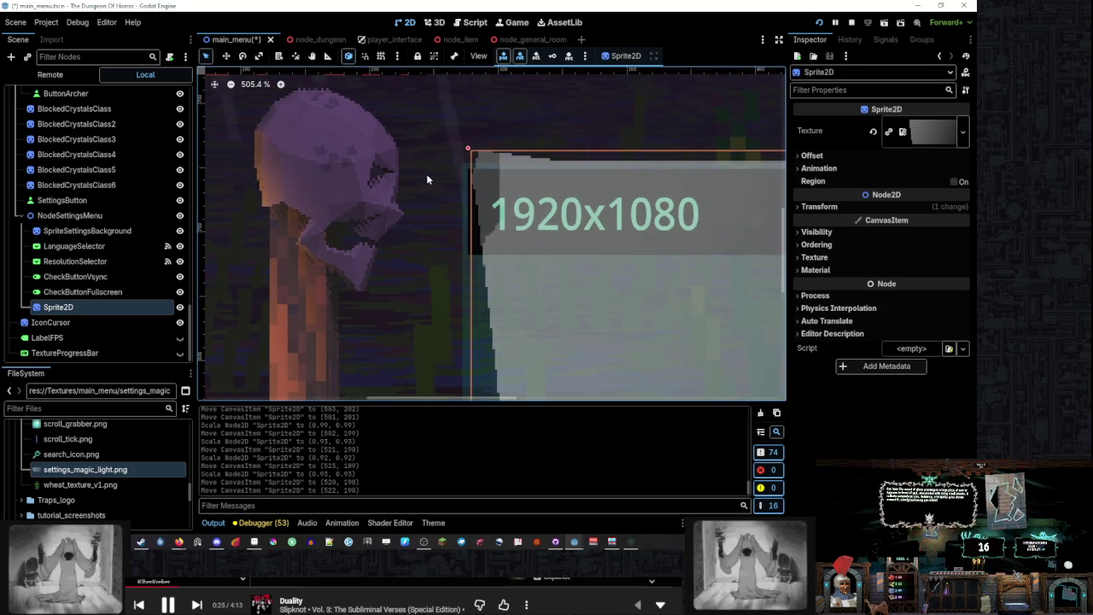
pyautogui.scroll(-5, 512, 222)
pyautogui.scroll(2, 550, 232)
# Slide the magic-light sprite left behind the resolution, language, Vsync and Fullscreen controls, then deselect it
pyautogui.moveTo(557, 233); pyautogui.dragTo(480, 234)
pyautogui.scroll(-6, 480, 234)
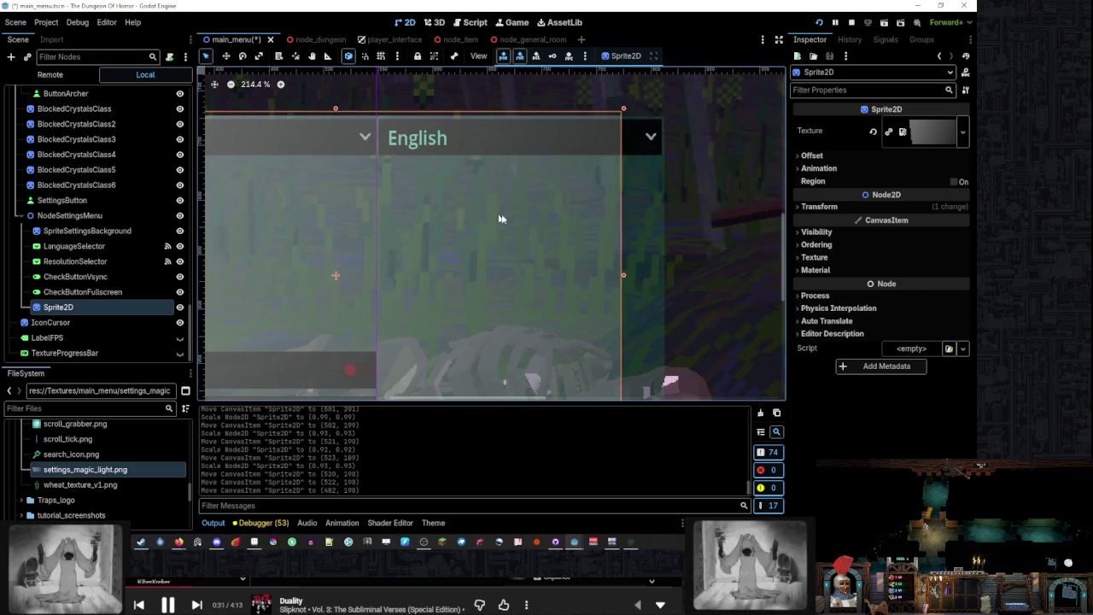
pyautogui.scroll(-3, 562, 218)
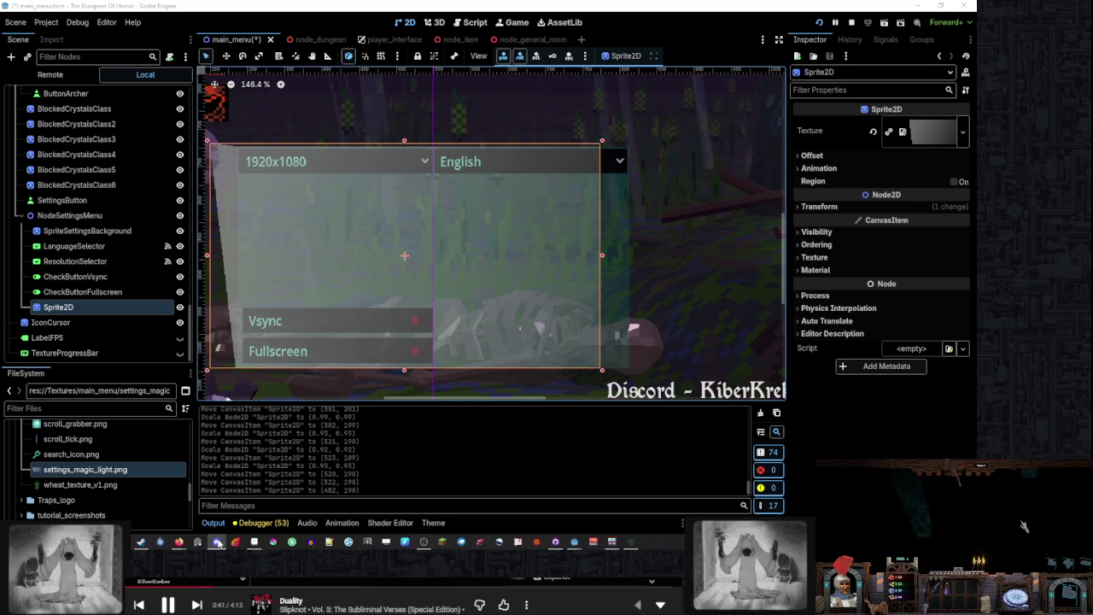
pyautogui.scroll(-4, 734, 213)
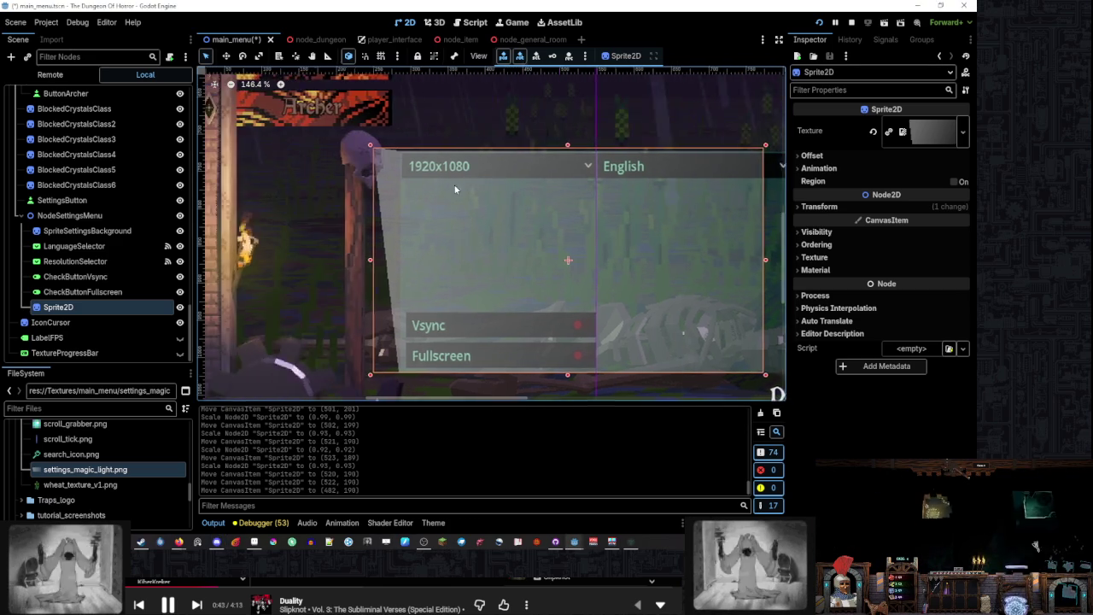
pyautogui.click(418, 322)
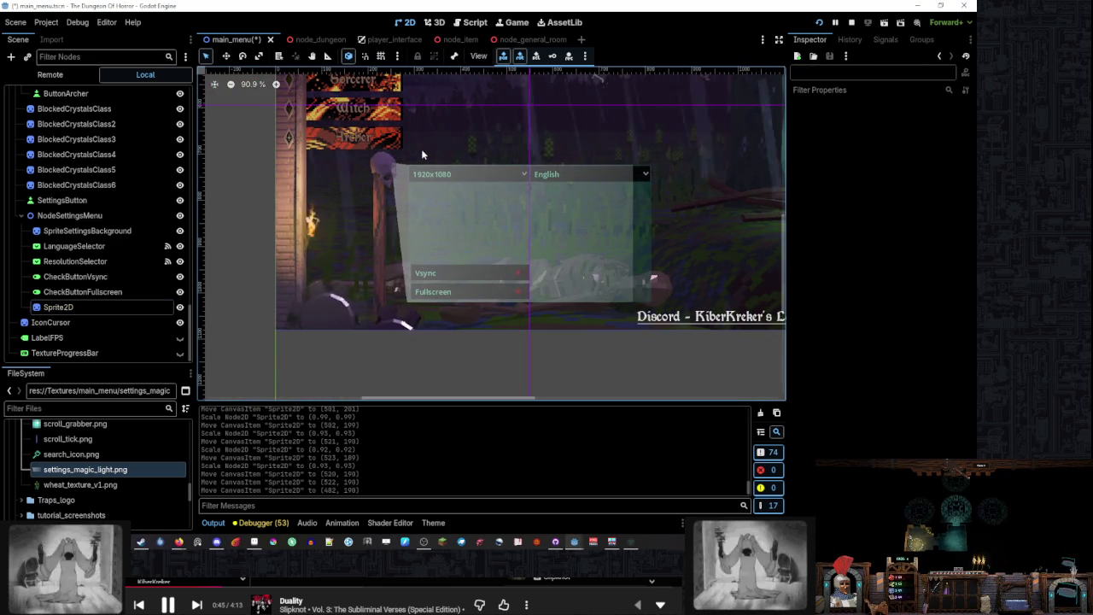
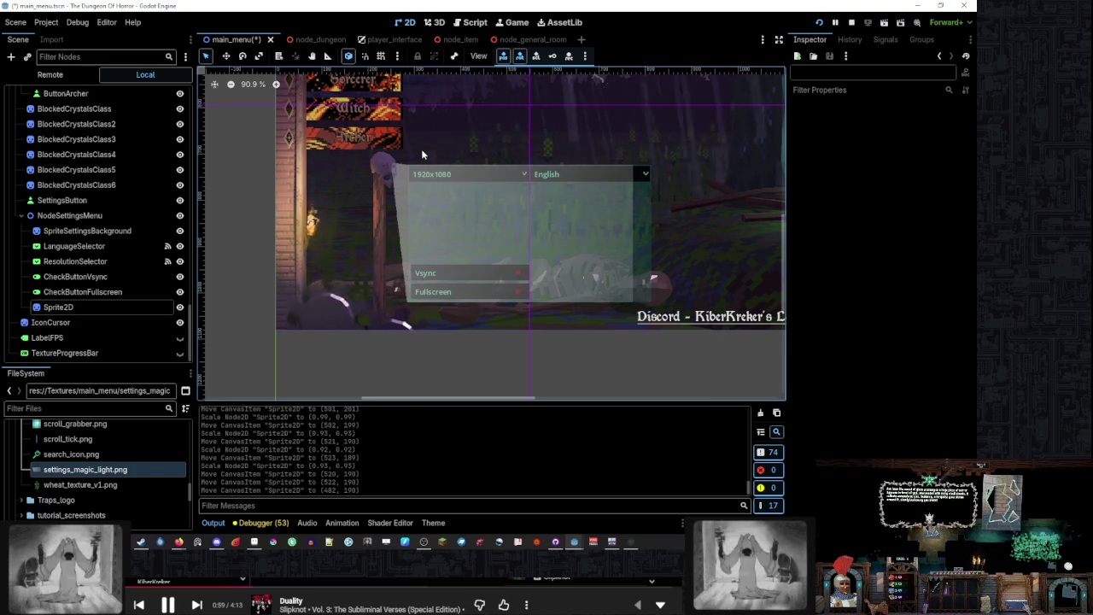
# Delete the Sprite2D light node from the scene tree
pyautogui.click(80, 309)
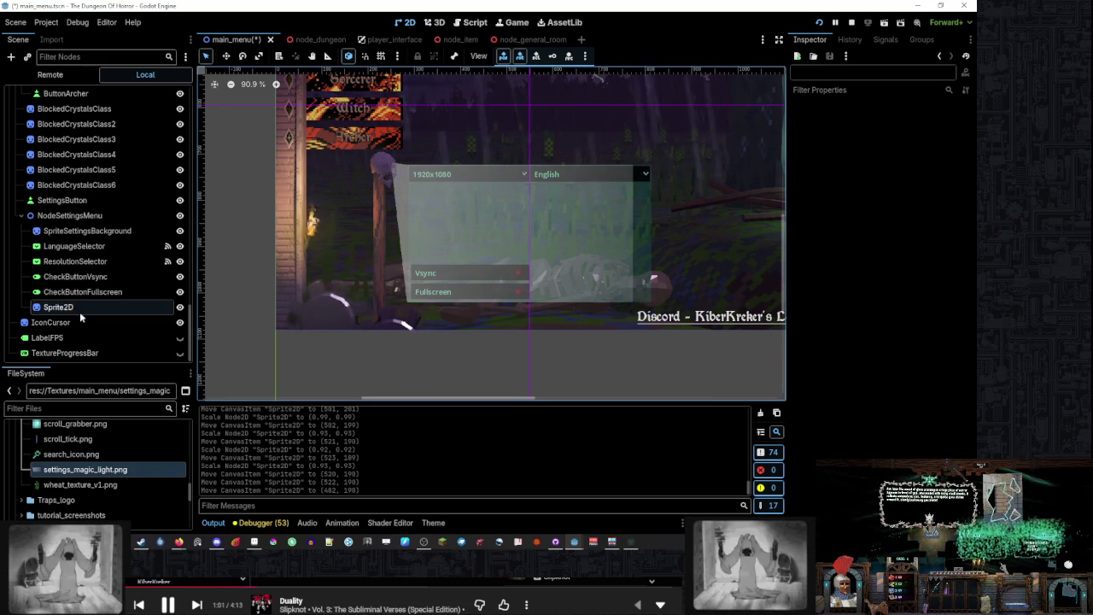
pyautogui.rightClick(79, 310)
pyautogui.click(161, 527)
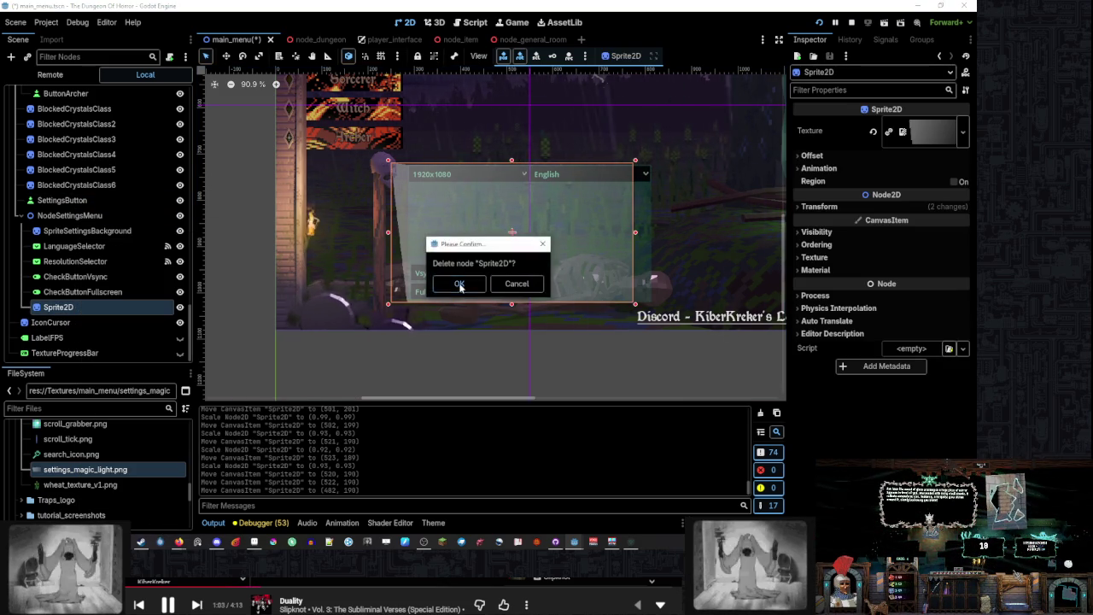
pyautogui.click(455, 284)
pyautogui.scroll(6, 128, 239)
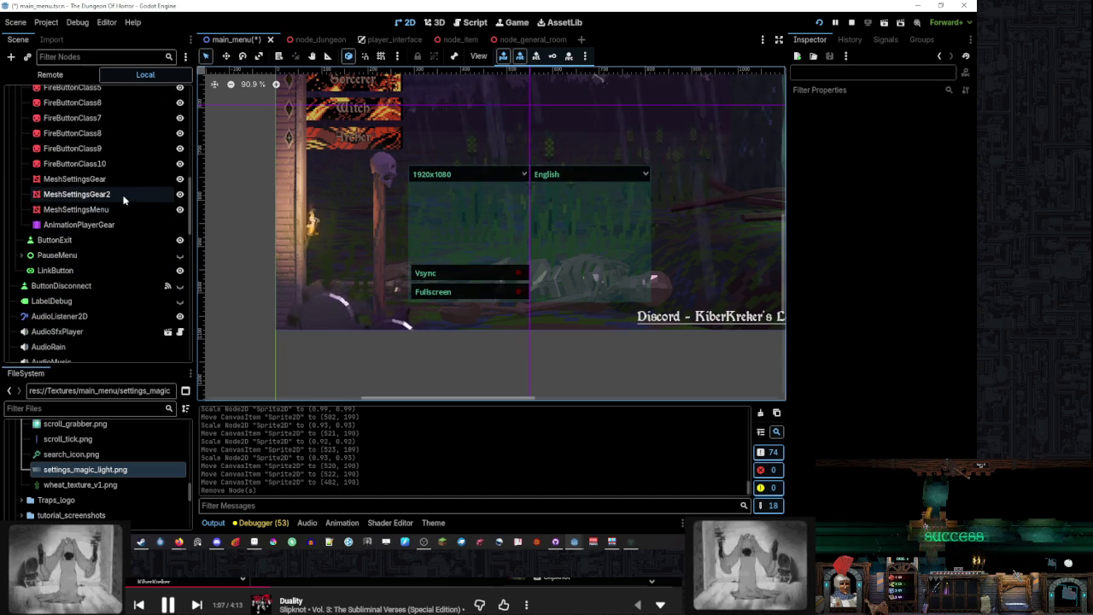
# Start adding a 'sprite' child node under MeshSettingsMenu, then cancel it
pyautogui.click(110, 210)
pyautogui.rightClick(110, 213)
pyautogui.click(165, 243)
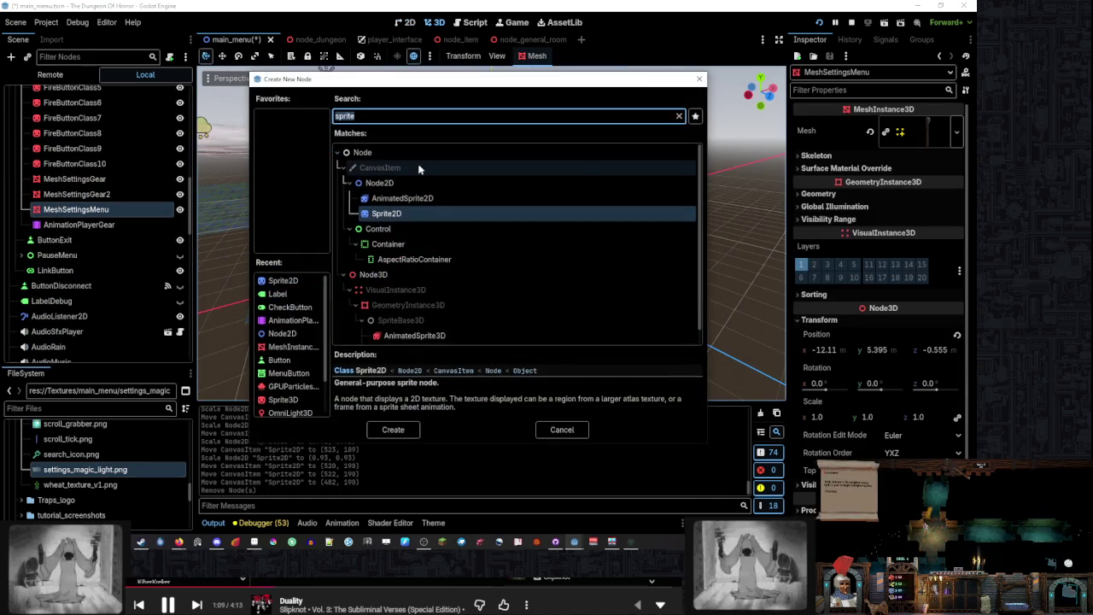
pyautogui.write('sprite')
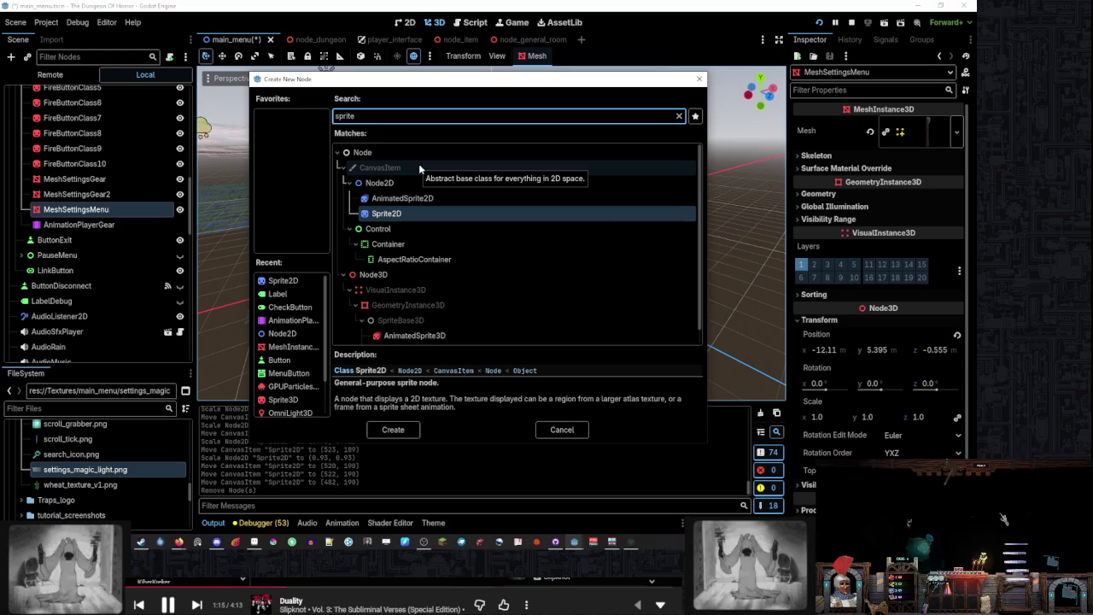
pyautogui.click(562, 429)
pyautogui.scroll(-6, 95, 207)
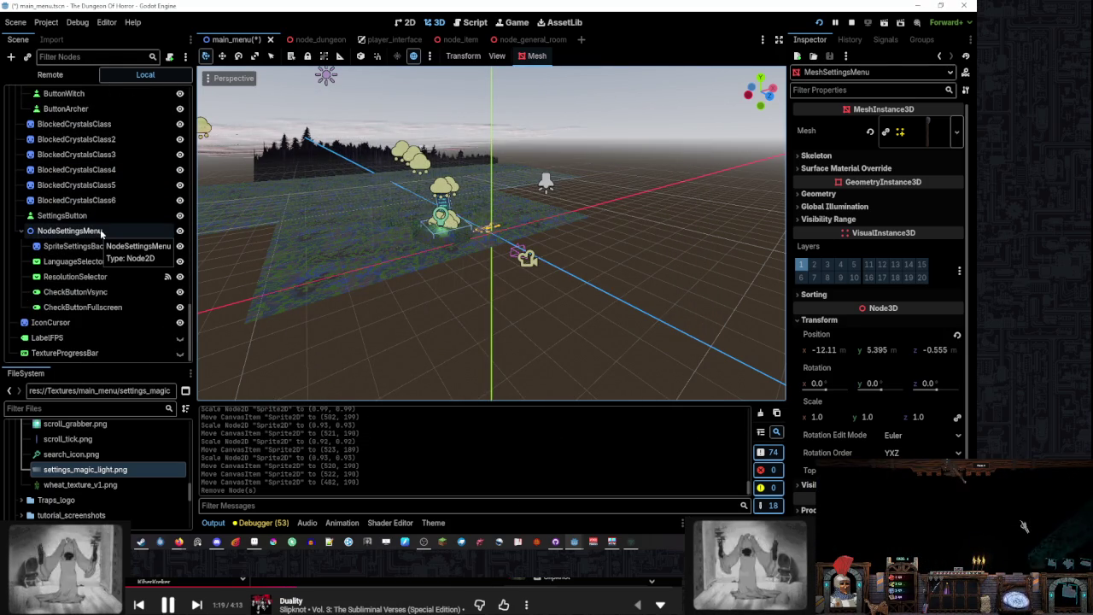
# Undo the deletion to restore the Sprite2D light node and select it
pyautogui.rightClick(100, 232)
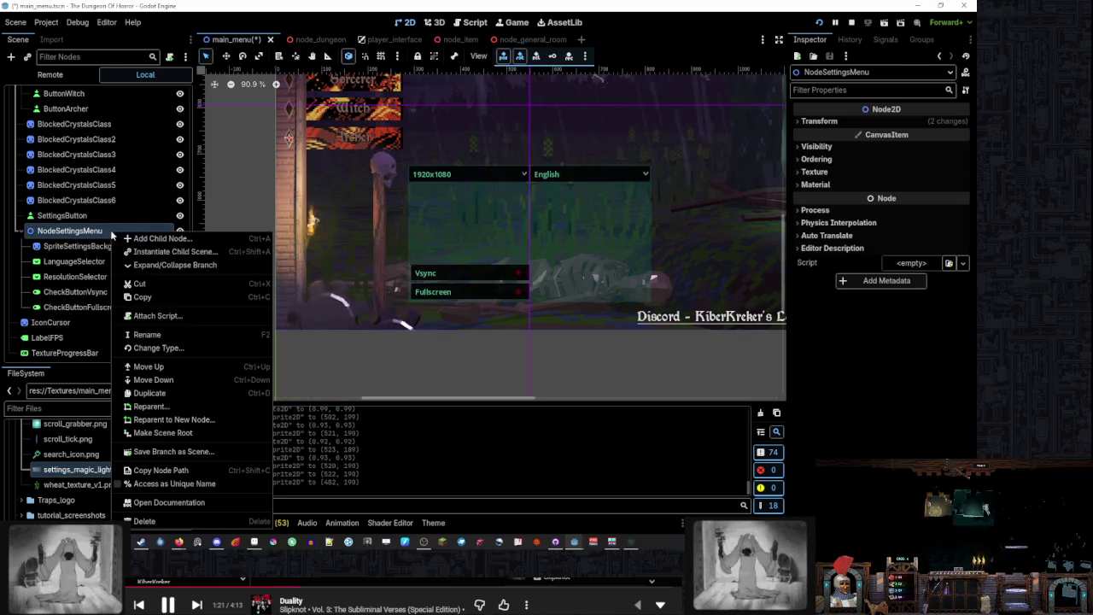
pyautogui.press('Escape')
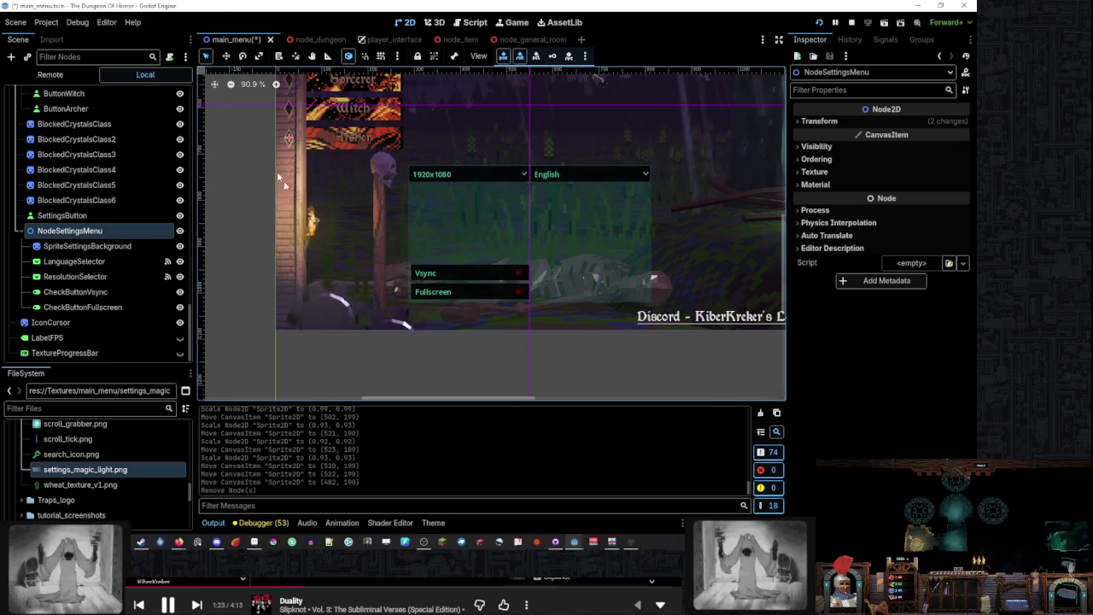
pyautogui.hotkey('ctrl', 'z')
pyautogui.click(85, 322)
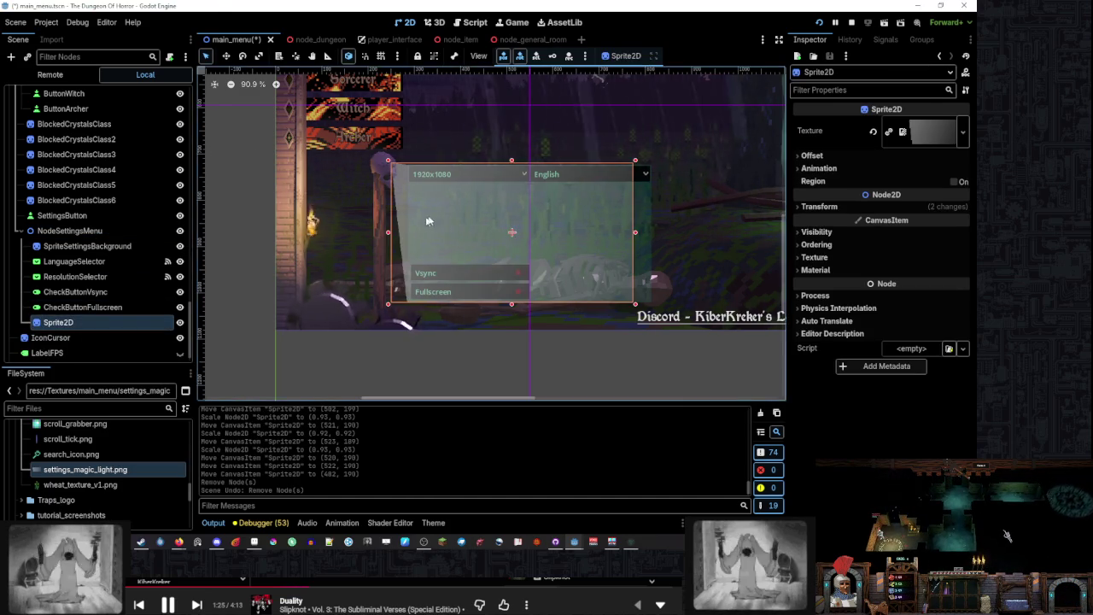
pyautogui.scroll(4, 559, 224)
# Enlarge the light sprite to 1.0 scale from its corner, then switch to Aseprite
pyautogui.moveTo(666, 352); pyautogui.dragTo(691, 365)
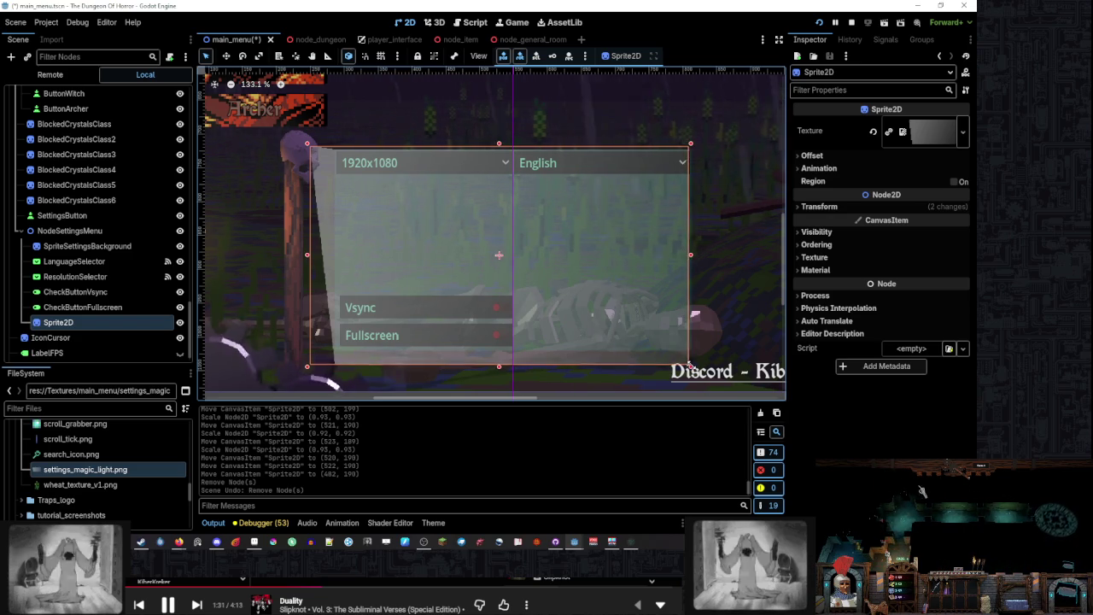
pyautogui.moveTo(693, 366); pyautogui.dragTo(690, 366)
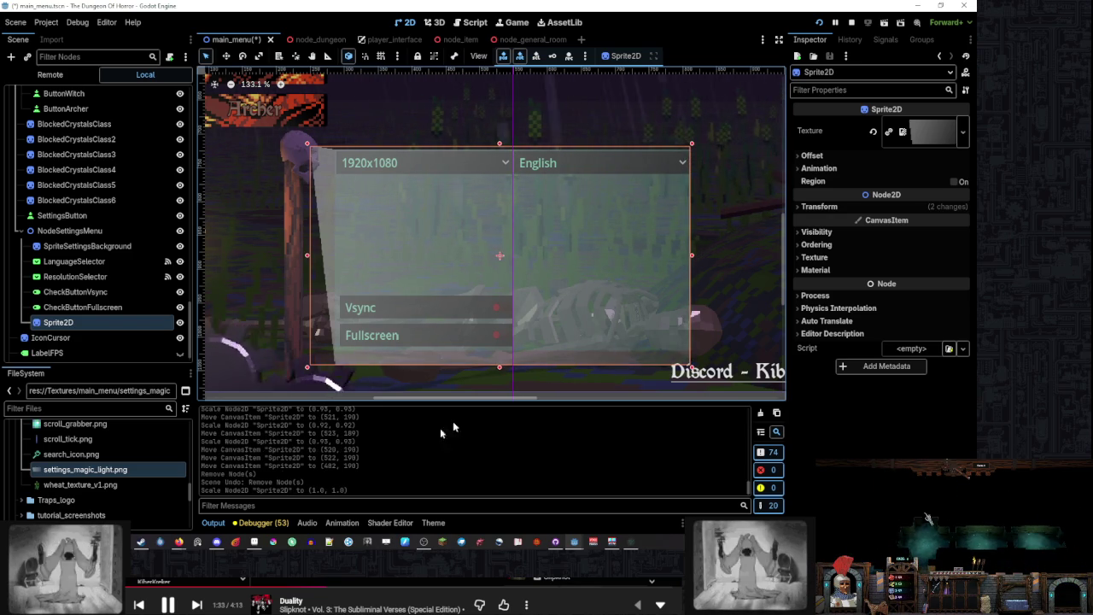
pyautogui.hotkey('alt', 'Tab')
pyautogui.scroll(3, 688, 268)
pyautogui.scroll(-3, 687, 268)
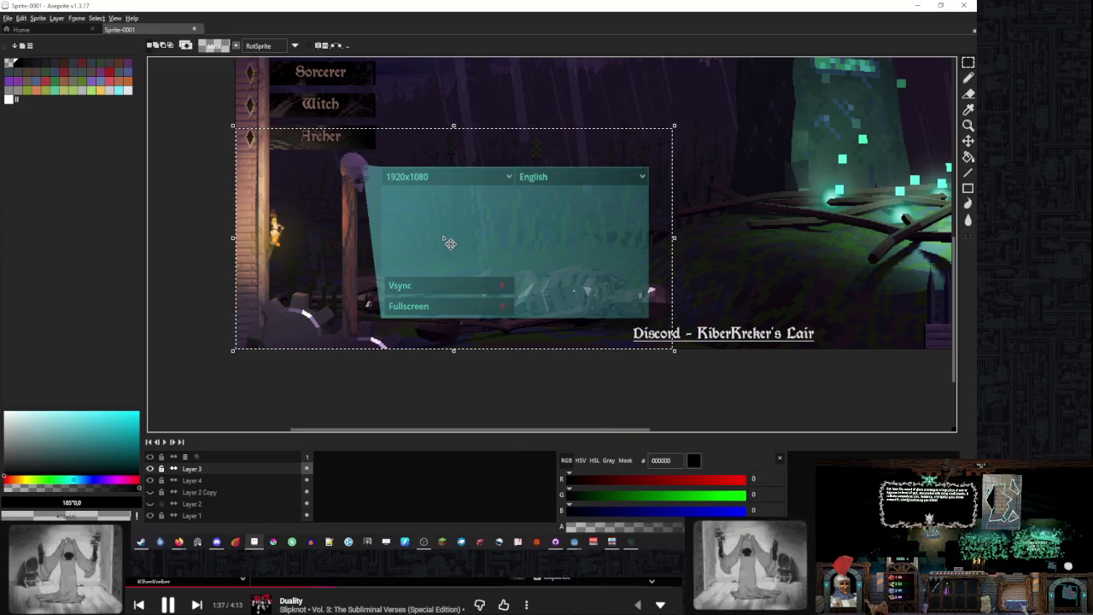
# In Godot, shrink the light sprite back to 0.93 scale from its corner
pyautogui.scroll(5, 450, 244)
pyautogui.moveTo(298, 268); pyautogui.dragTo(612, 200)
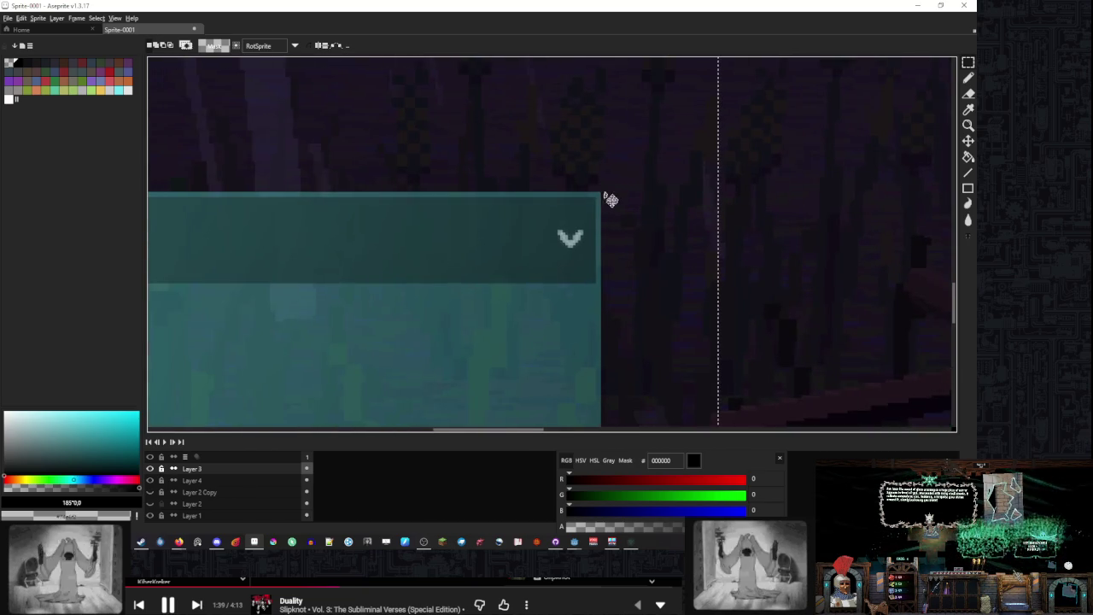
pyautogui.scroll(-4, 611, 199)
pyautogui.scroll(1, 545, 199)
pyautogui.moveTo(462, 5)
pyautogui.mouseDown()
pyautogui.moveTo(462, 495)
pyautogui.moveTo(419, 4)
pyautogui.moveTo(419, 455)
pyautogui.moveTo(365, 5)
pyautogui.moveTo(377, 314)
pyautogui.moveTo(426, 131)
pyautogui.moveTo(429, 5)
pyautogui.moveTo(425, 414)
pyautogui.moveTo(427, 2)
pyautogui.mouseUp()
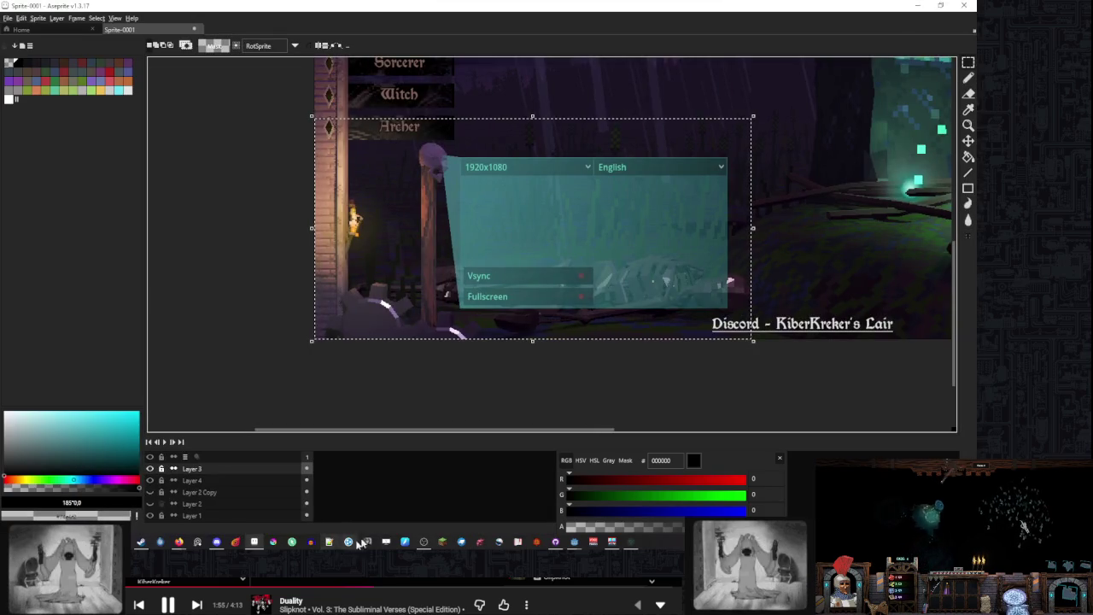
pyautogui.moveTo(585, 551)
pyautogui.click(560, 511)
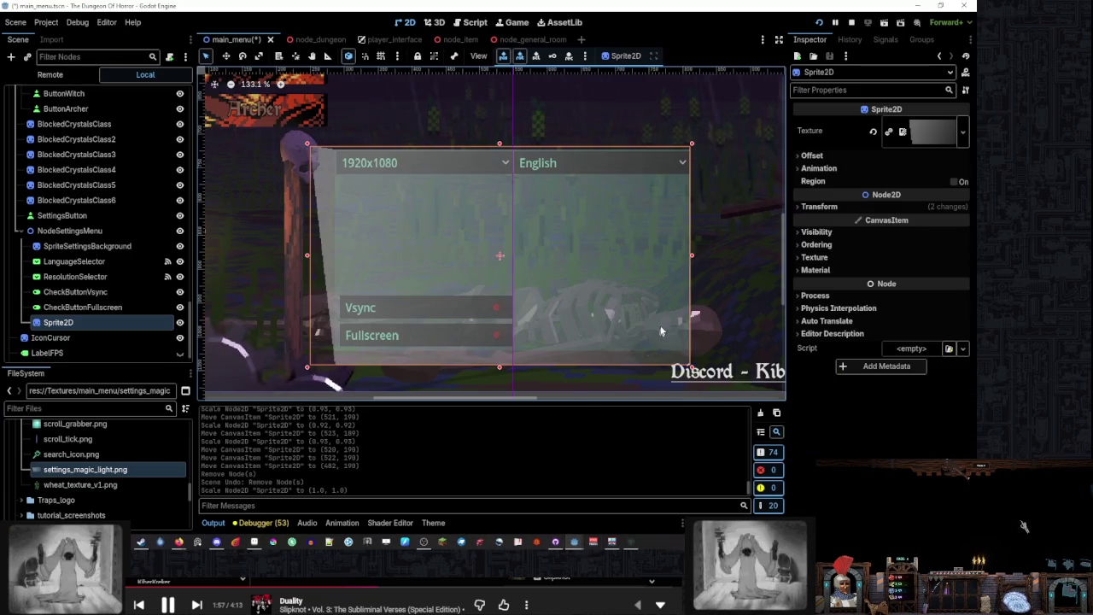
pyautogui.moveTo(691, 367); pyautogui.dragTo(668, 353)
# Back in Aseprite, select Layer 3 and bring up its actions
pyautogui.click(488, 541)
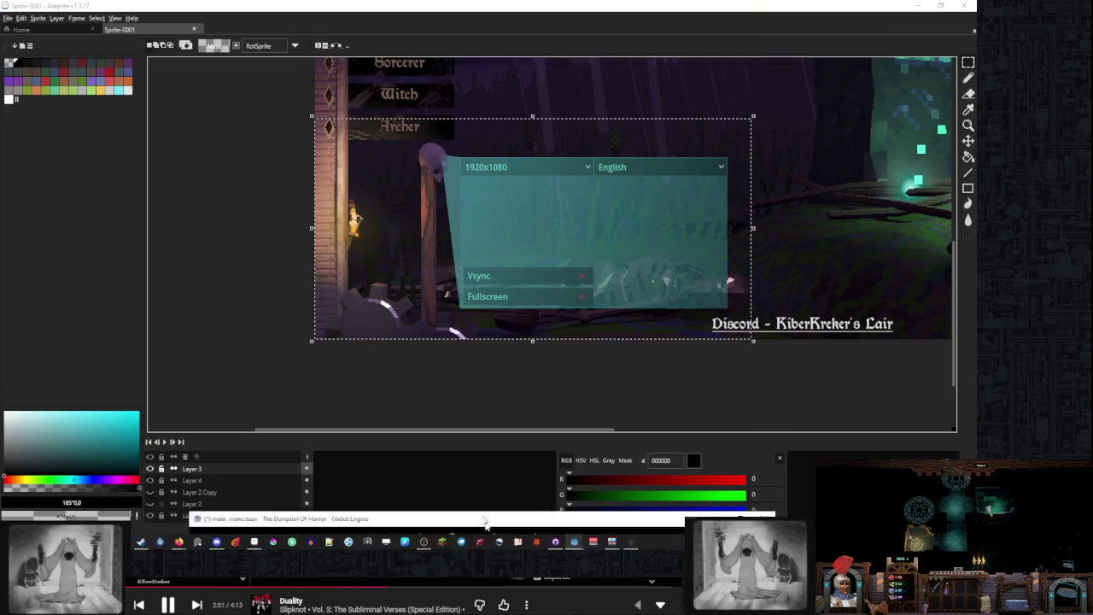
pyautogui.hotkey('alt', 'Tab')
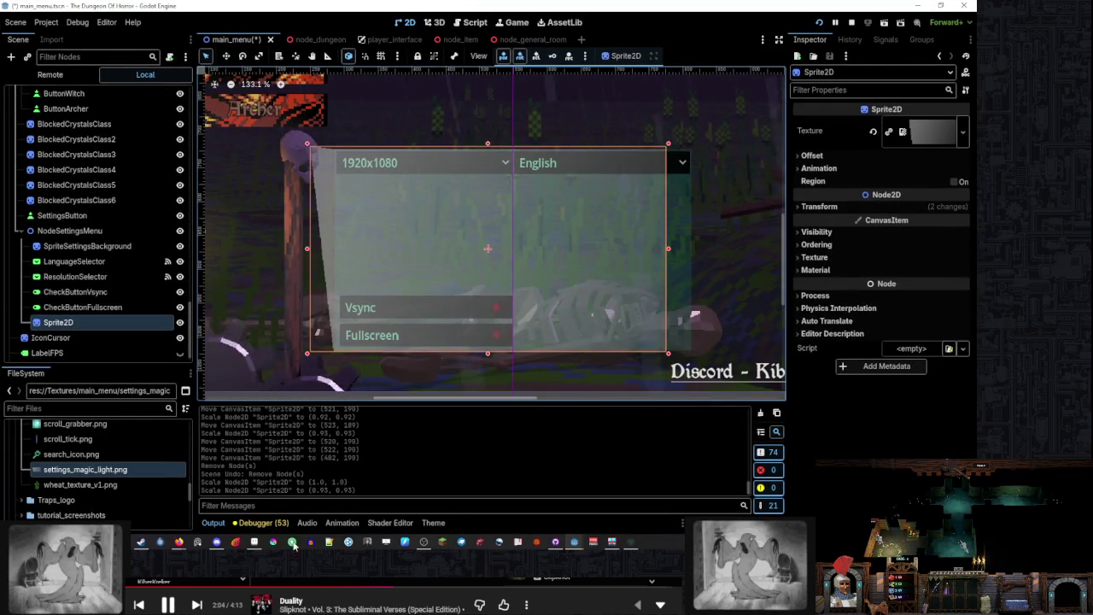
pyautogui.click(274, 542)
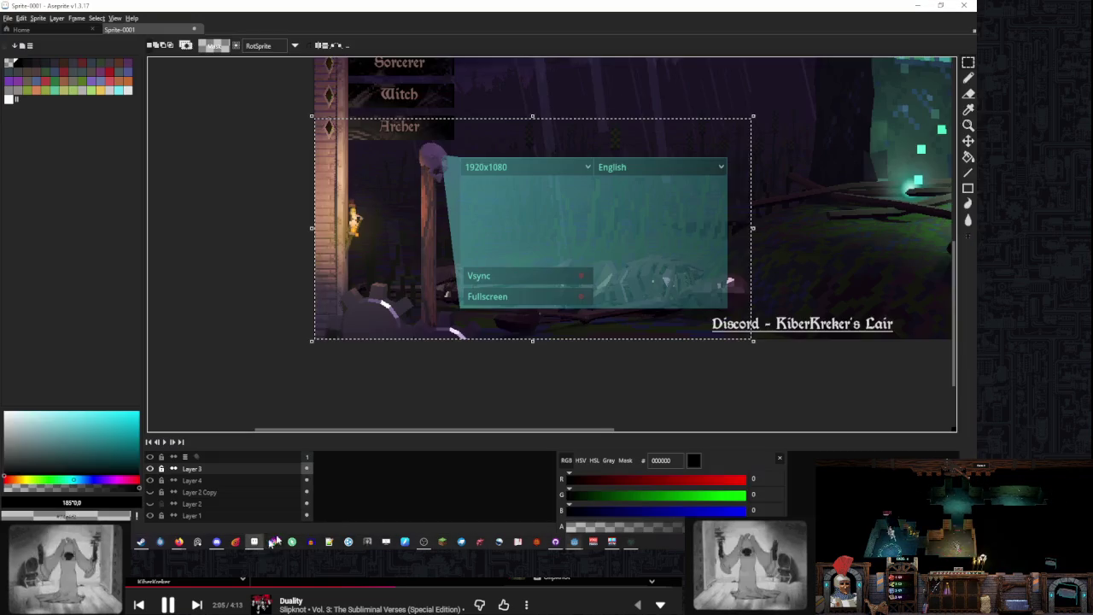
pyautogui.moveTo(748, 291); pyautogui.dragTo(644, 276)
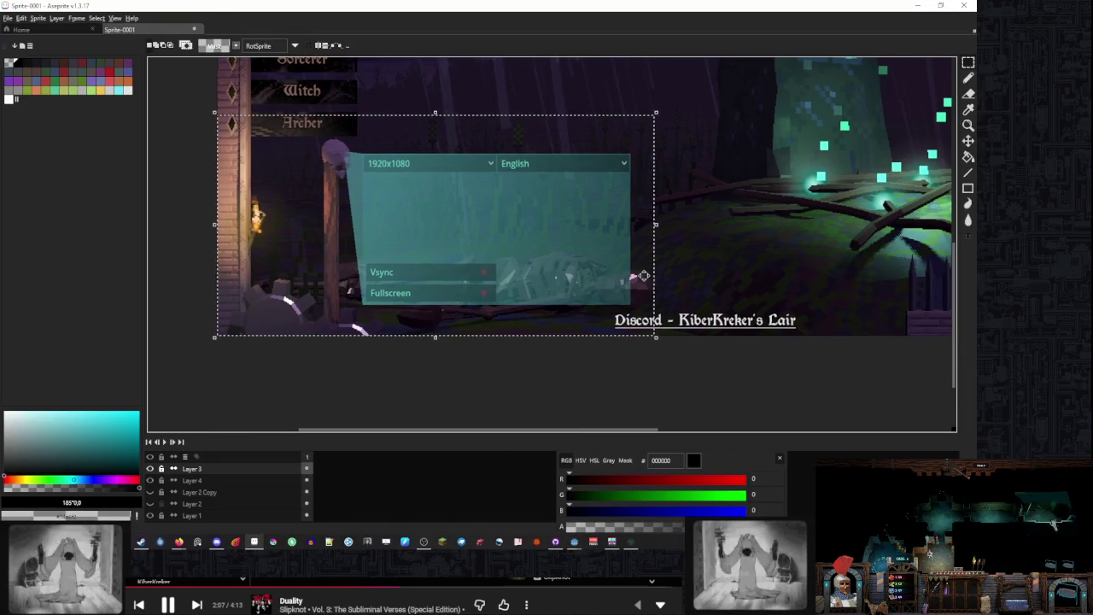
pyautogui.moveTo(492, 266); pyautogui.dragTo(543, 277)
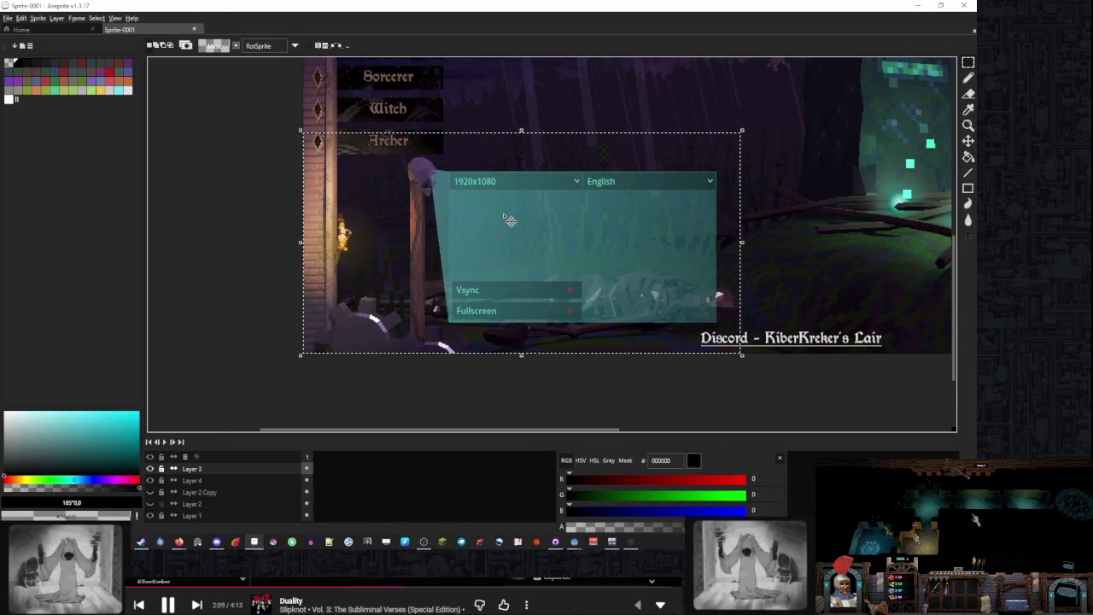
pyautogui.click(226, 470)
pyautogui.rightClick(228, 471)
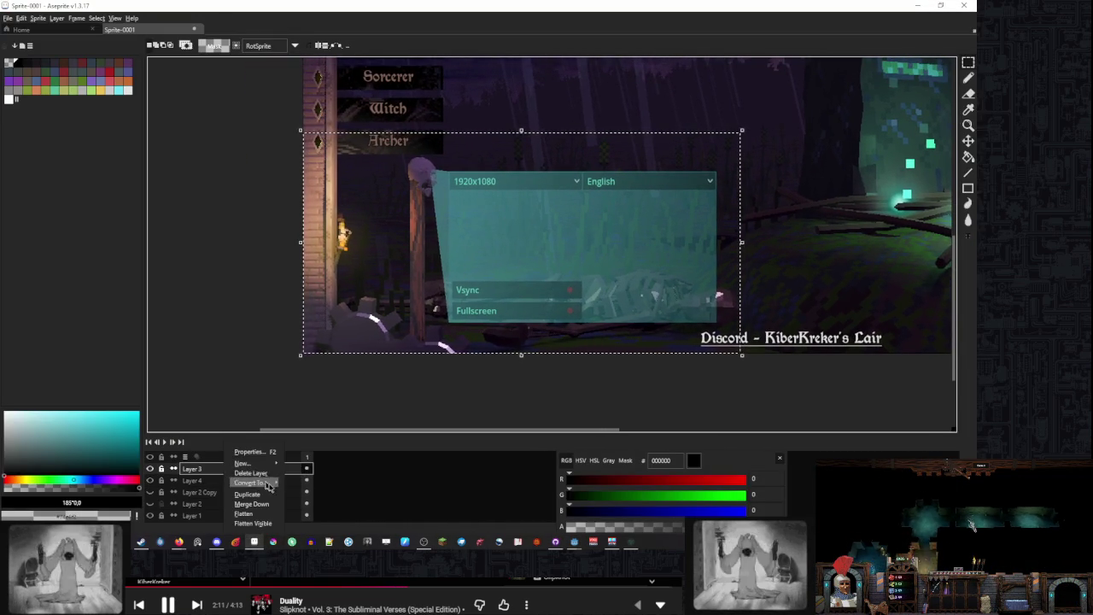
# Delete Layer 3 and commit the teal panel shape's transform
pyautogui.press('Escape')
pyautogui.press('Delete')
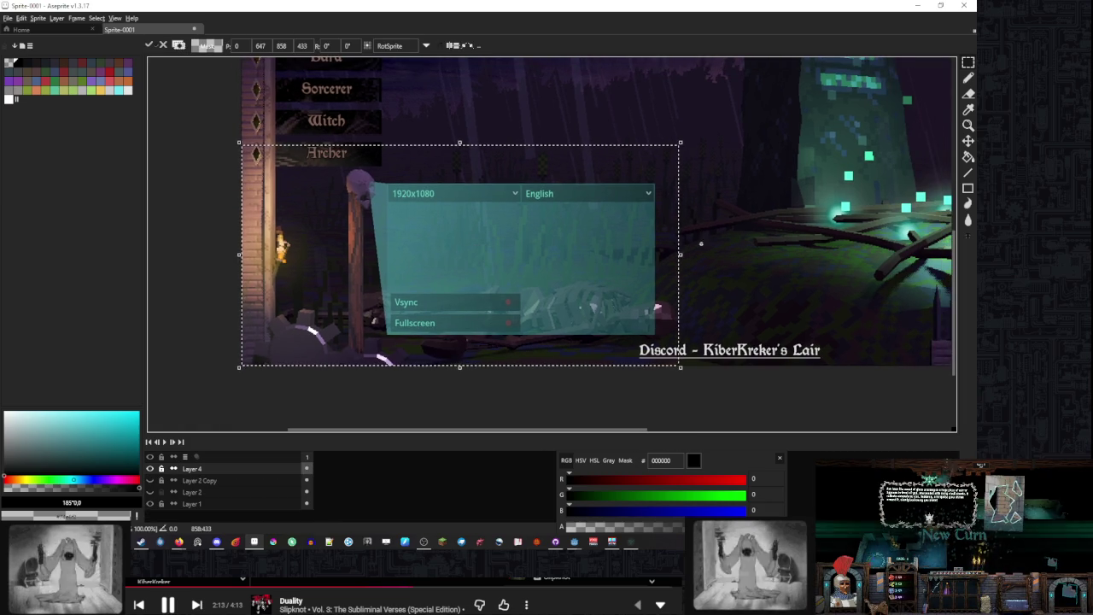
pyautogui.click(750, 243)
pyautogui.scroll(3, 385, 335)
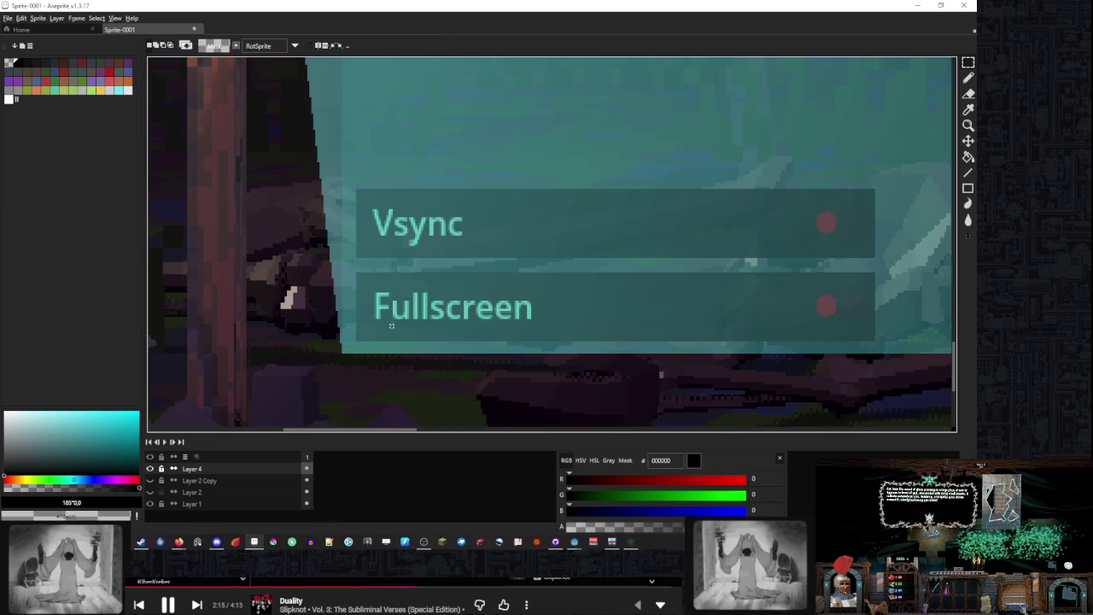
# Create a new sprite from the copied teal panel shape and inspect its edges
pyautogui.hotkey('ctrl', 'n')
pyautogui.press('Return')
pyautogui.hotkey('ctrl', 'v')
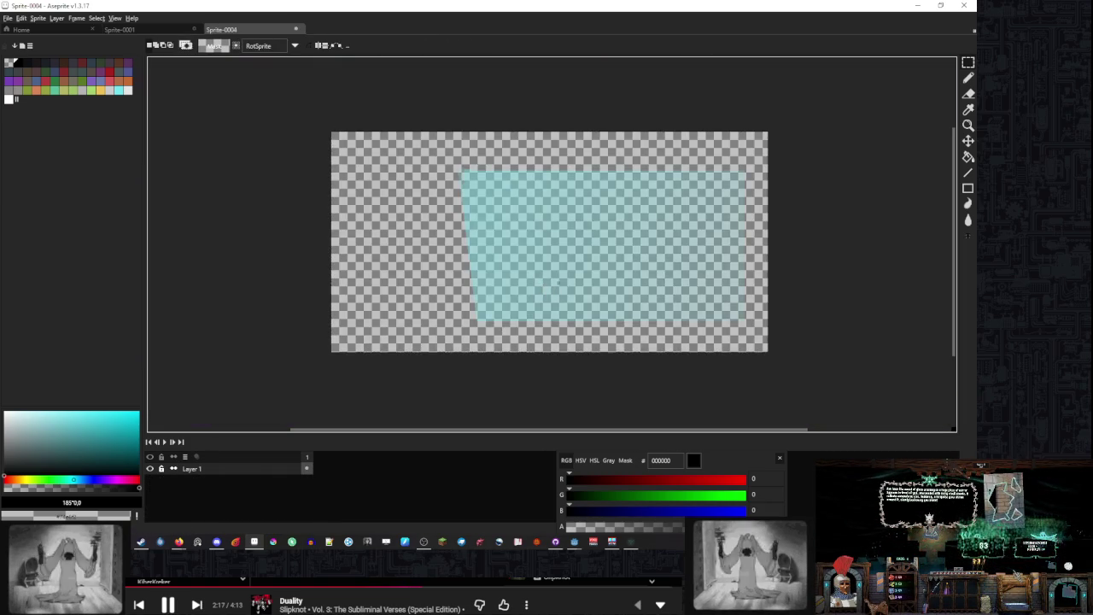
pyautogui.scroll(2, 566, 283)
pyautogui.moveTo(566, 284)
pyautogui.mouseDown()
pyautogui.moveTo(473, 217)
pyautogui.moveTo(388, 193)
pyautogui.moveTo(310, 407)
pyautogui.moveTo(690, 406)
pyautogui.mouseUp()
pyautogui.moveTo(506, 207); pyautogui.dragTo(444, 184)
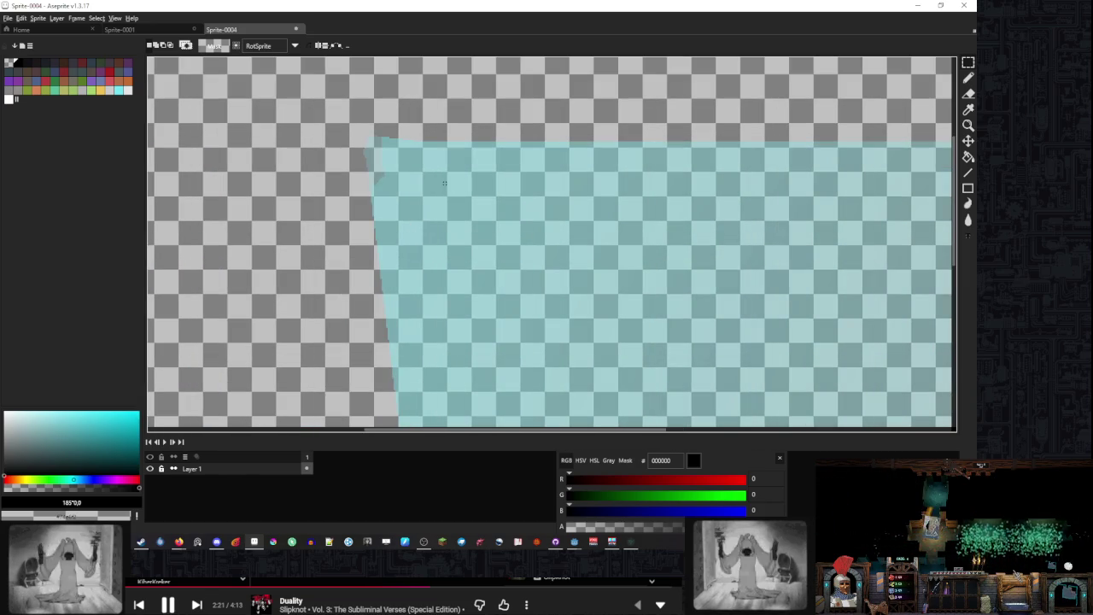
pyautogui.scroll(1, 369, 135)
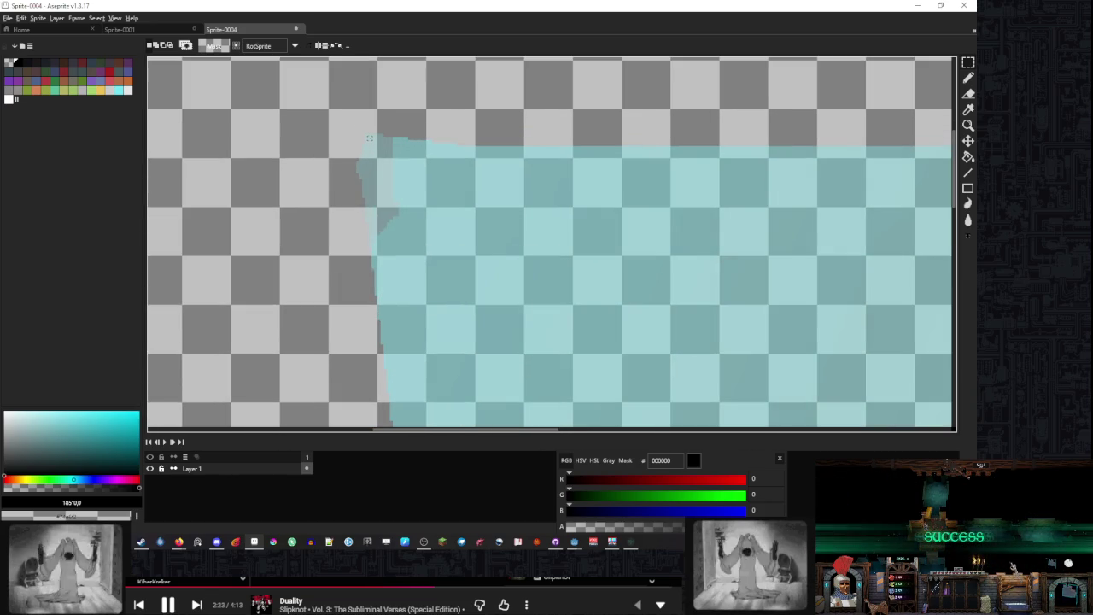
pyautogui.moveTo(452, 242); pyautogui.dragTo(603, 275)
pyautogui.scroll(1, 555, 175)
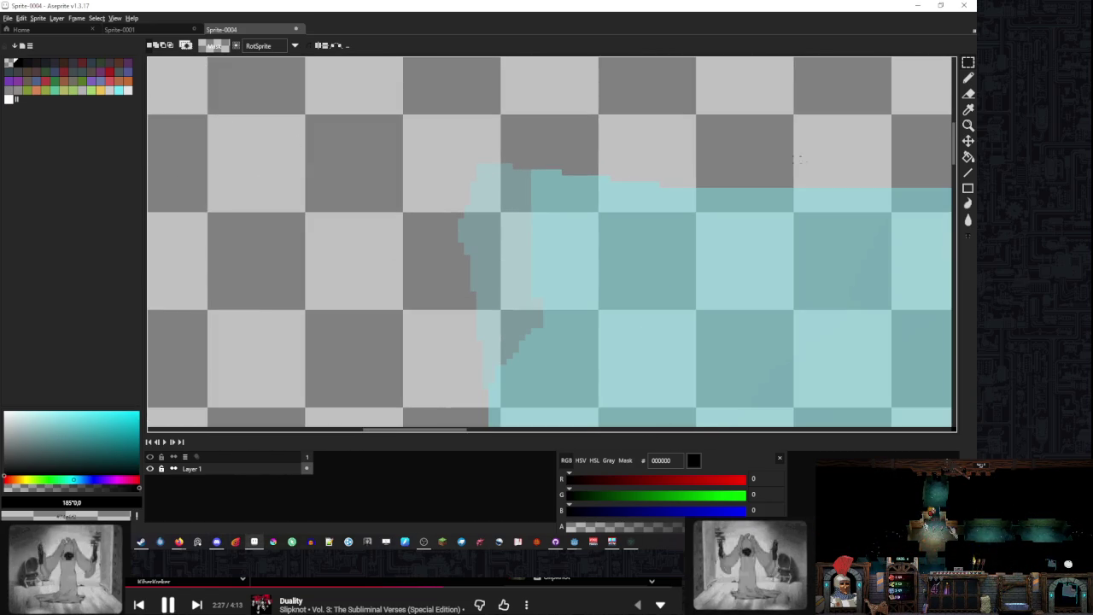
pyautogui.scroll(-1, 815, 154)
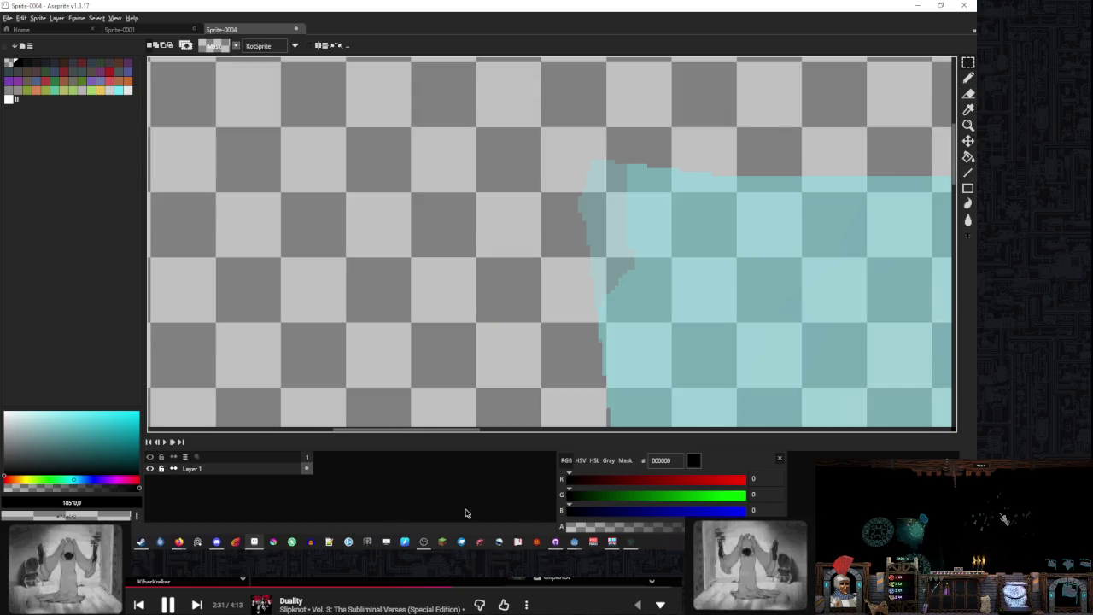
pyautogui.click(578, 541)
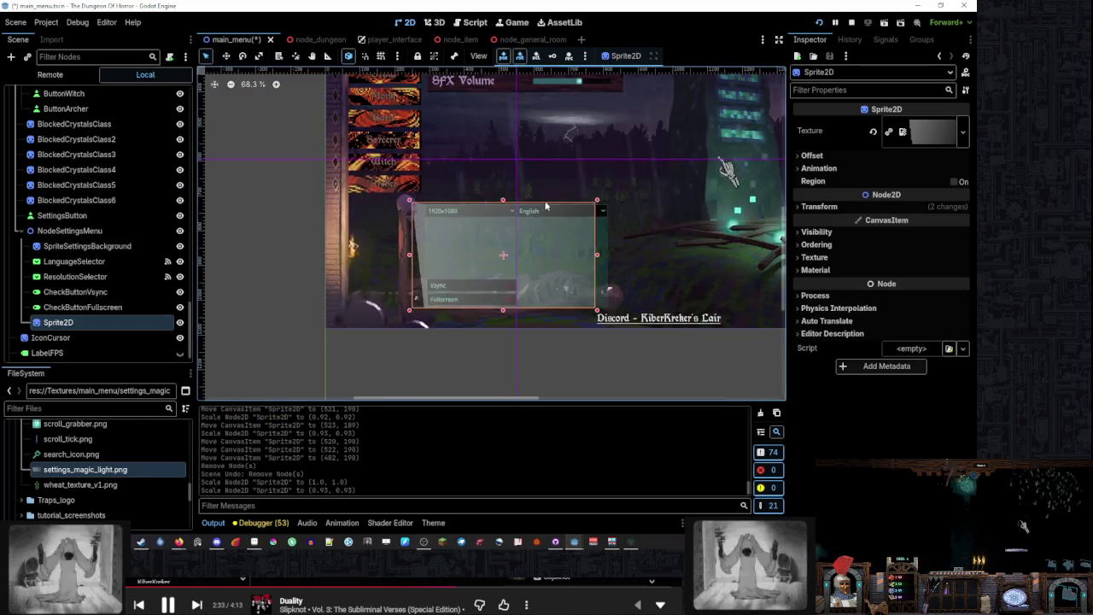
# Zoom in on the teal beams above the localhost and 25565 fields, then return to Aseprite
pyautogui.scroll(10, 529, 222)
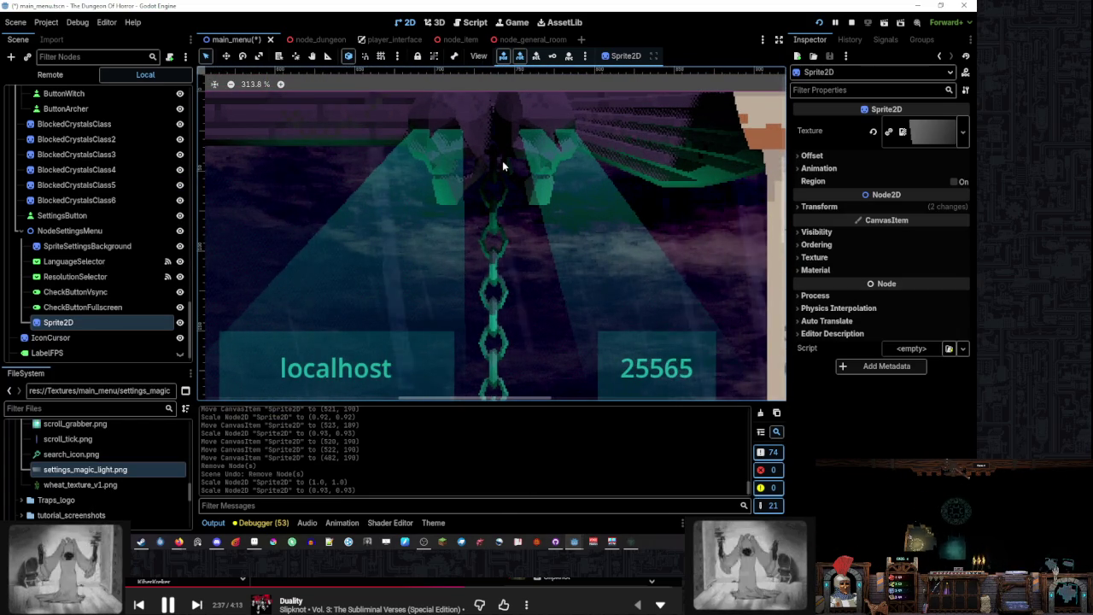
pyautogui.scroll(-1, 503, 166)
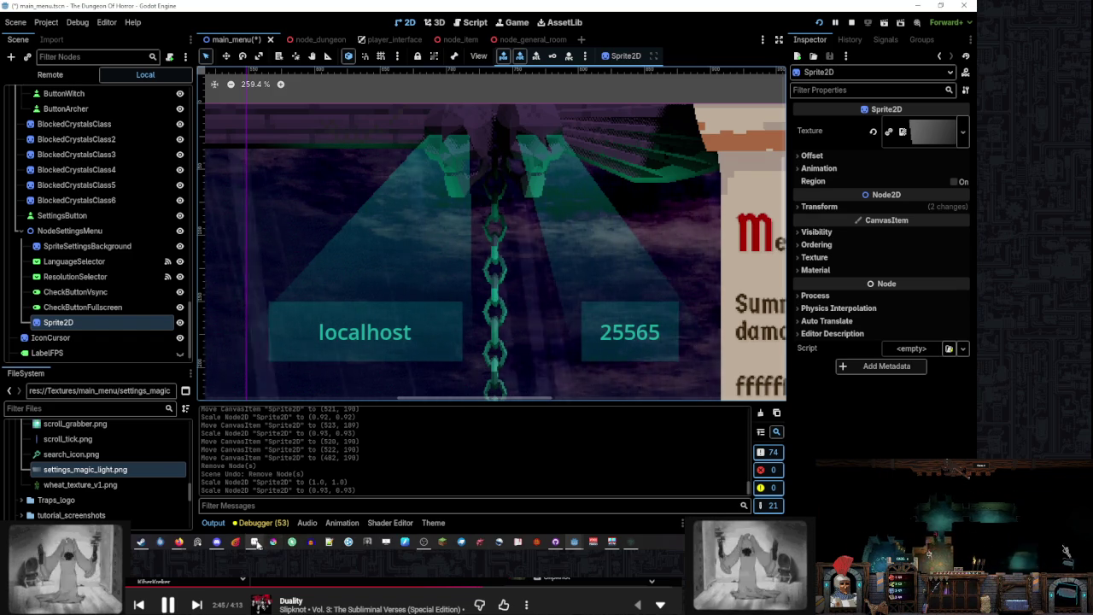
pyautogui.hotkey('alt', 'Tab')
pyautogui.scroll(-4, 515, 234)
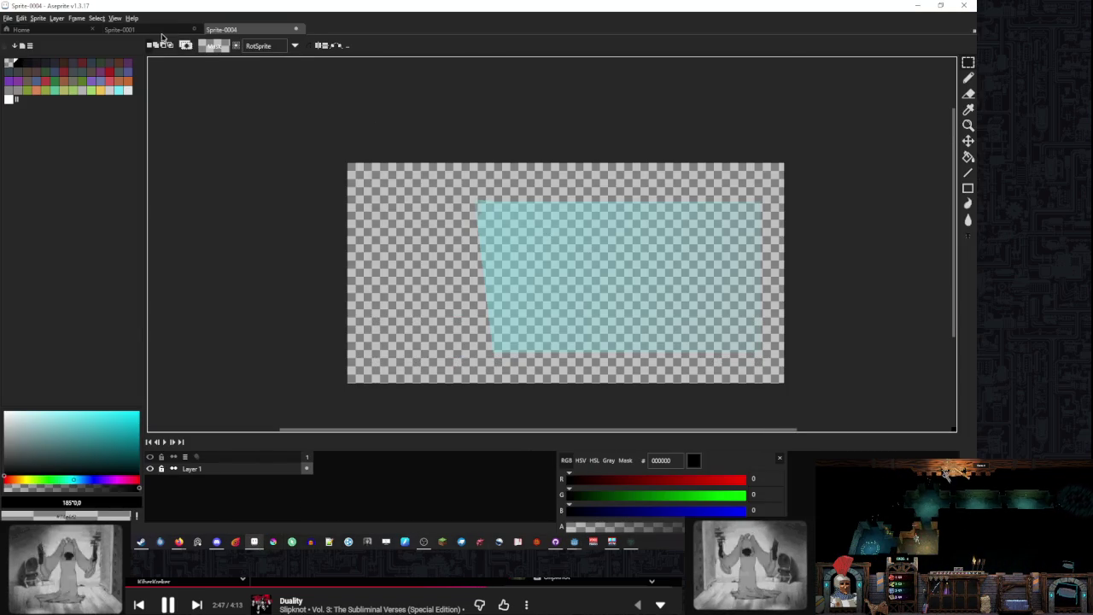
# On Sprite-0001, select and erase the teal overlay around the settings panel
pyautogui.click(161, 32)
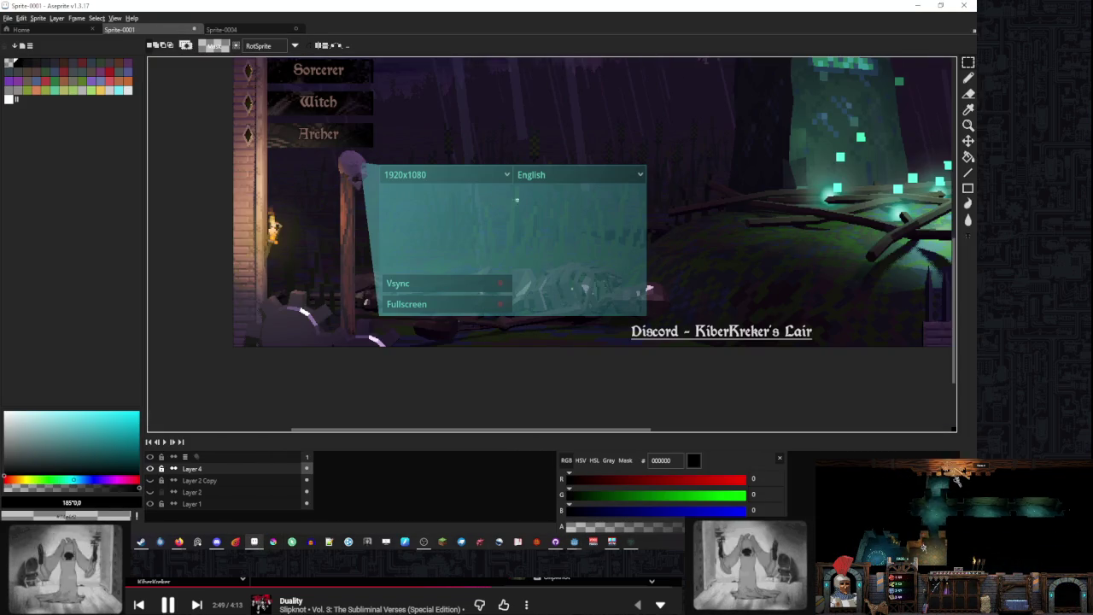
pyautogui.moveTo(744, 102)
pyautogui.mouseDown()
pyautogui.moveTo(603, 251)
pyautogui.moveTo(378, 357)
pyautogui.mouseUp()
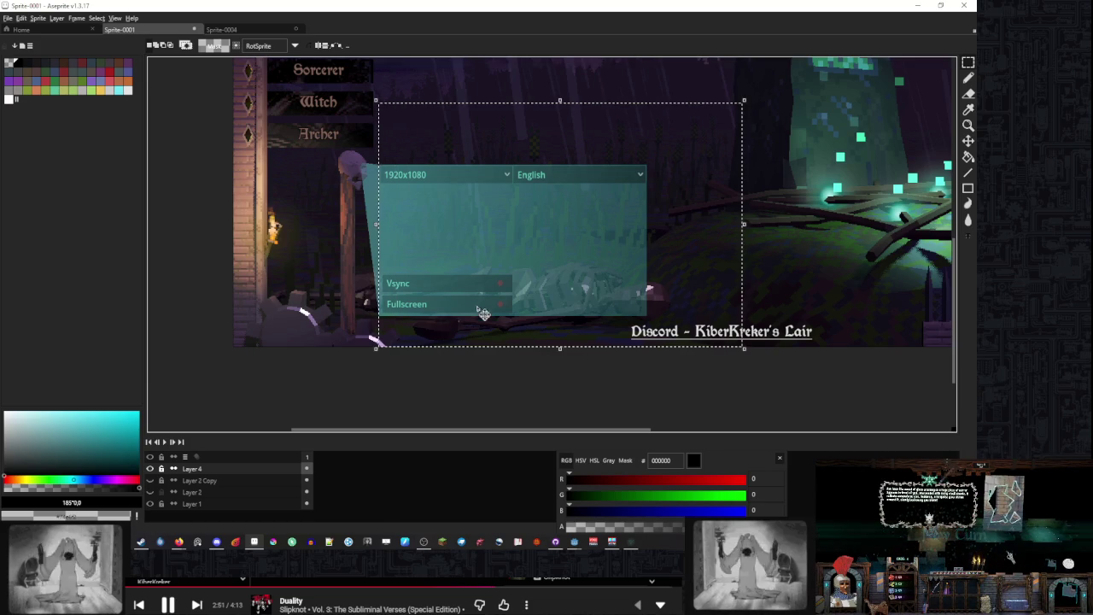
pyautogui.press('Delete')
# Outline a thin slanted strip between the skull post and the panel's left edge
pyautogui.scroll(1, 369, 235)
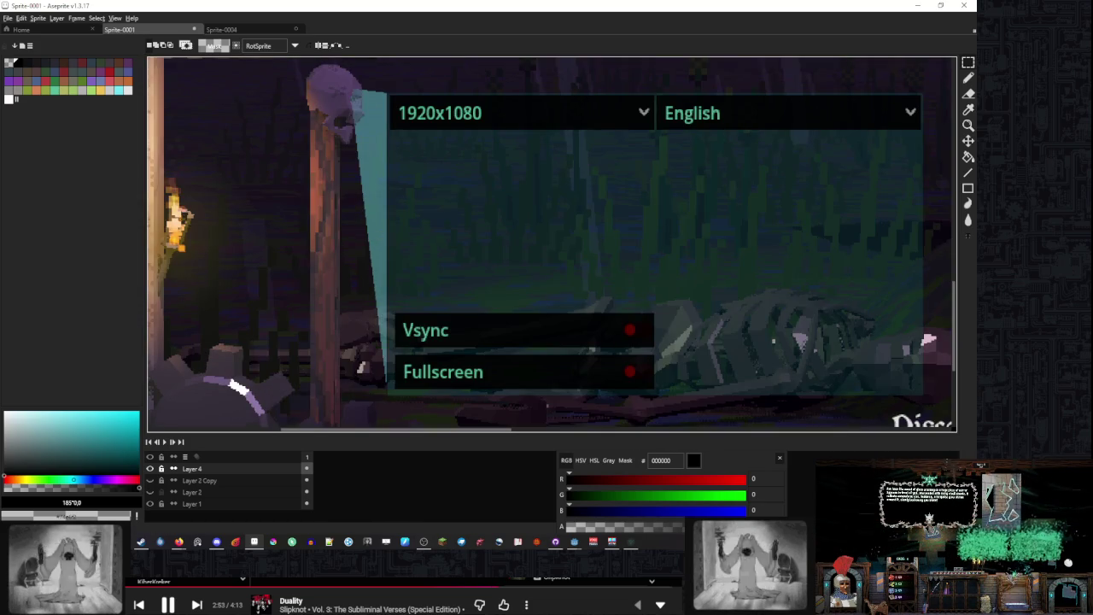
pyautogui.scroll(-1, 412, 94)
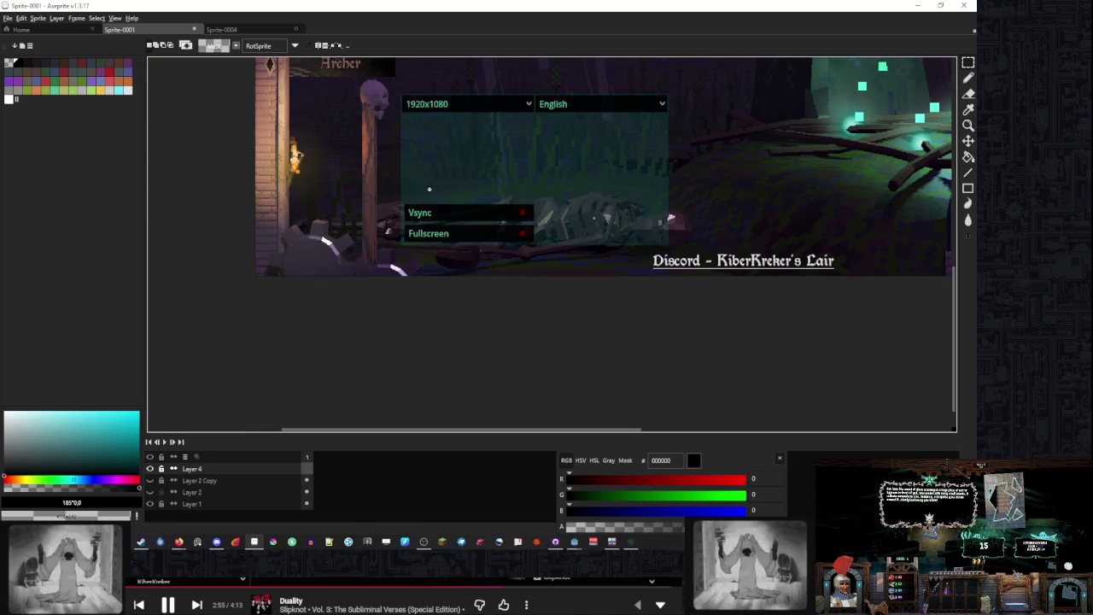
pyautogui.scroll(1, 367, 153)
pyautogui.moveTo(389, 180); pyautogui.dragTo(423, 236)
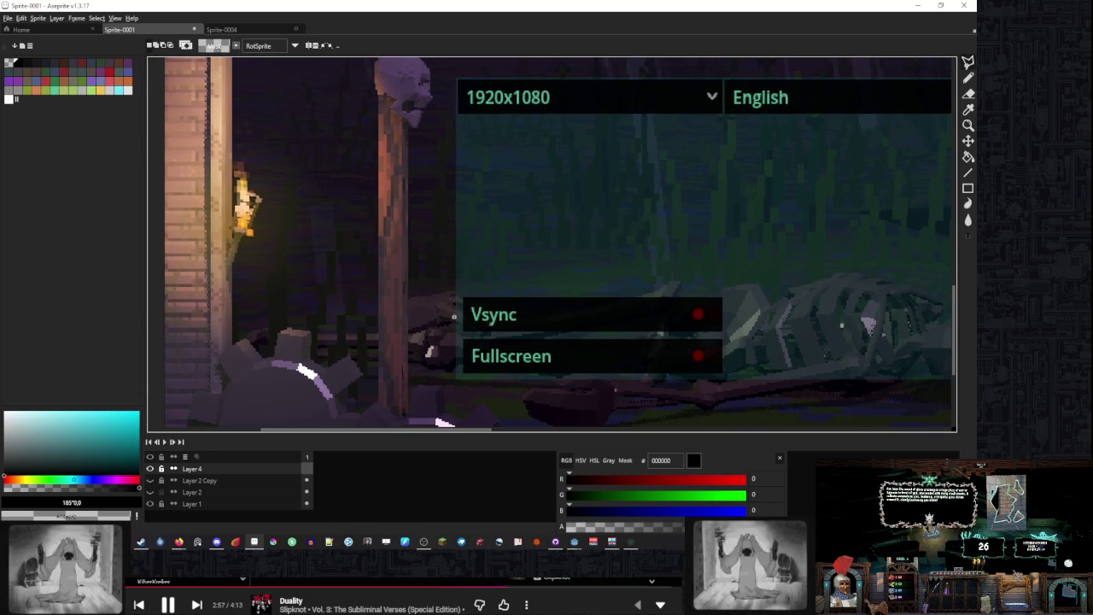
pyautogui.scroll(1, 457, 356)
pyautogui.moveTo(456, 389)
pyautogui.mouseDown()
pyautogui.moveTo(542, 127)
pyautogui.moveTo(484, 127)
pyautogui.moveTo(439, 176)
pyautogui.moveTo(482, 220)
pyautogui.moveTo(444, 212)
pyautogui.moveTo(393, 422)
pyautogui.moveTo(386, 256)
pyautogui.moveTo(360, 199)
pyautogui.moveTo(340, 246)
pyautogui.mouseUp()
pyautogui.scroll(1, 483, 127)
pyautogui.scroll(1, 439, 176)
pyautogui.scroll(1, 483, 221)
# Set the drawing colour to cyan #74e6f2
pyautogui.scroll(-3, 469, 272)
pyautogui.scroll(2, 469, 271)
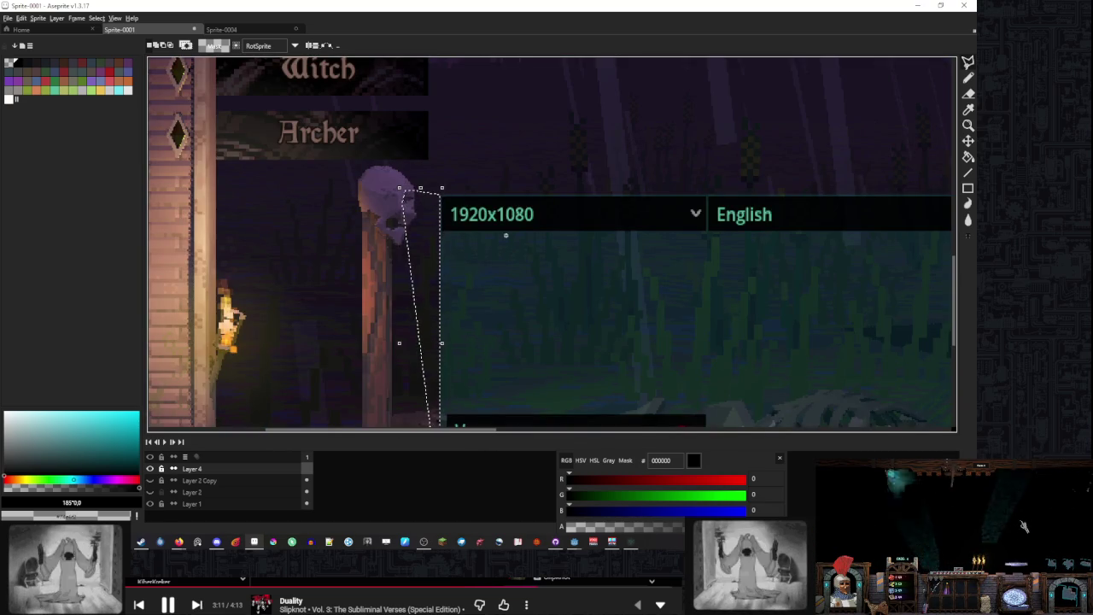
pyautogui.scroll(-5, 505, 234)
pyautogui.scroll(6, 529, 202)
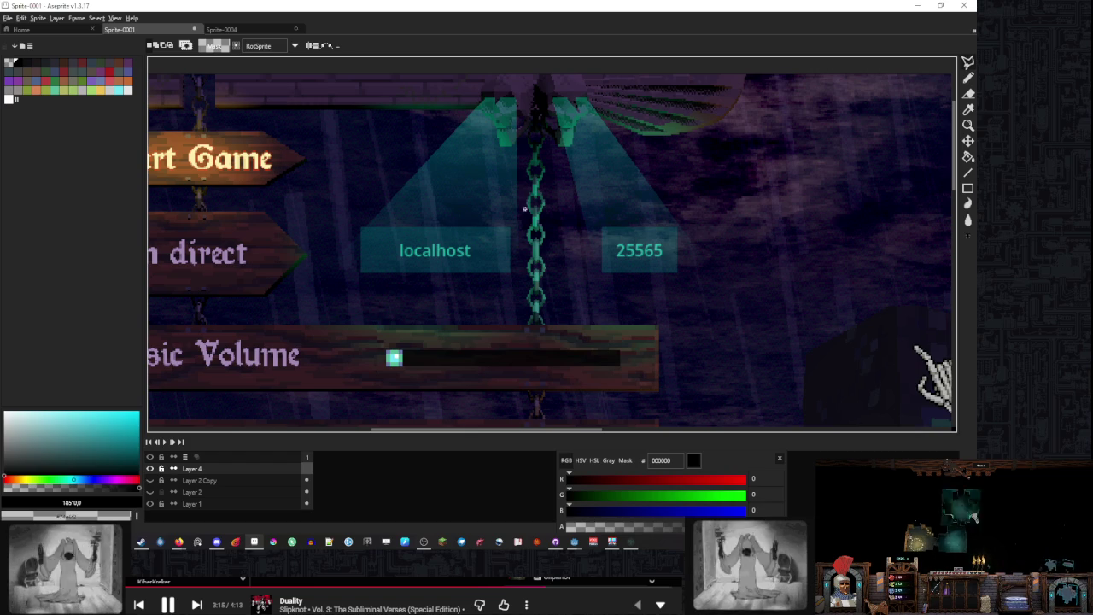
pyautogui.scroll(-5, 524, 208)
pyautogui.scroll(6, 496, 287)
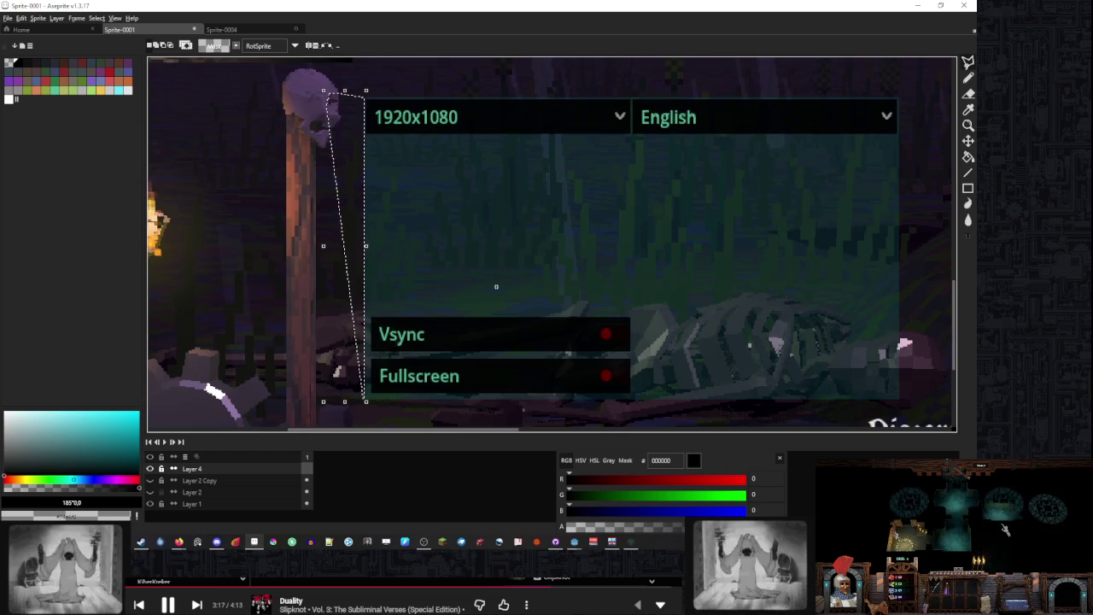
pyautogui.scroll(-5, 496, 287)
pyautogui.scroll(5, 489, 269)
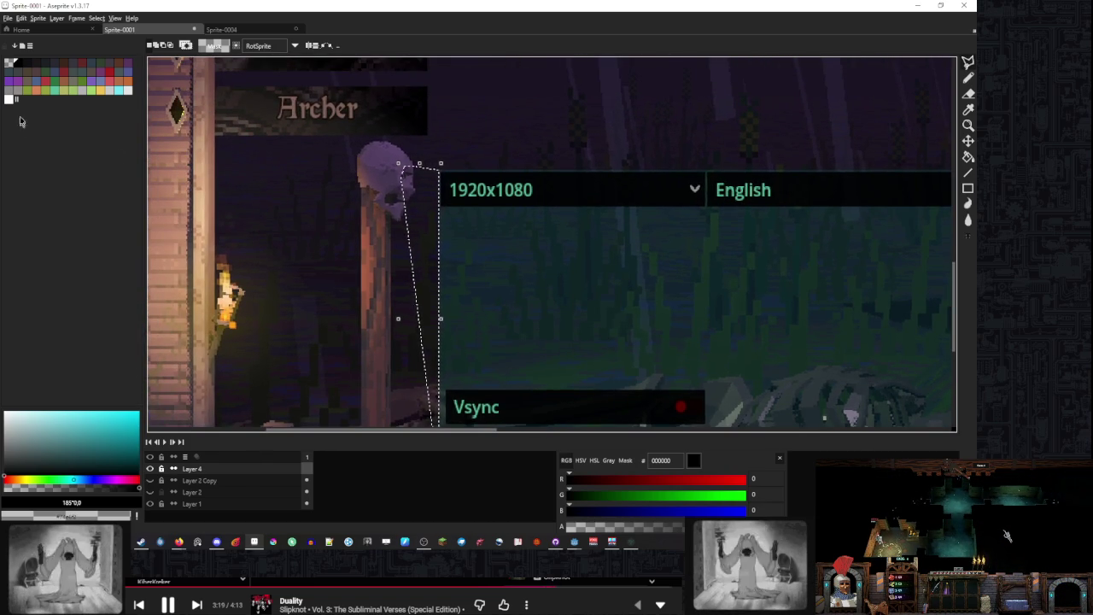
pyautogui.click(117, 91)
# Switch to the gradient fill tool and shift the cyan slightly greener to #74f2da
pyautogui.scroll(2, 398, 155)
pyautogui.click(967, 157)
pyautogui.click(953, 157)
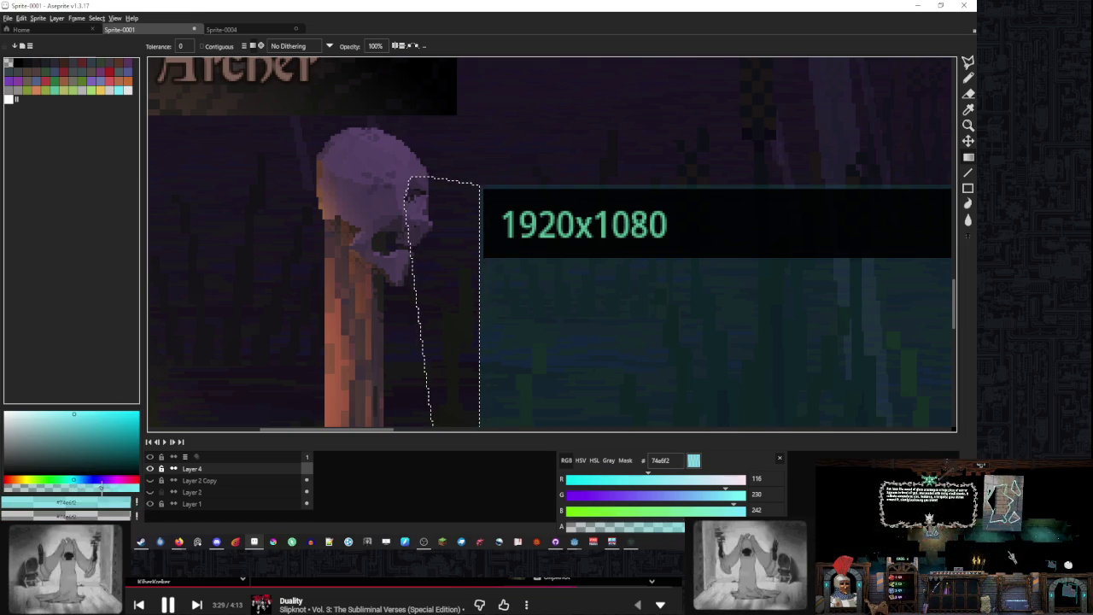
pyautogui.click(69, 480)
# Fill the wedge beside the pillar with a teal gradient fading downward
pyautogui.scroll(-5, 490, 231)
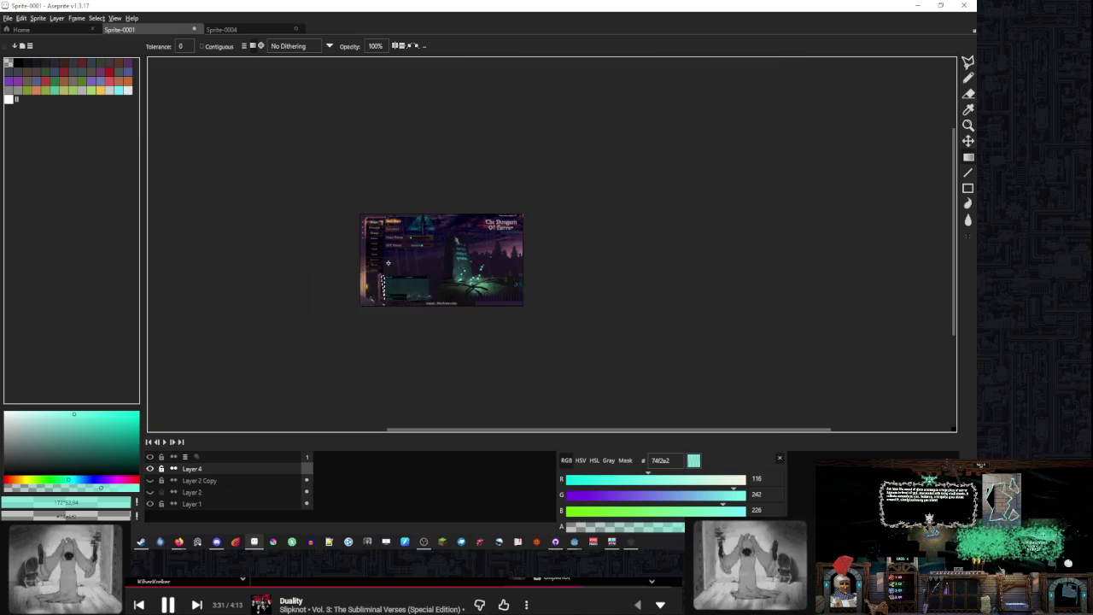
pyautogui.scroll(1, 490, 232)
pyautogui.scroll(5, 490, 231)
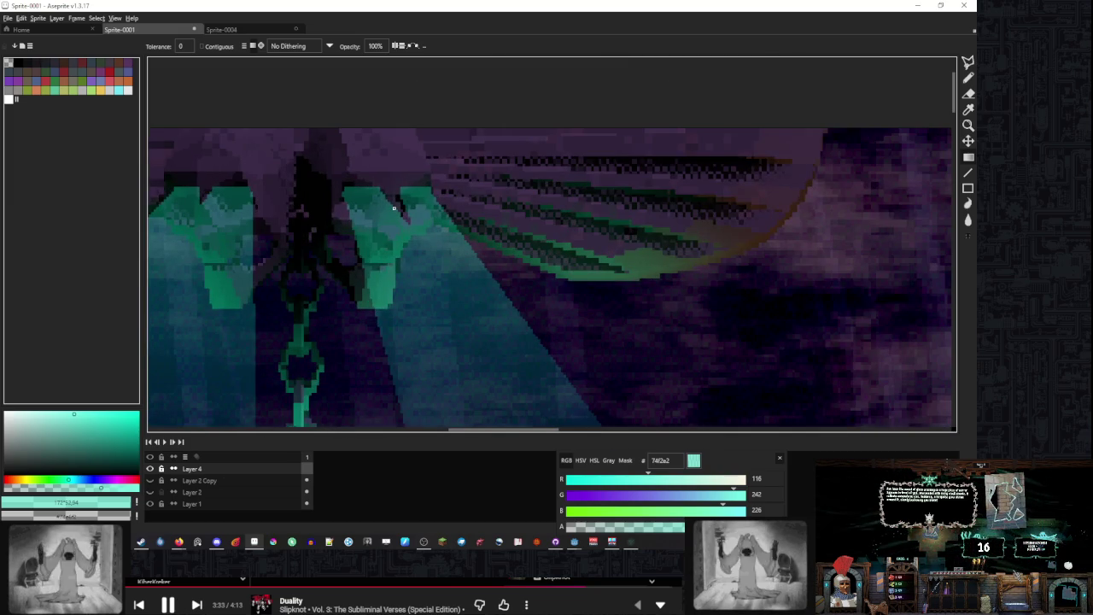
pyautogui.scroll(-2, 394, 207)
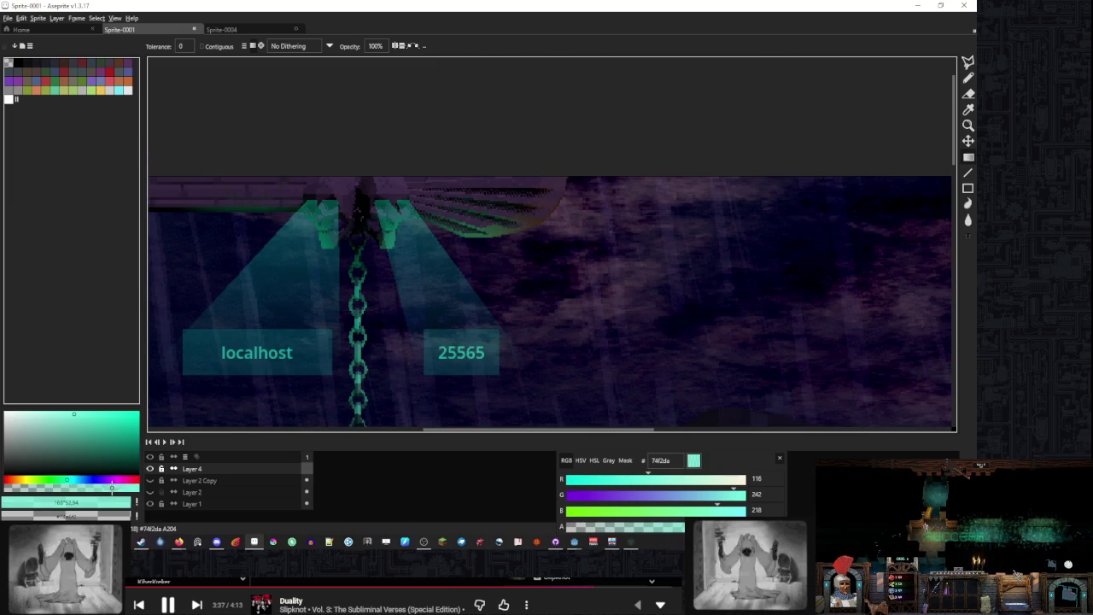
pyautogui.scroll(-3, 342, 381)
pyautogui.scroll(5, 342, 382)
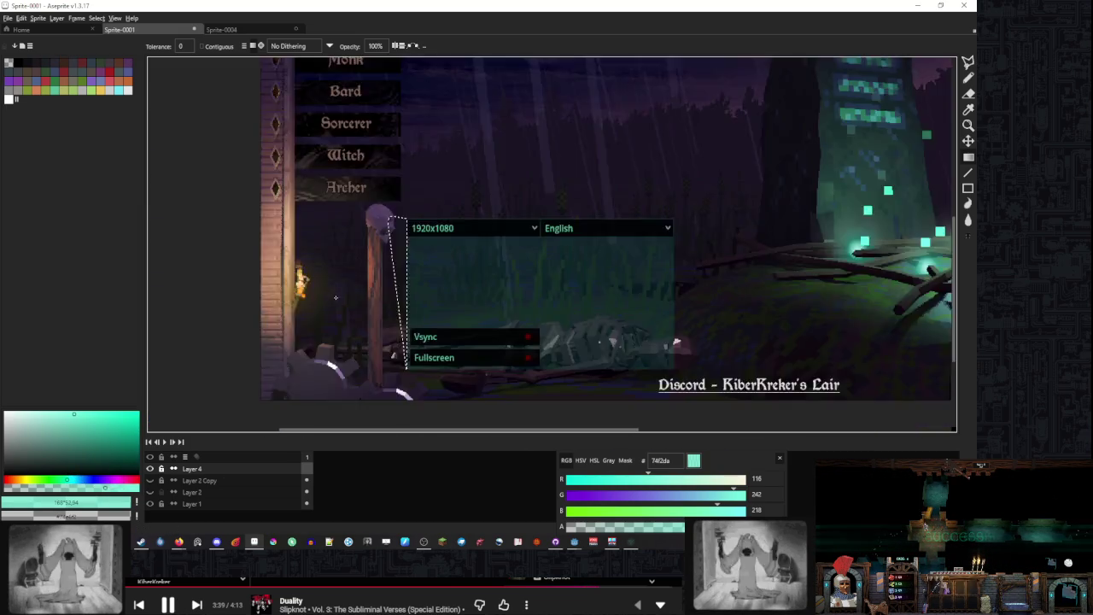
pyautogui.scroll(-1, 341, 382)
pyautogui.click(475, 171)
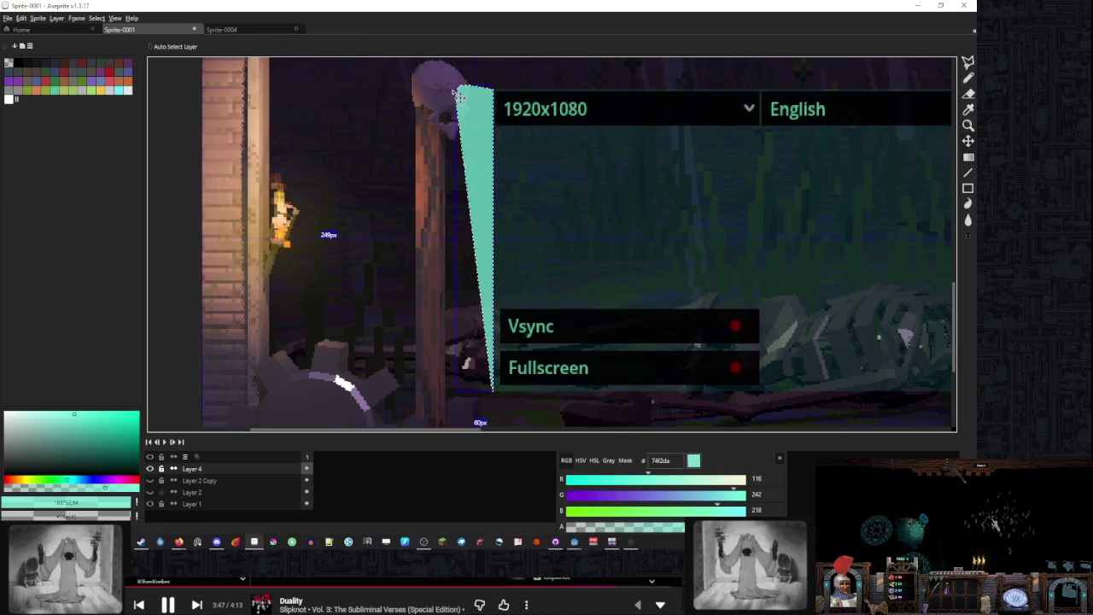
# Undo the wedge's teal fills back to a denser #74f2da fill, then clear the selection
pyautogui.hotkey('ctrl', 'z')
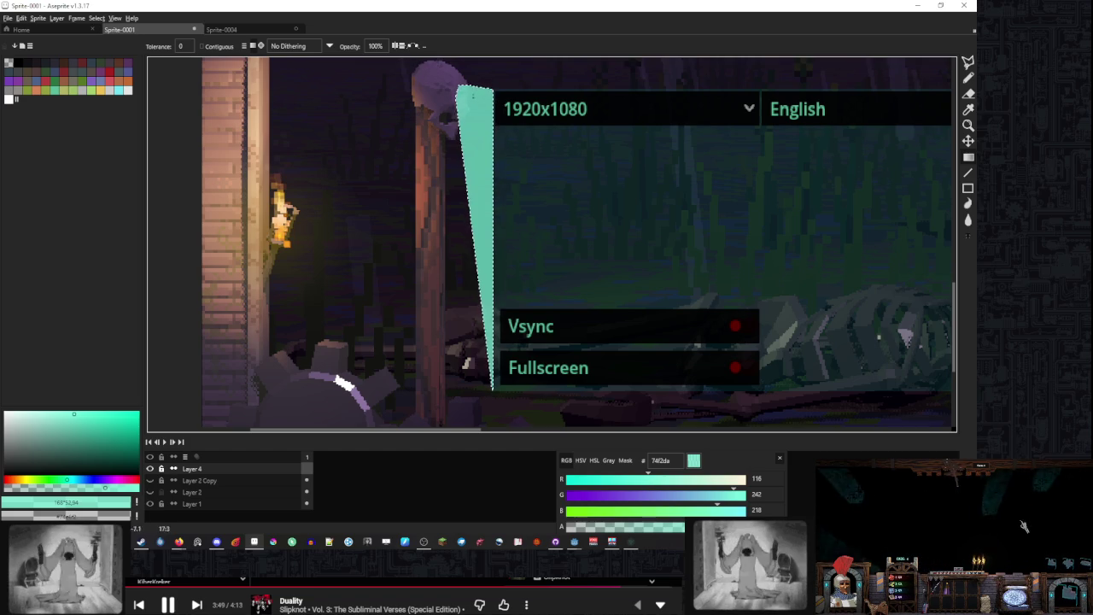
pyautogui.hotkey('ctrl', 'z')
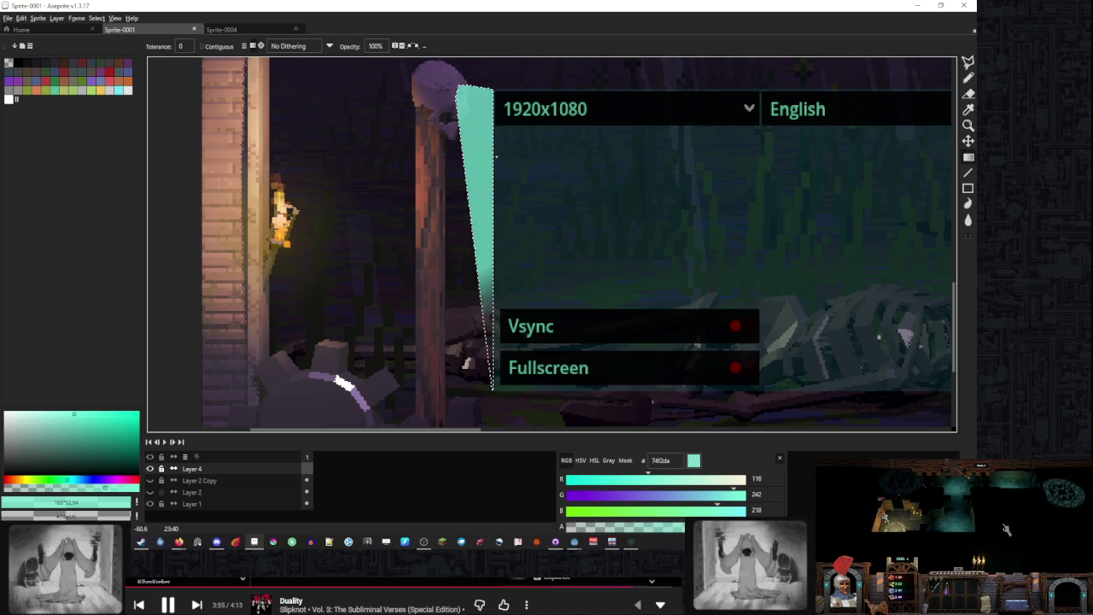
pyautogui.hotkey('ctrl', 'z')
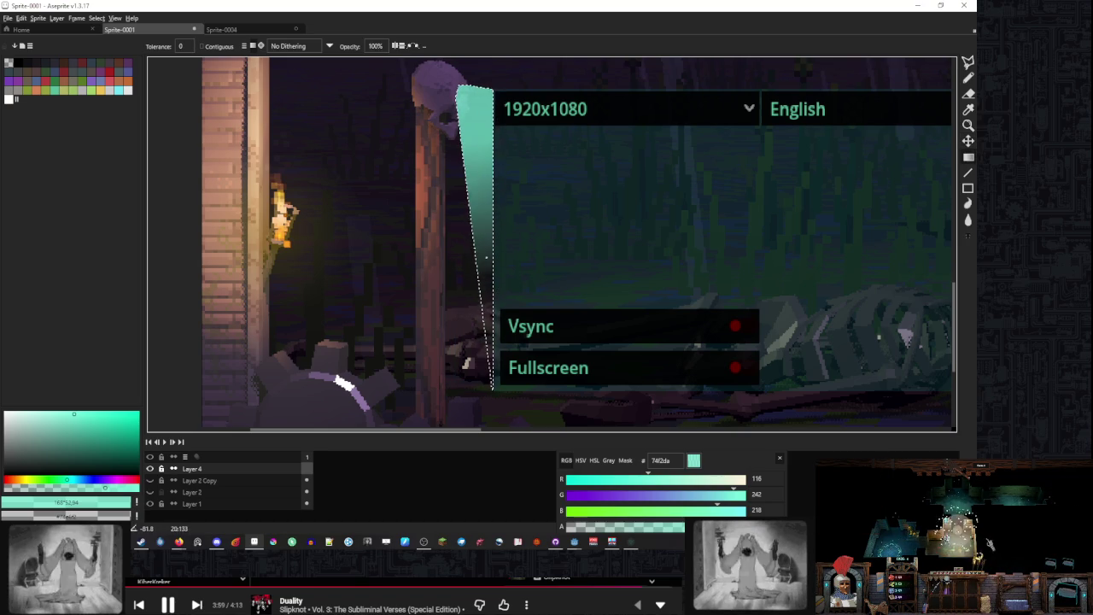
pyautogui.hotkey('ctrl', 'z')
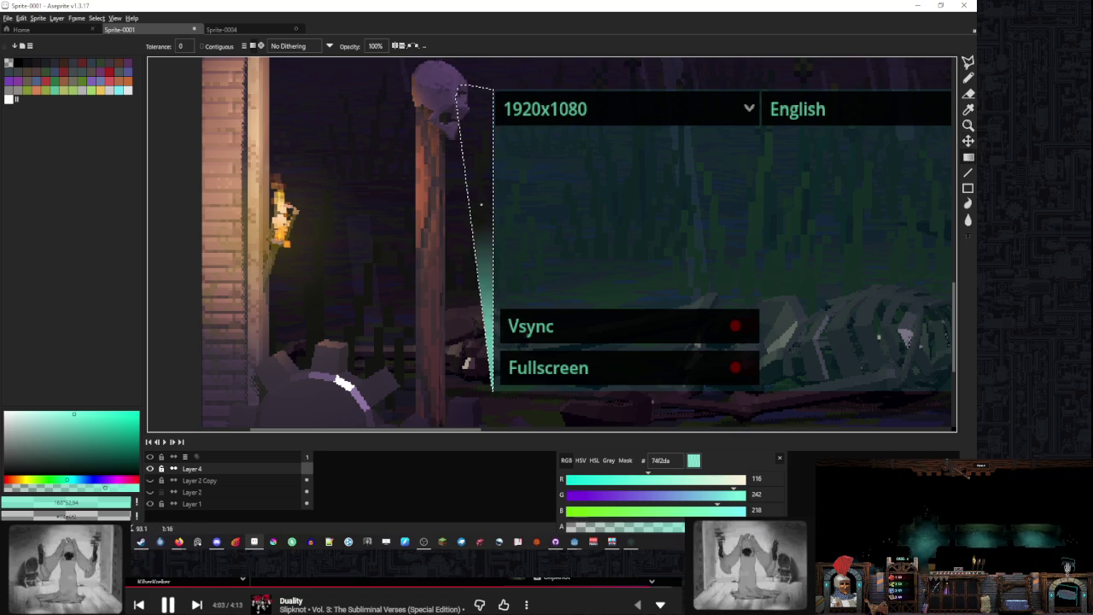
pyautogui.scroll(2, 552, 244)
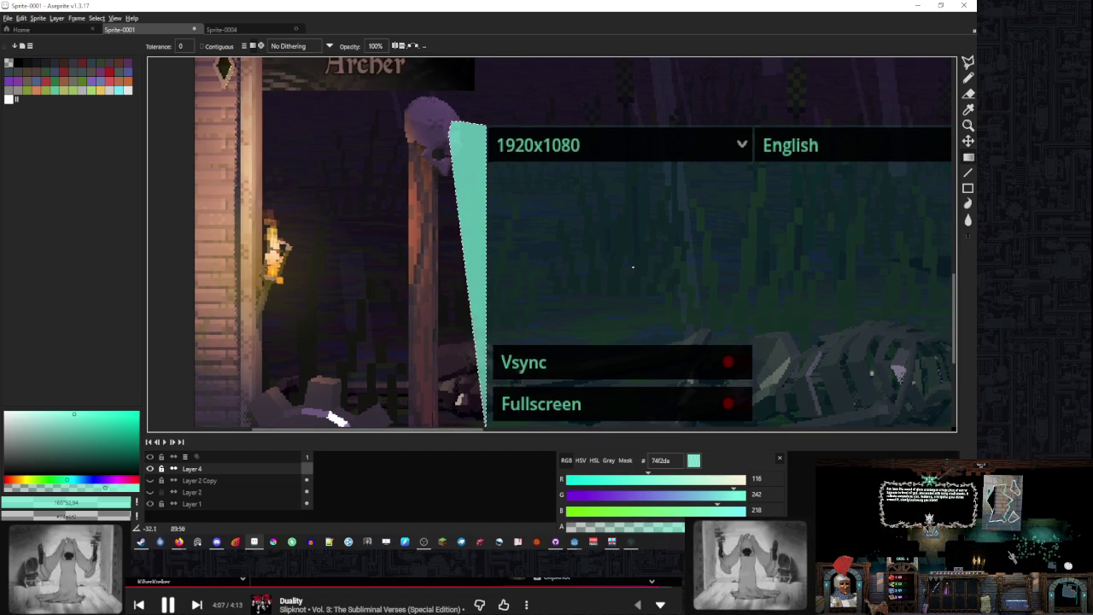
pyautogui.hotkey('ctrl', 'z')
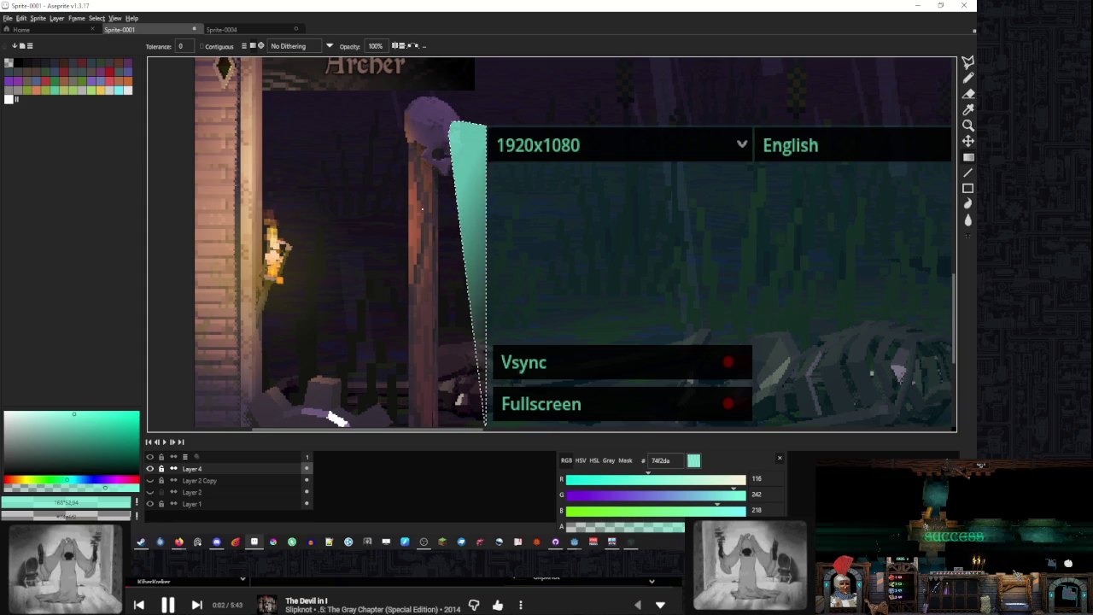
pyautogui.scroll(-2, 423, 133)
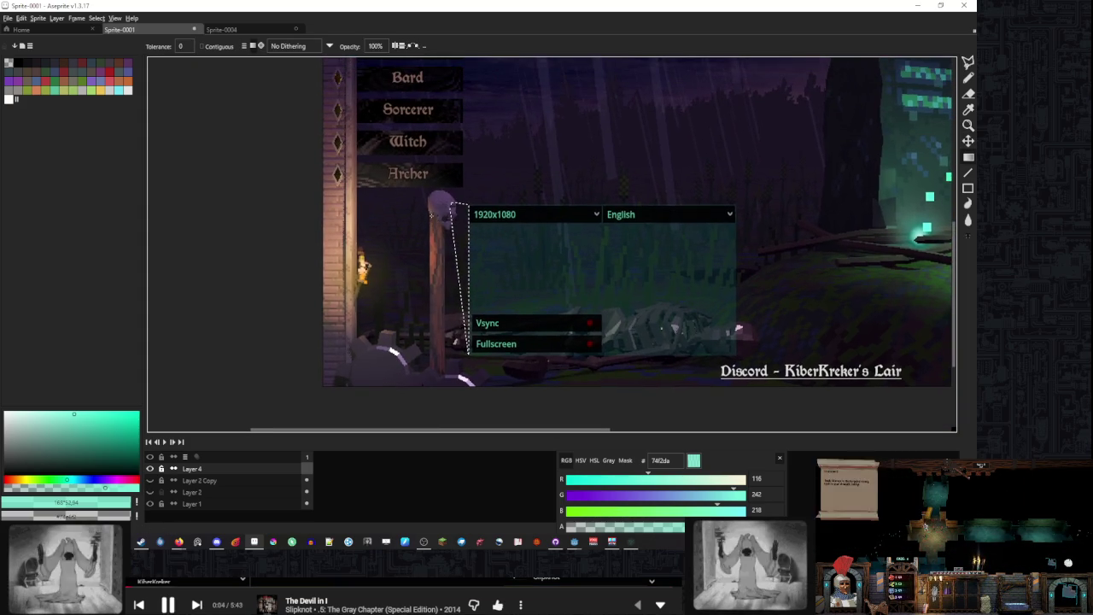
pyautogui.hotkey('ctrl', 'd')
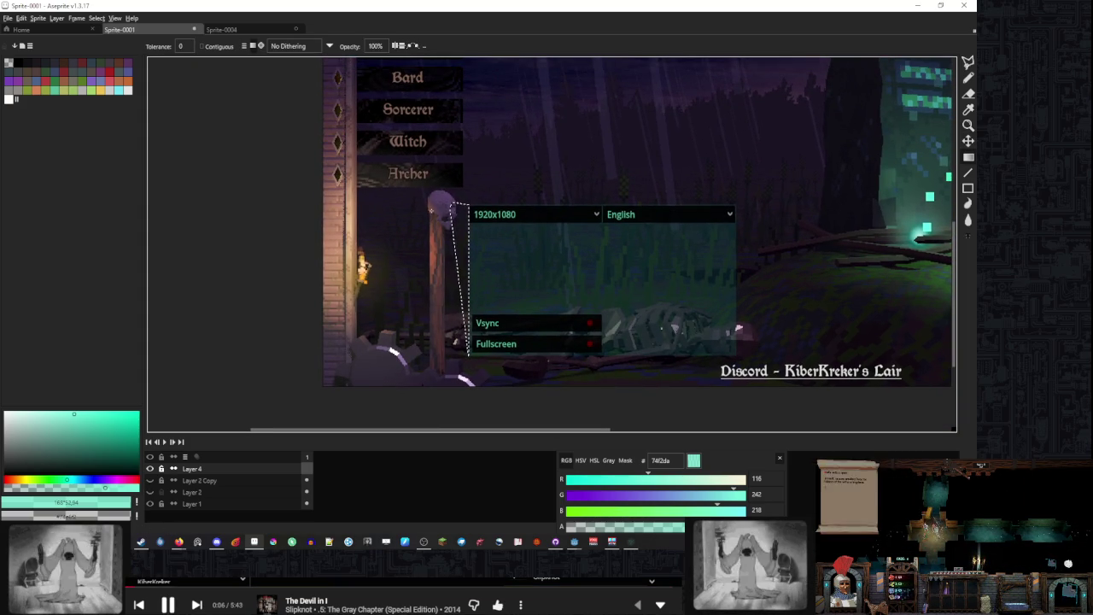
# Spread a rightward-fading teal gradient across the left side of the settings panel
pyautogui.moveTo(410, 173)
pyautogui.mouseDown()
pyautogui.moveTo(491, 77)
pyautogui.moveTo(517, 98)
pyautogui.moveTo(549, 233)
pyautogui.moveTo(639, 281)
pyautogui.moveTo(576, 248)
pyautogui.moveTo(530, 263)
pyautogui.moveTo(513, 256)
pyautogui.moveTo(427, 180)
pyautogui.moveTo(468, 229)
pyautogui.moveTo(453, 209)
pyautogui.moveTo(478, 184)
pyautogui.moveTo(491, 192)
pyautogui.moveTo(453, 207)
pyautogui.moveTo(510, 221)
pyautogui.moveTo(473, 203)
pyautogui.mouseUp()
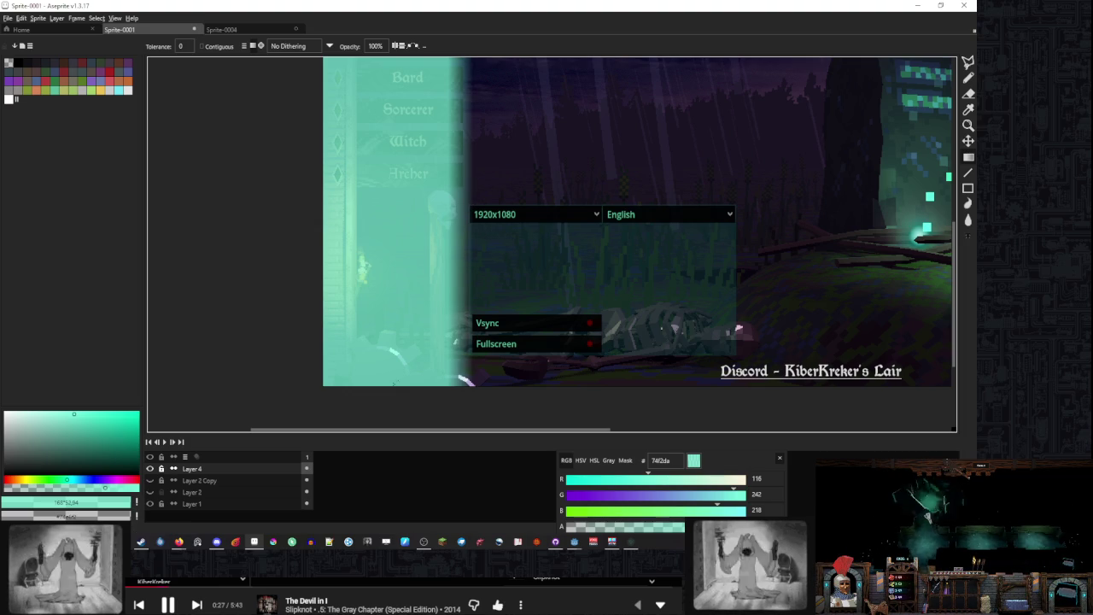
pyautogui.press('m')
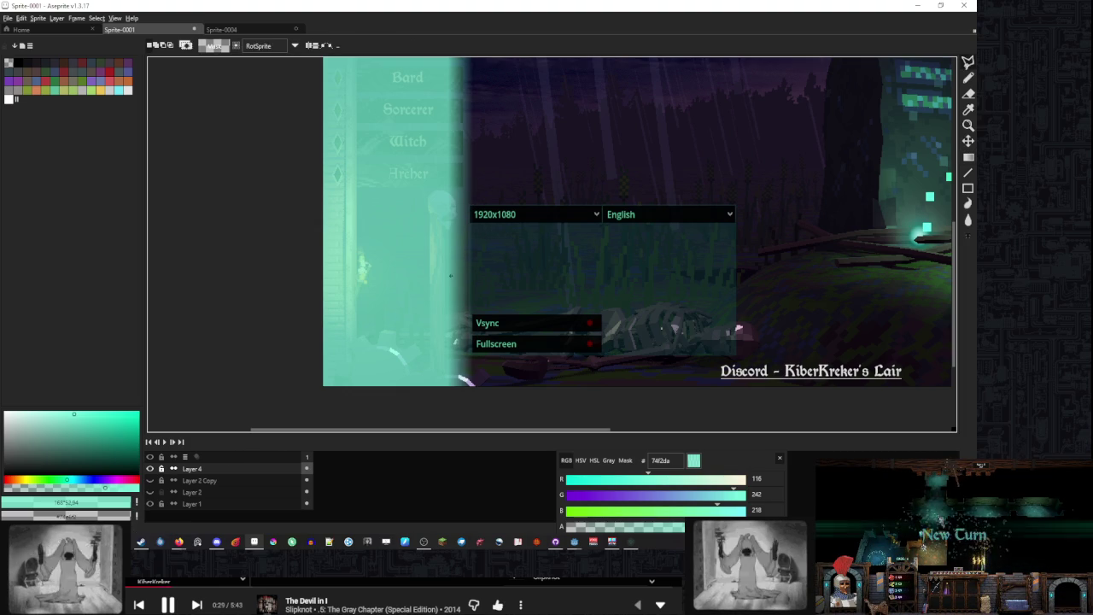
pyautogui.scroll(3, 443, 284)
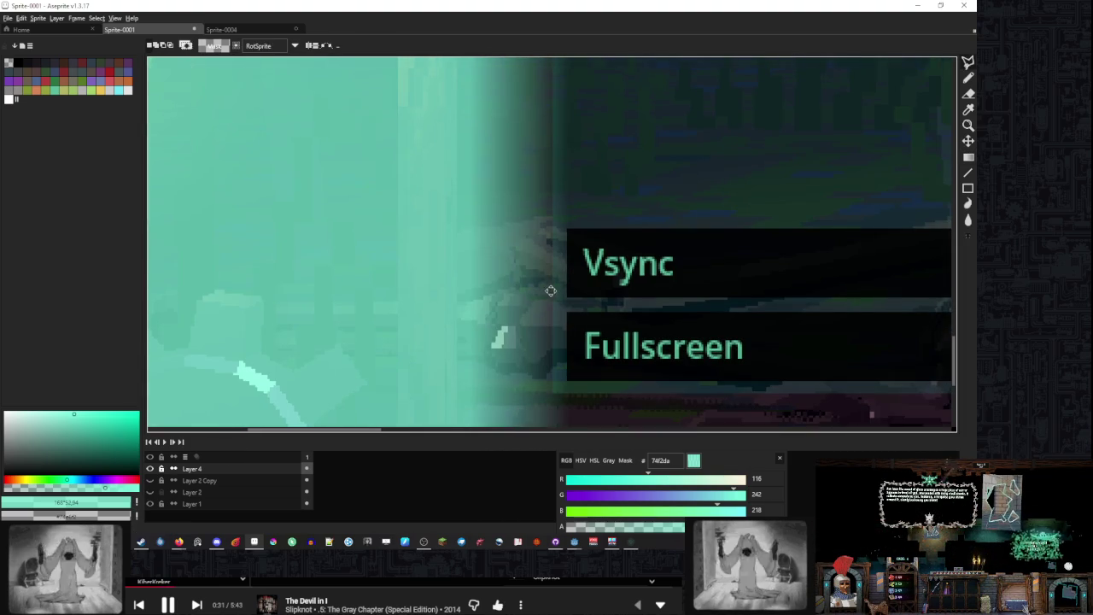
pyautogui.scroll(-3, 630, 284)
# Outline and erase the teal spill left of the settings panel
pyautogui.moveTo(630, 284)
pyautogui.mouseDown()
pyautogui.moveTo(566, 118)
pyautogui.moveTo(564, 159)
pyautogui.moveTo(565, 149)
pyautogui.moveTo(463, 139)
pyautogui.moveTo(452, 171)
pyautogui.moveTo(482, 423)
pyautogui.mouseUp()
pyautogui.scroll(3, 565, 149)
pyautogui.scroll(-3, 521, 188)
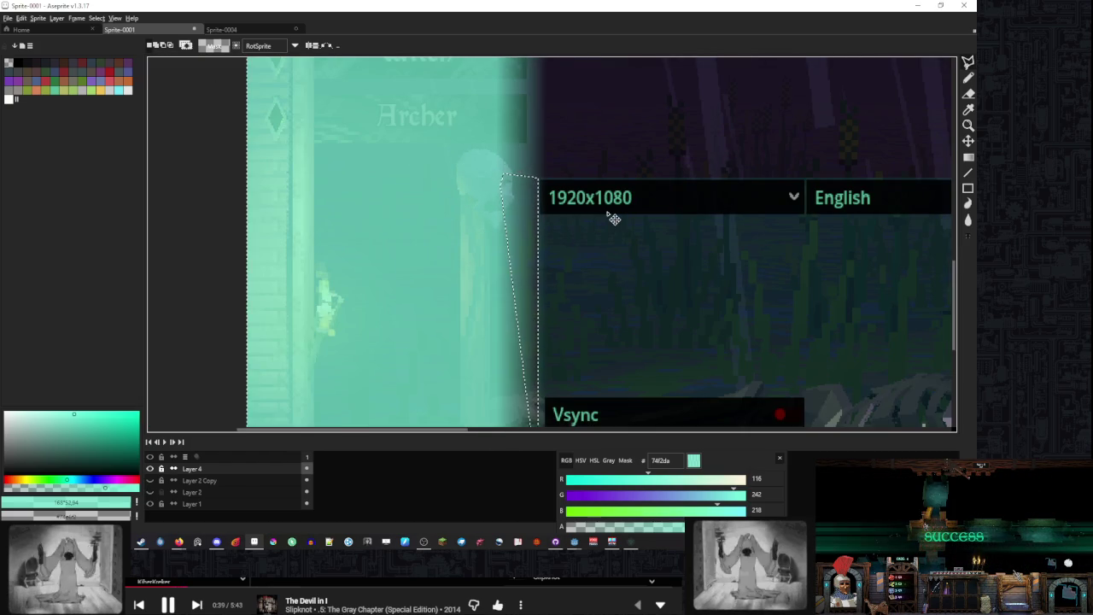
pyautogui.press('Delete')
# Open the Layer 4 properties
pyautogui.scroll(-3, 606, 210)
pyautogui.scroll(4, 540, 241)
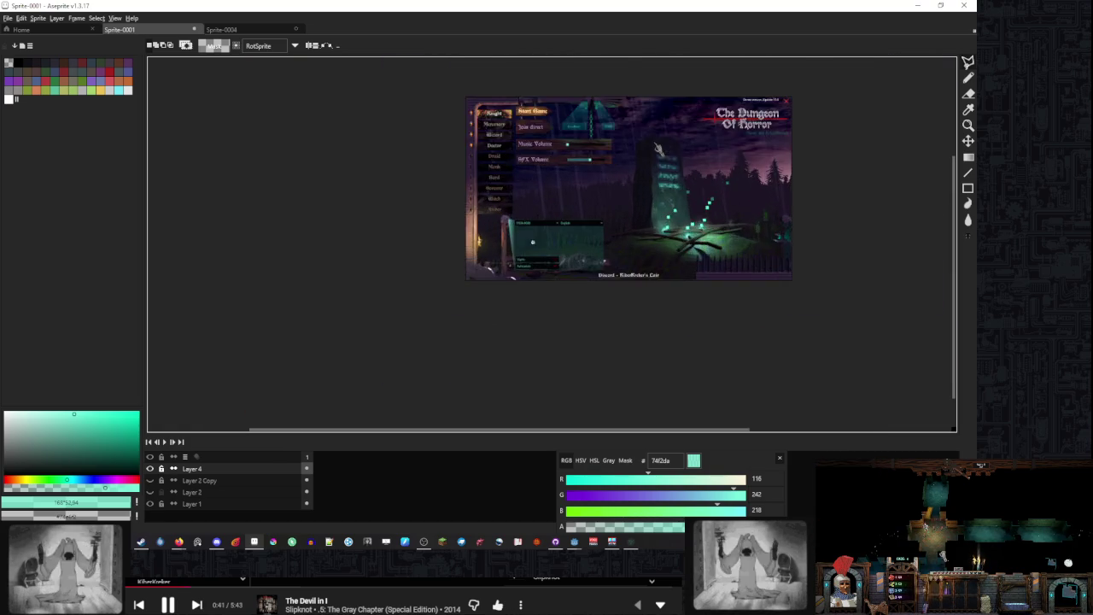
pyautogui.scroll(-4, 509, 244)
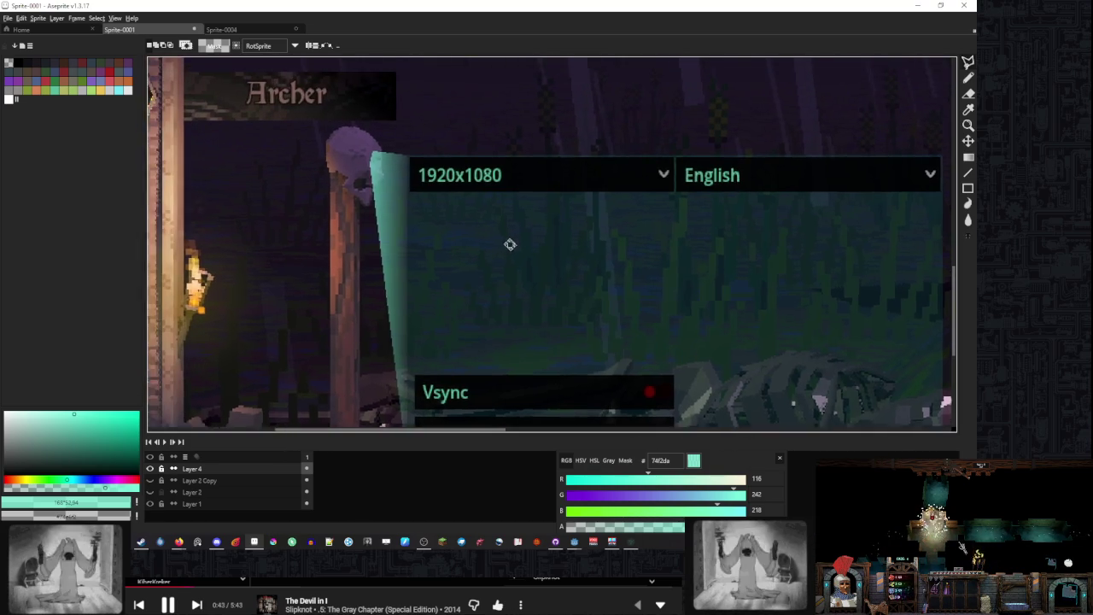
pyautogui.scroll(5, 503, 217)
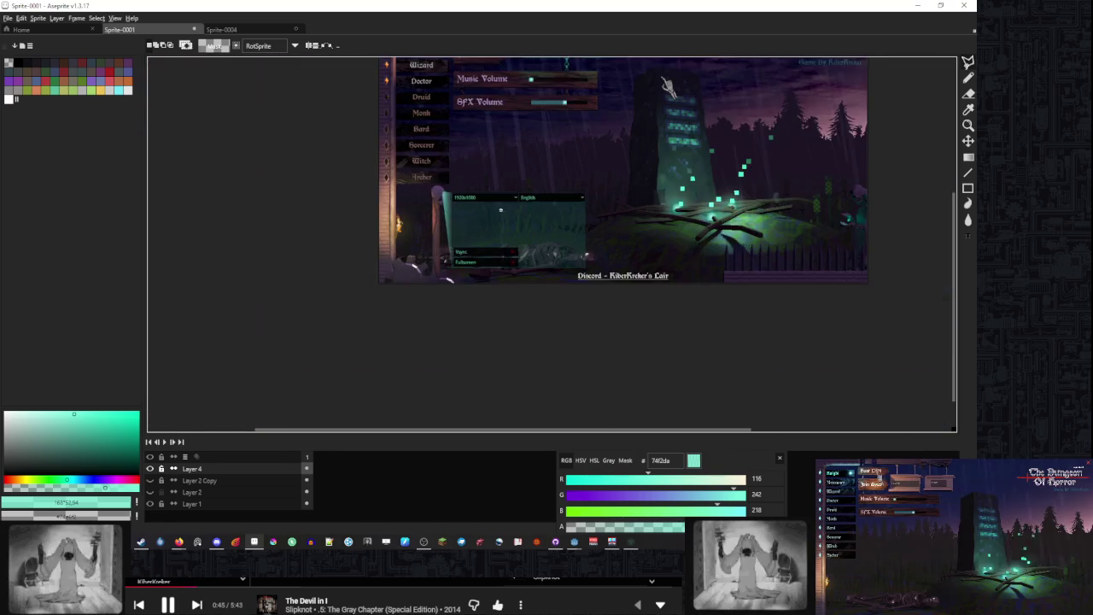
pyautogui.doubleClick(246, 468)
# Lower Layer 4's opacity to about 58 so the teal beam turns translucent
pyautogui.moveTo(471, 481); pyautogui.dragTo(476, 482)
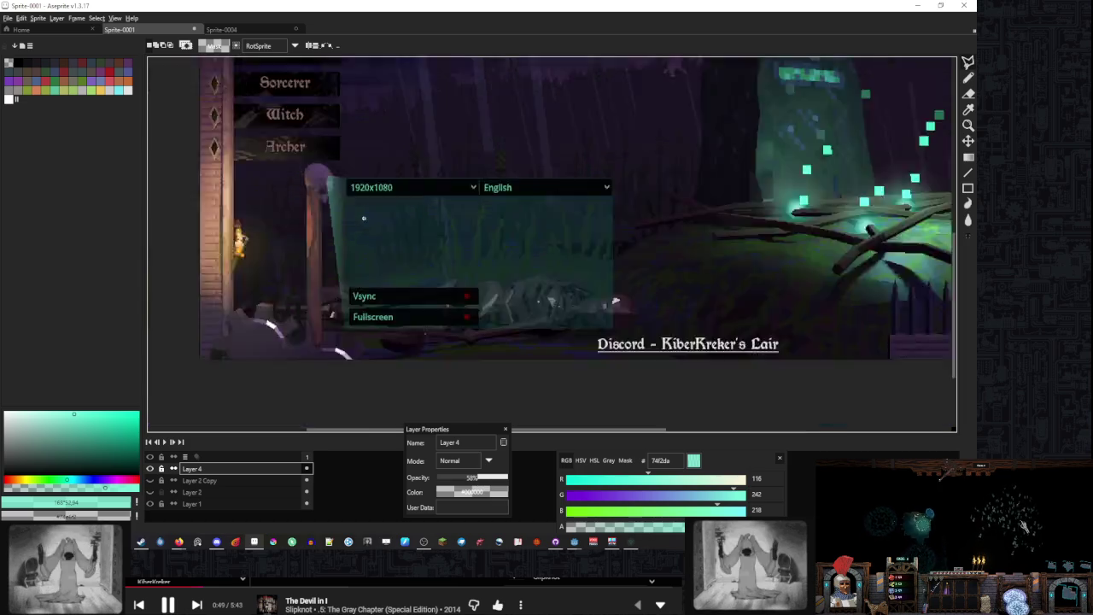
pyautogui.scroll(-3, 398, 220)
pyautogui.scroll(1, 397, 220)
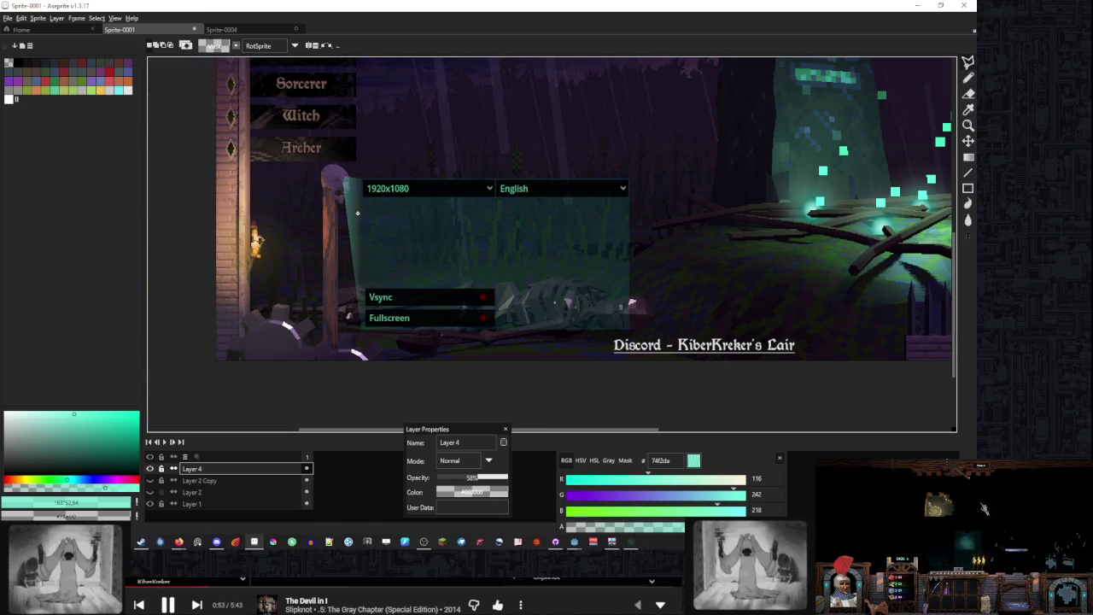
pyautogui.scroll(-1, 358, 213)
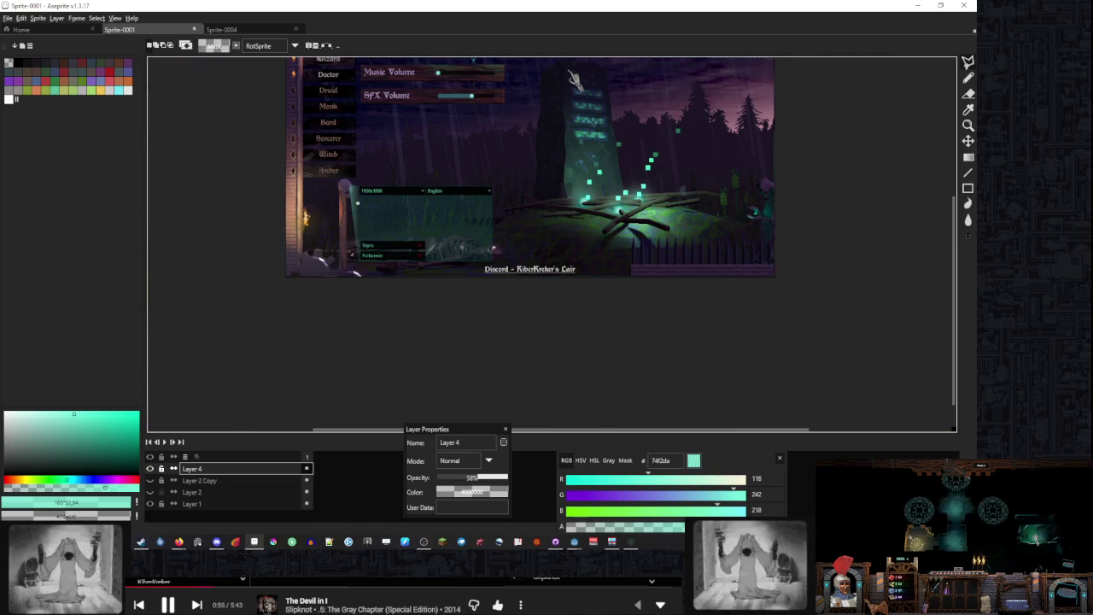
pyautogui.scroll(2, 531, 200)
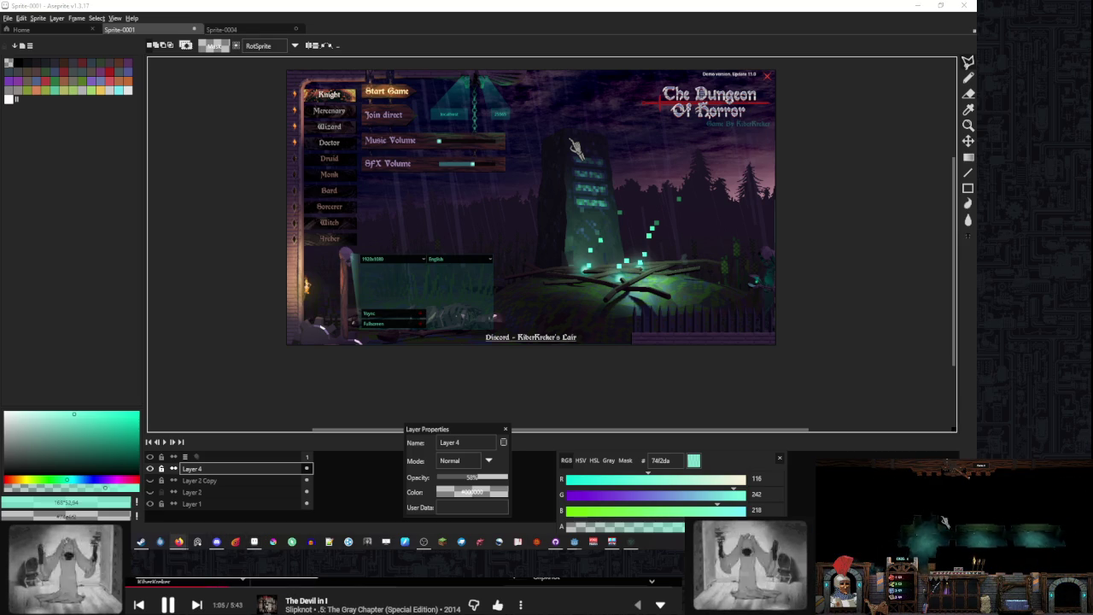
pyautogui.press('XF86AudioPlay')
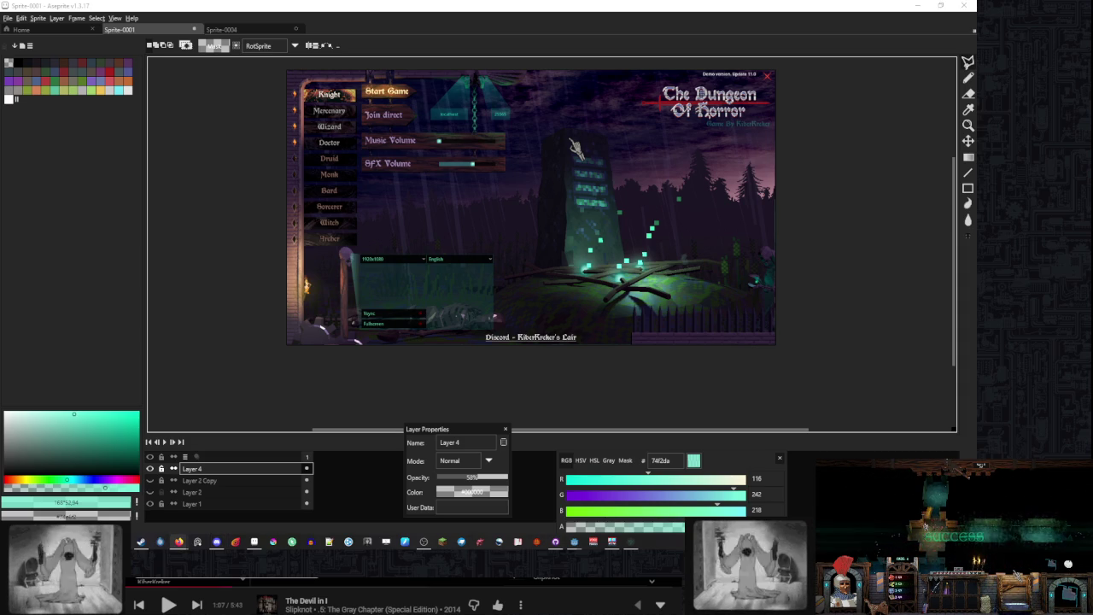
# Skip to the next background music track
pyautogui.click(197, 604)
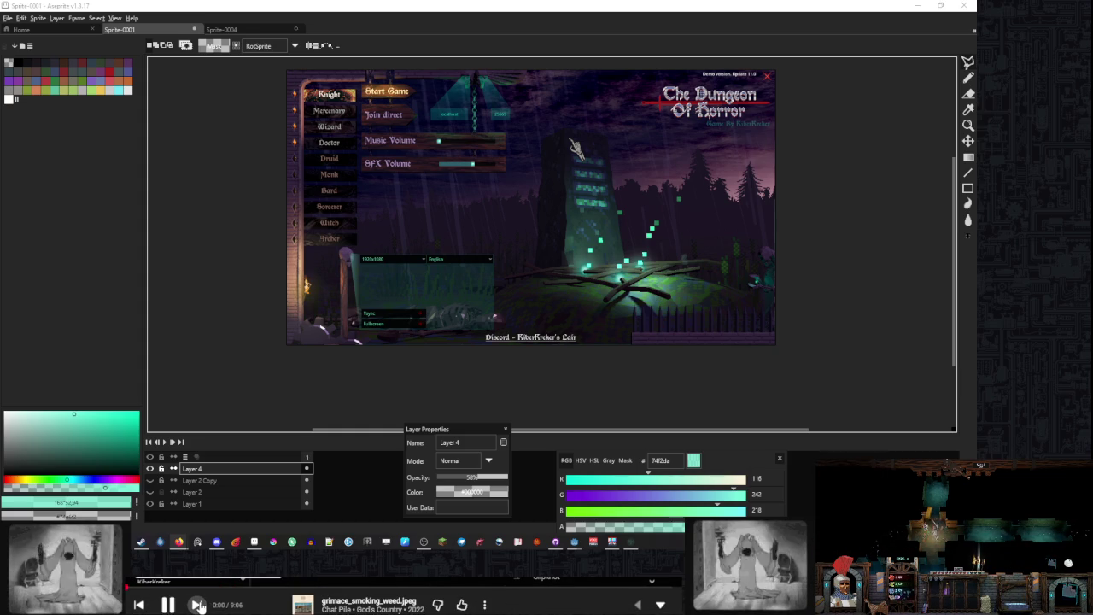
pyautogui.click(196, 605)
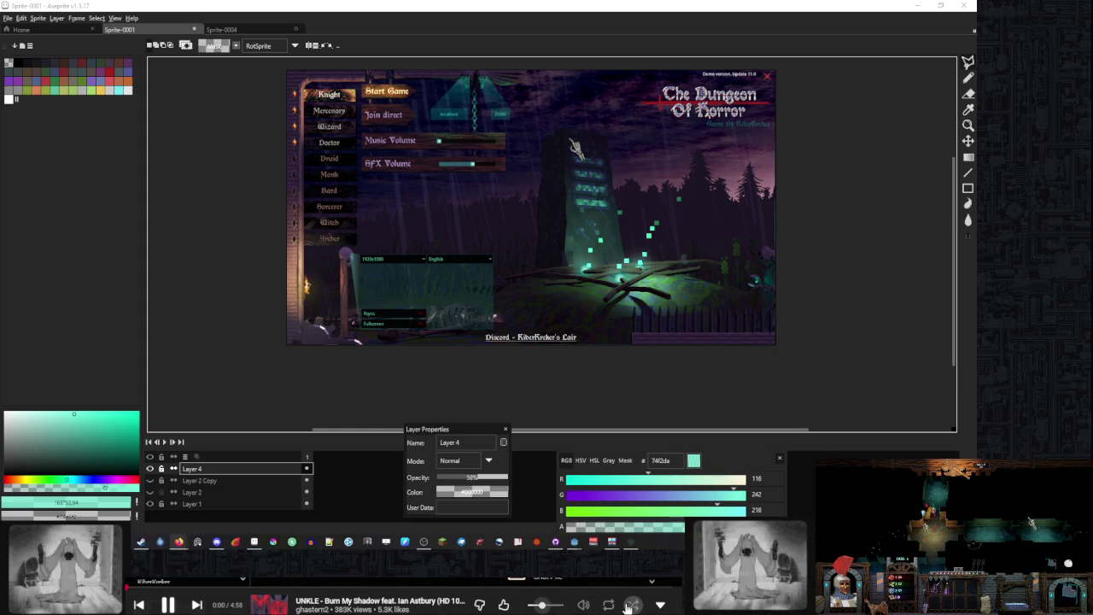
pyautogui.click(197, 605)
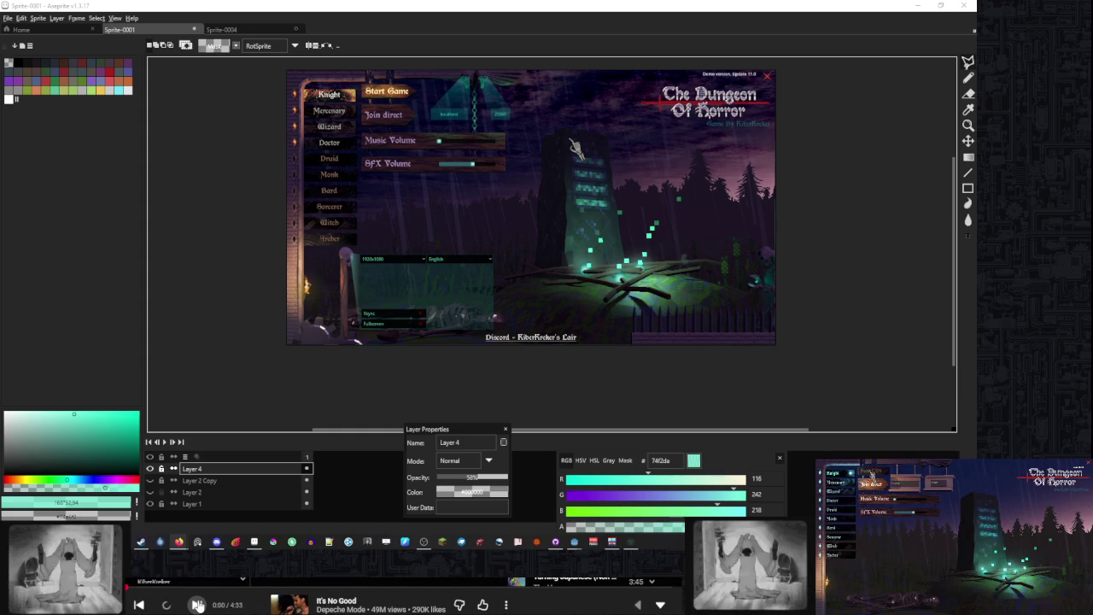
pyautogui.click(196, 605)
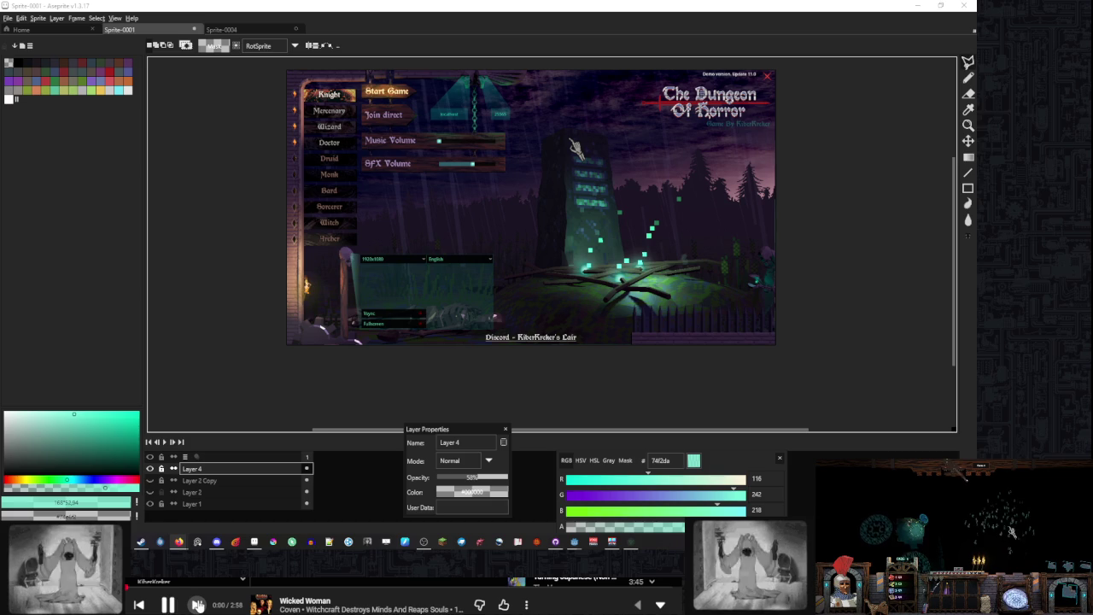
pyautogui.click(196, 604)
pyautogui.click(196, 605)
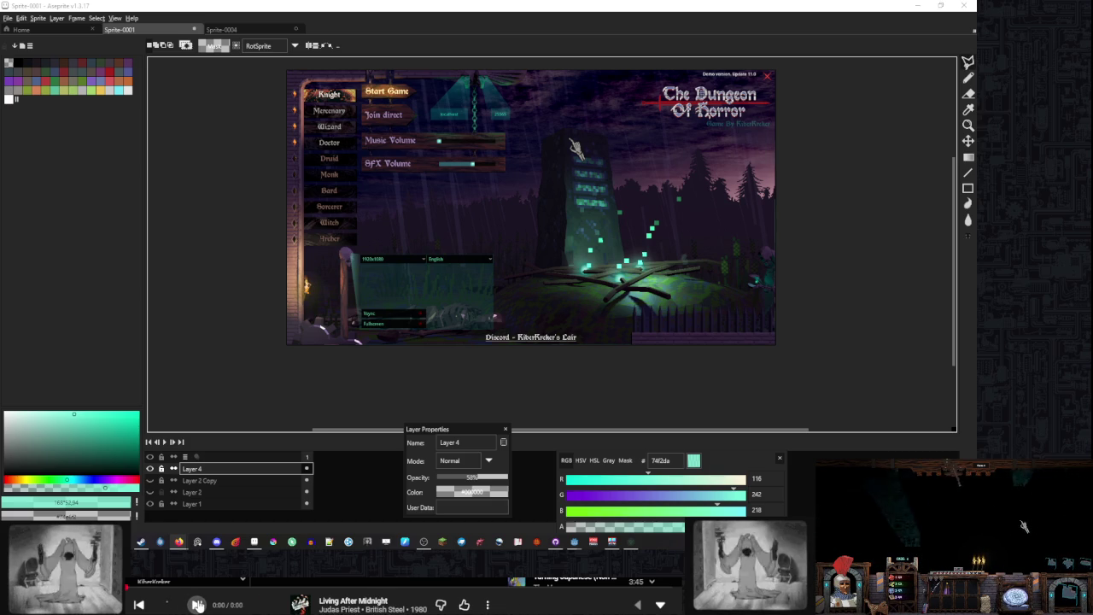
pyautogui.moveTo(541, 608)
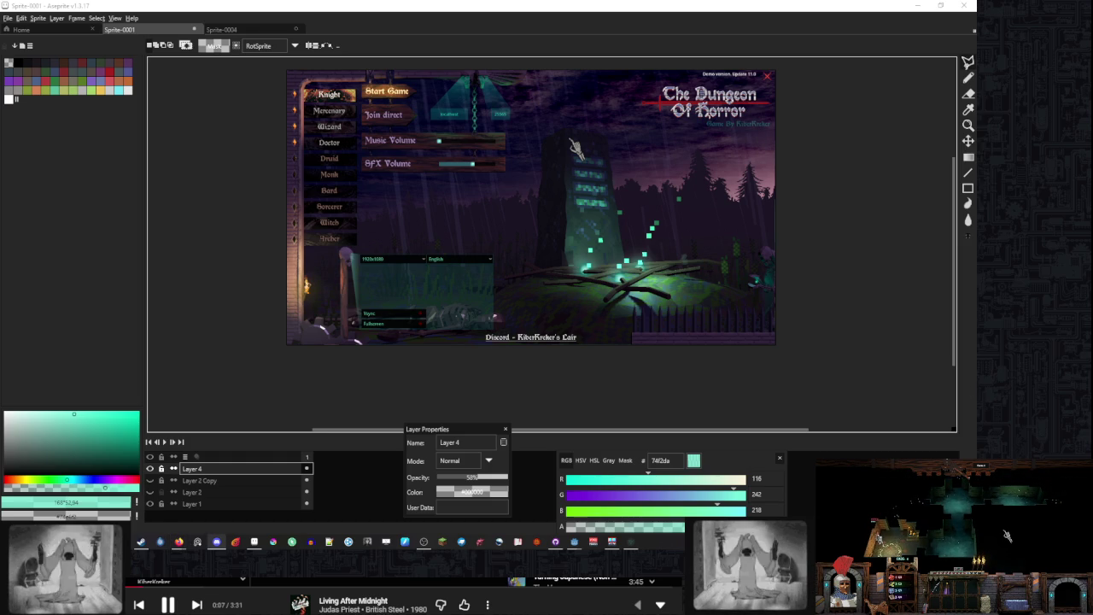
pyautogui.hotkey('alt', 'Tab')
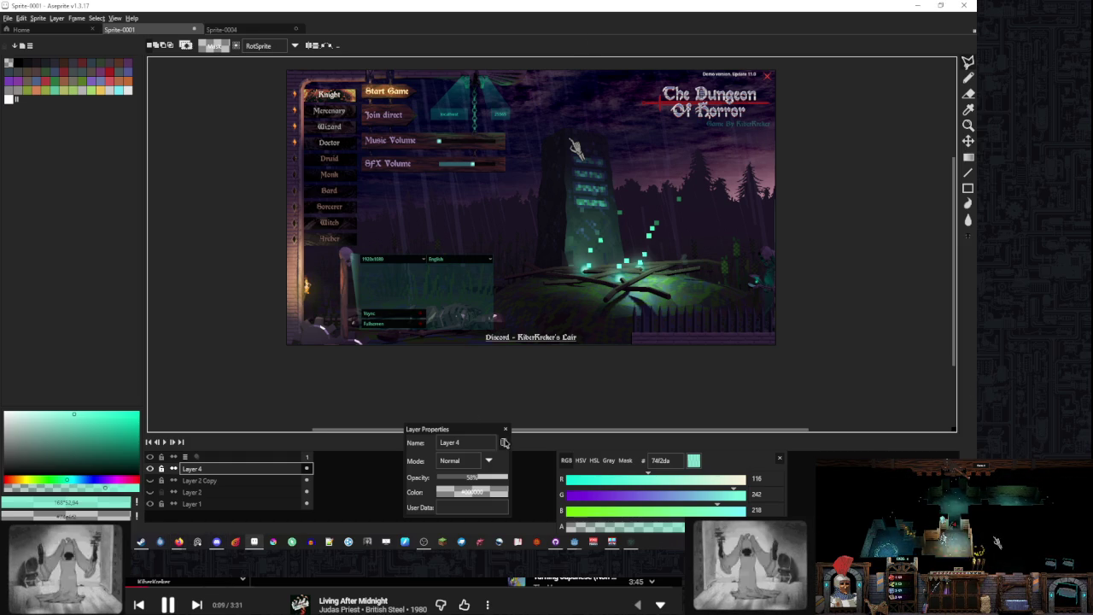
# Widen the Layer Properties dialog and move it and the colour panel aside
pyautogui.moveTo(513, 442); pyautogui.dragTo(636, 443)
pyautogui.moveTo(573, 430); pyautogui.dragTo(499, 431)
pyautogui.moveTo(752, 466); pyautogui.dragTo(878, 446)
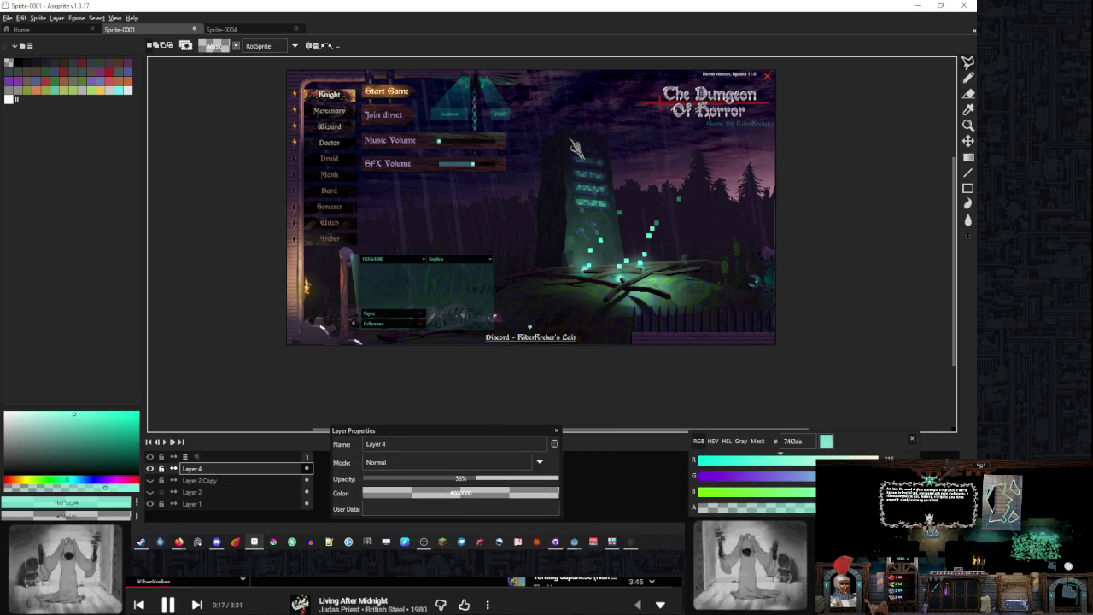
pyautogui.moveTo(434, 430)
pyautogui.mouseDown()
pyautogui.moveTo(440, 443)
pyautogui.moveTo(441, 419)
pyautogui.moveTo(467, 435)
pyautogui.moveTo(541, 446)
pyautogui.mouseUp()
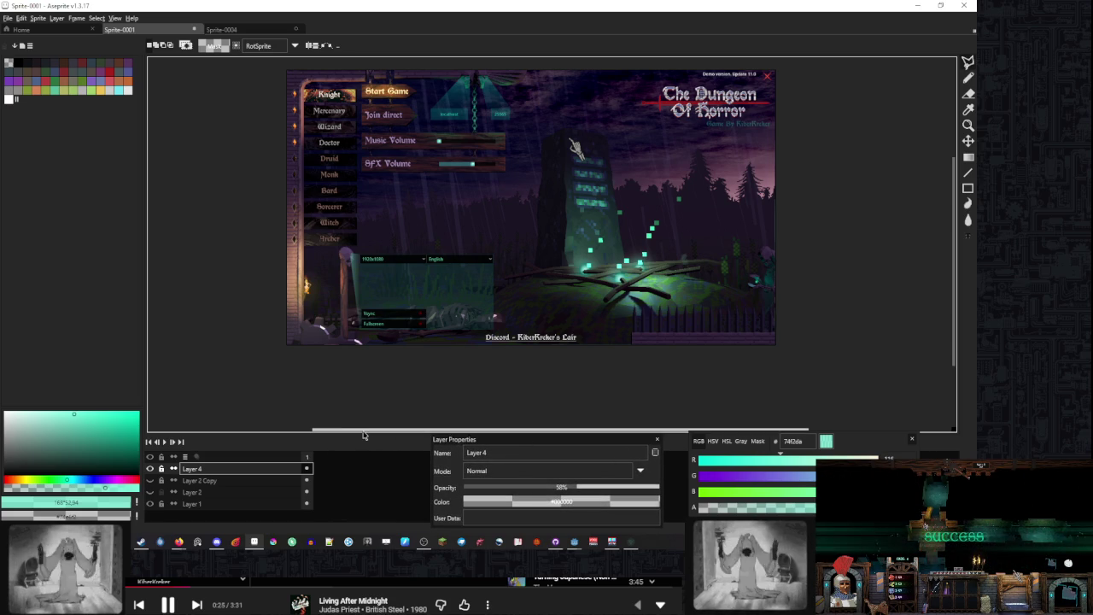
pyautogui.moveTo(365, 436); pyautogui.dragTo(365, 425)
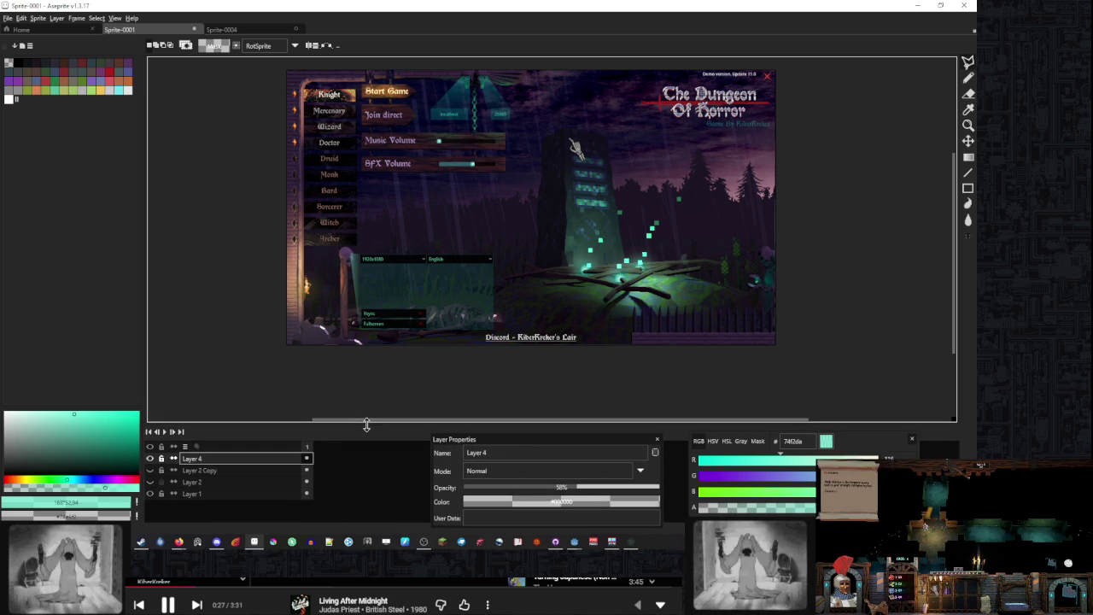
# Raise Layer 4's opacity to about 55%
pyautogui.scroll(3, 437, 300)
pyautogui.scroll(-3, 437, 299)
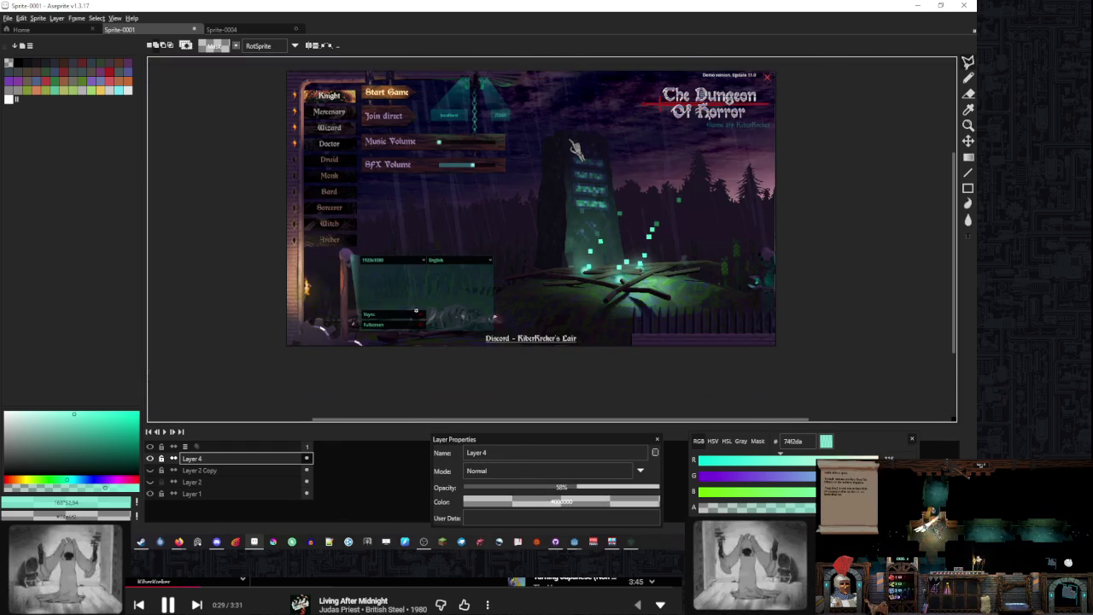
pyautogui.scroll(2, 461, 300)
pyautogui.moveTo(439, 297)
pyautogui.mouseDown()
pyautogui.moveTo(388, 329)
pyautogui.moveTo(469, 298)
pyautogui.mouseUp()
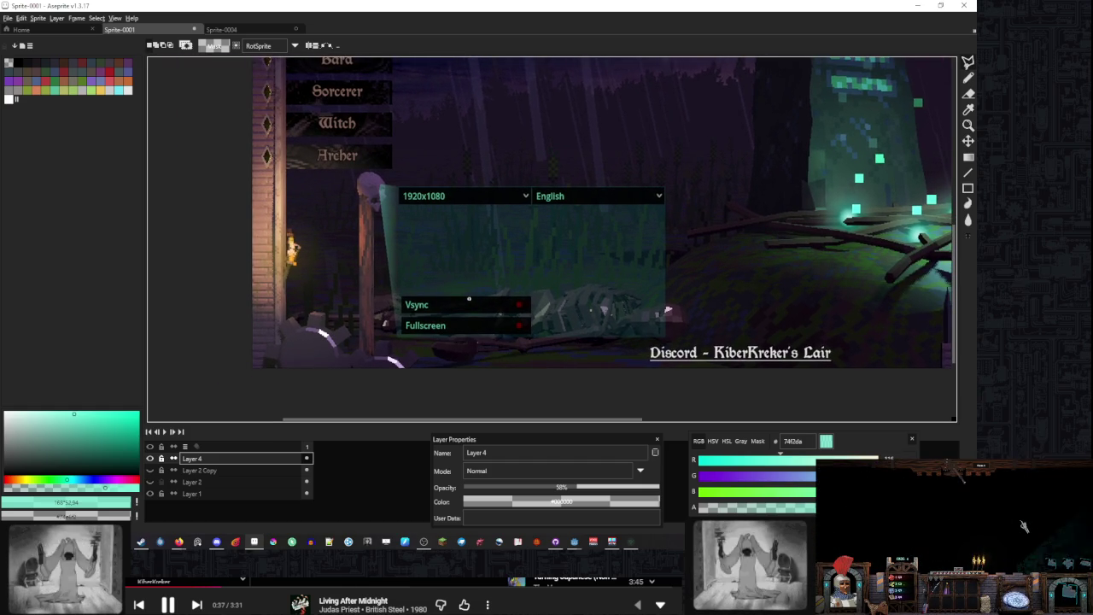
# Marquee-select a tall strip around the teal beam at the settings panel's left edge
pyautogui.moveTo(501, 247); pyautogui.dragTo(442, 262)
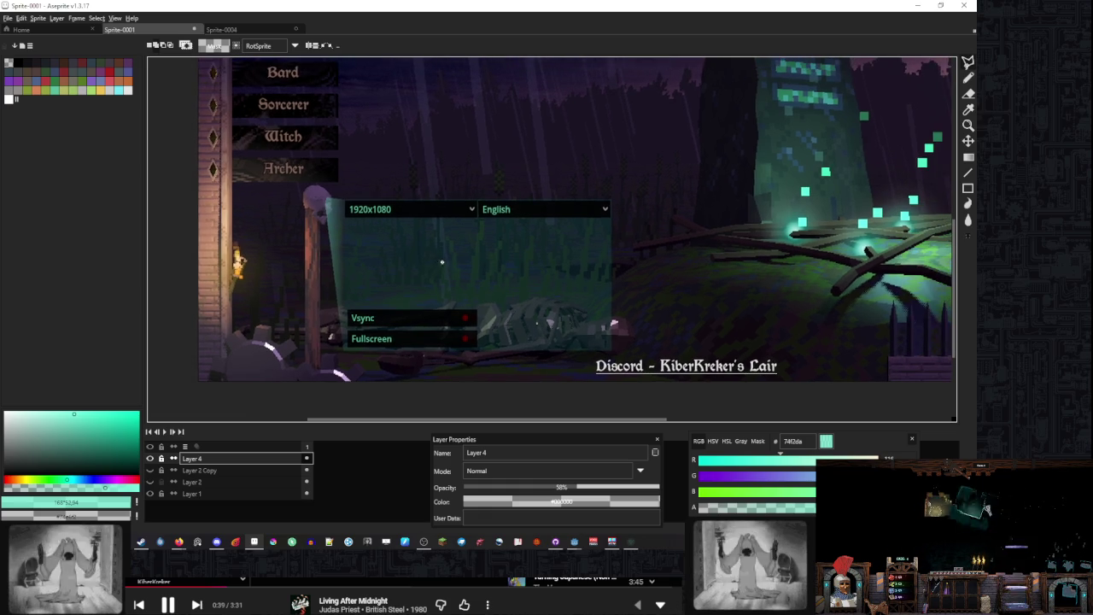
pyautogui.moveTo(503, 224)
pyautogui.mouseDown()
pyautogui.moveTo(507, 238)
pyautogui.moveTo(488, 269)
pyautogui.moveTo(515, 271)
pyautogui.moveTo(496, 226)
pyautogui.mouseUp()
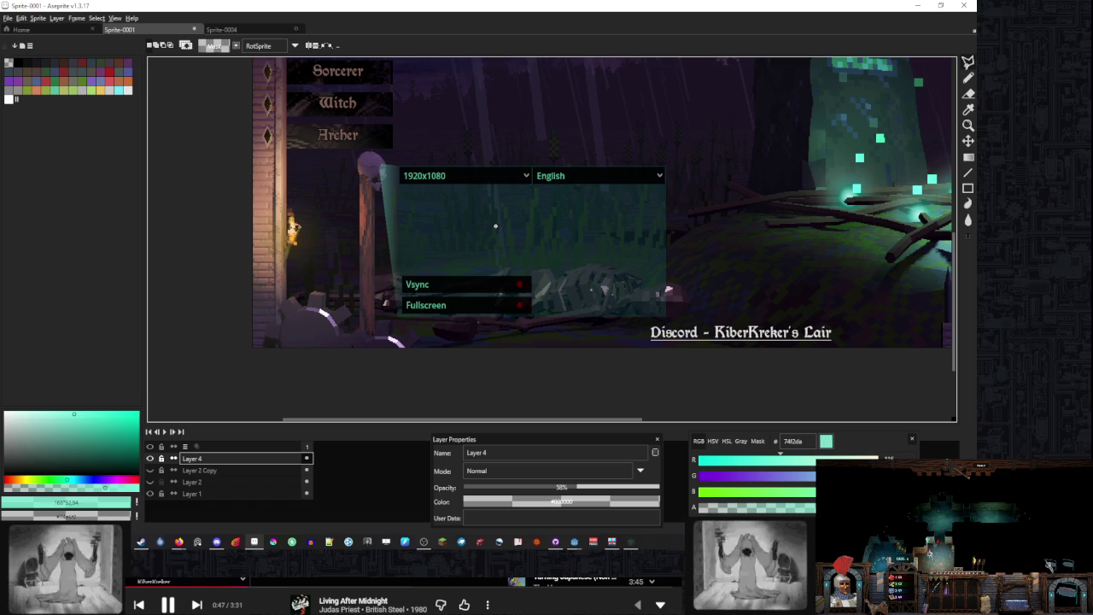
pyautogui.scroll(4, 411, 257)
pyautogui.scroll(-3, 525, 182)
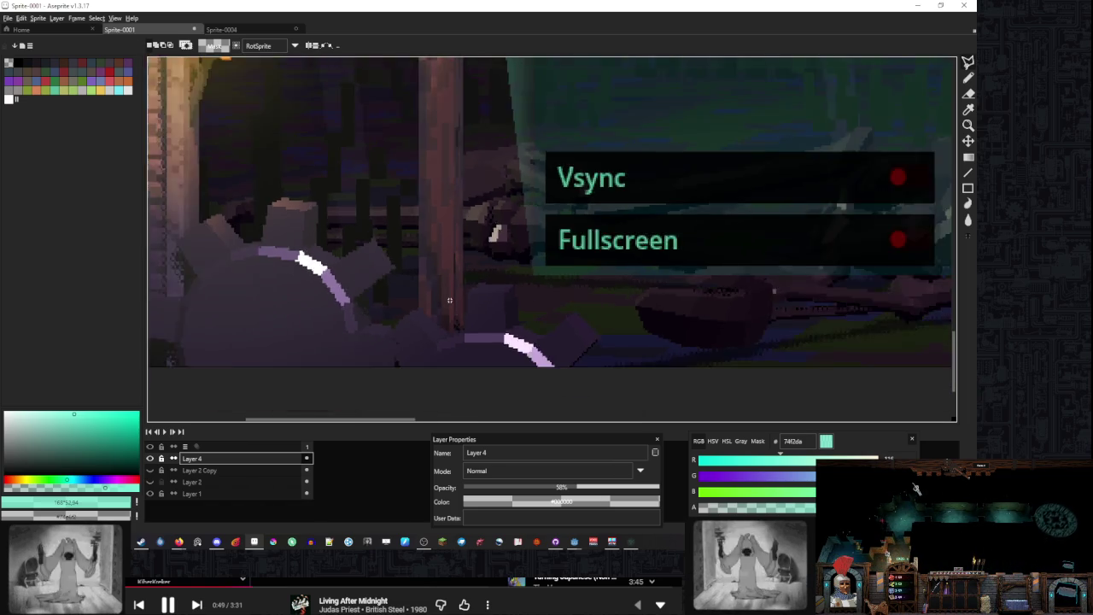
pyautogui.scroll(-2, 525, 182)
pyautogui.scroll(2, 468, 215)
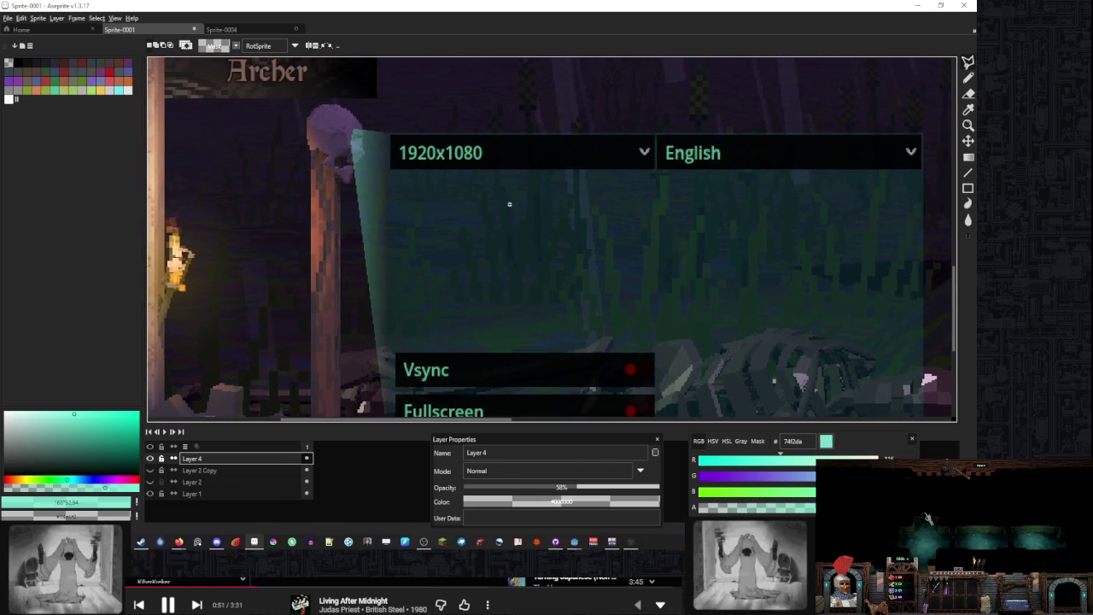
pyautogui.scroll(-1, 444, 205)
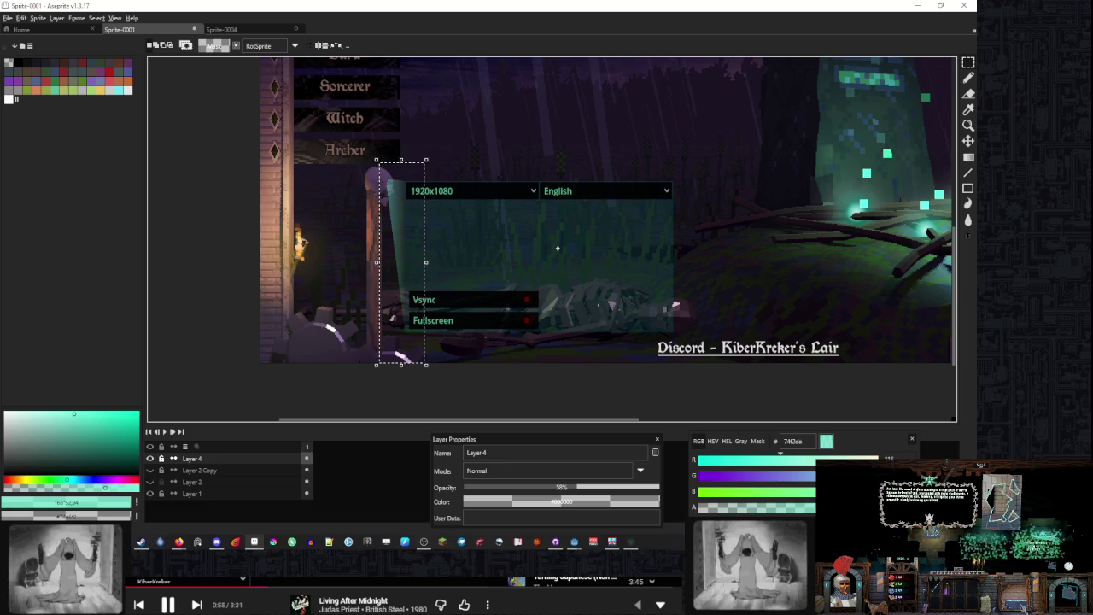
# Turn the selected beam into a new sprite and trim it tightly
pyautogui.rightClick(450, 186)
pyautogui.click(478, 353)
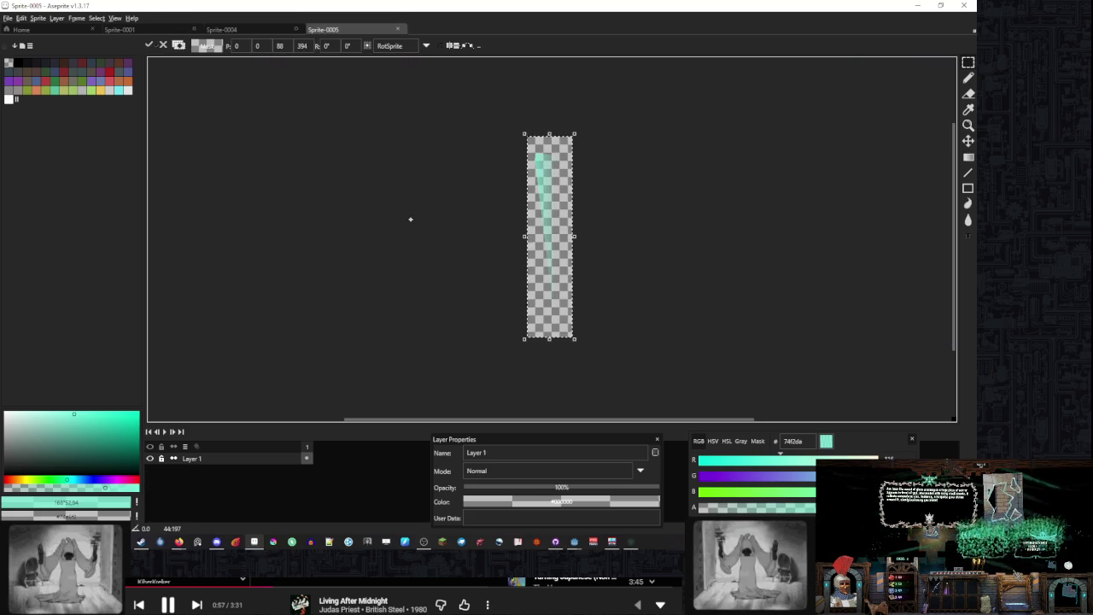
pyautogui.click(38, 18)
pyautogui.click(45, 108)
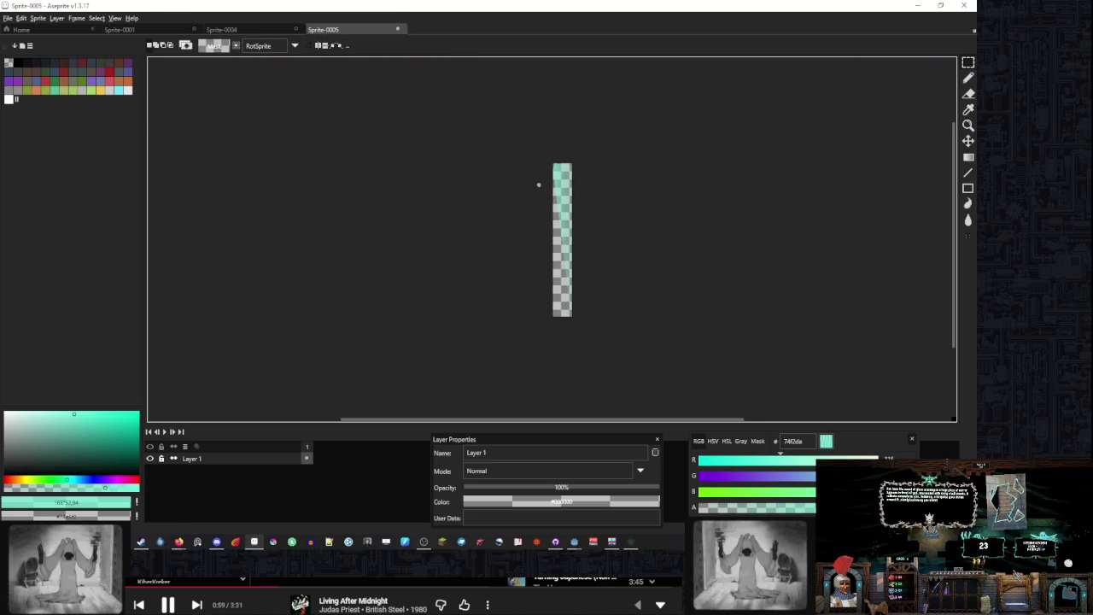
# Save the beam over settings_magic_light.png, confirming the overwrite, and return to Godot
pyautogui.hotkey('ctrl', 'shift', 's')
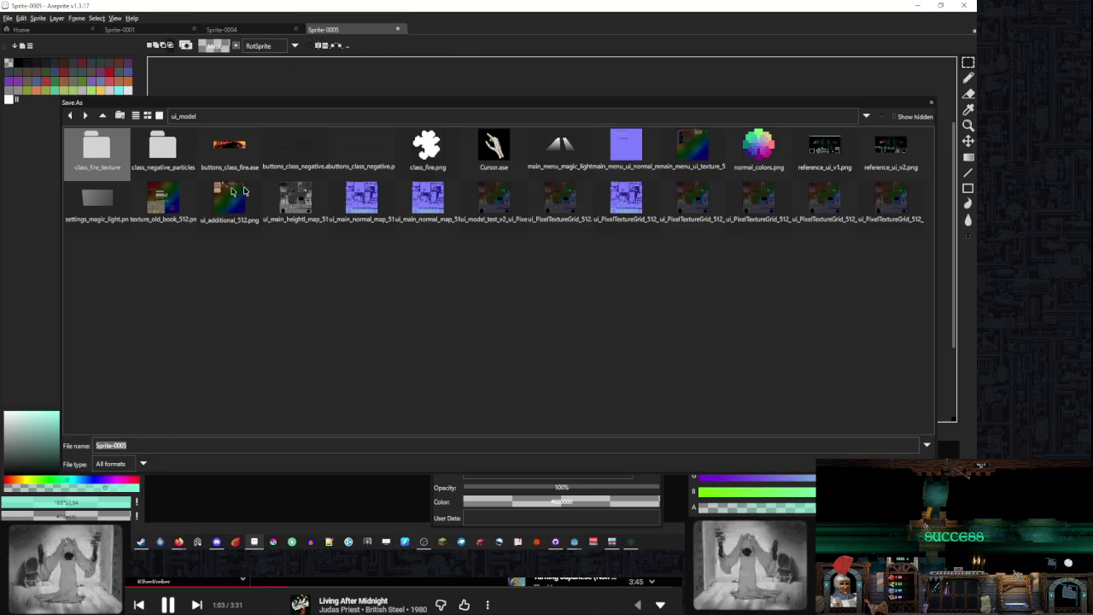
pyautogui.press('Down')
pyautogui.press('Return')
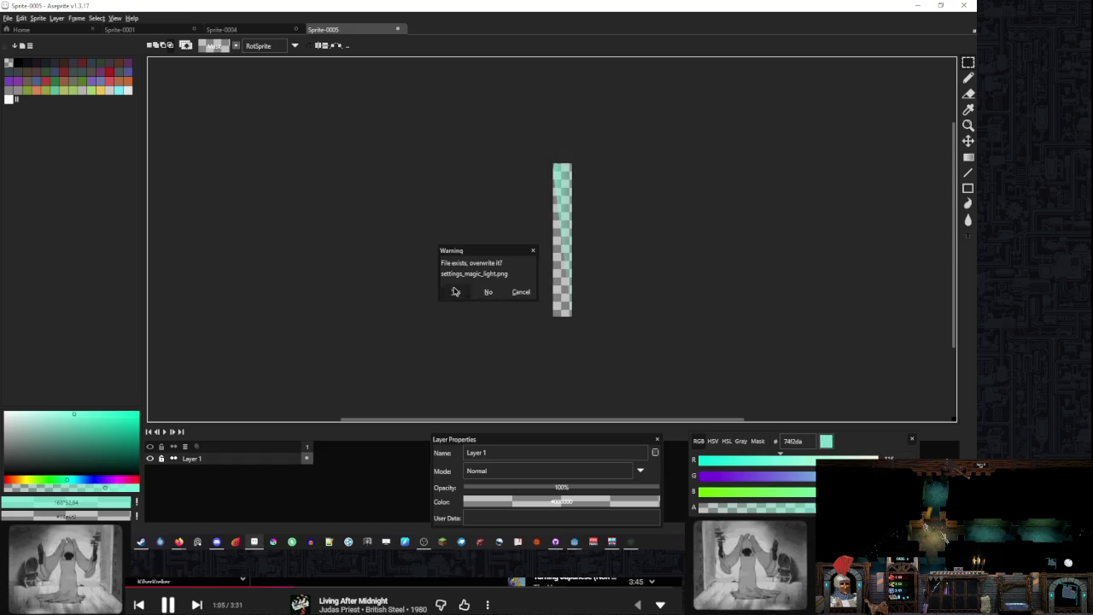
pyautogui.click(454, 291)
pyautogui.click(574, 544)
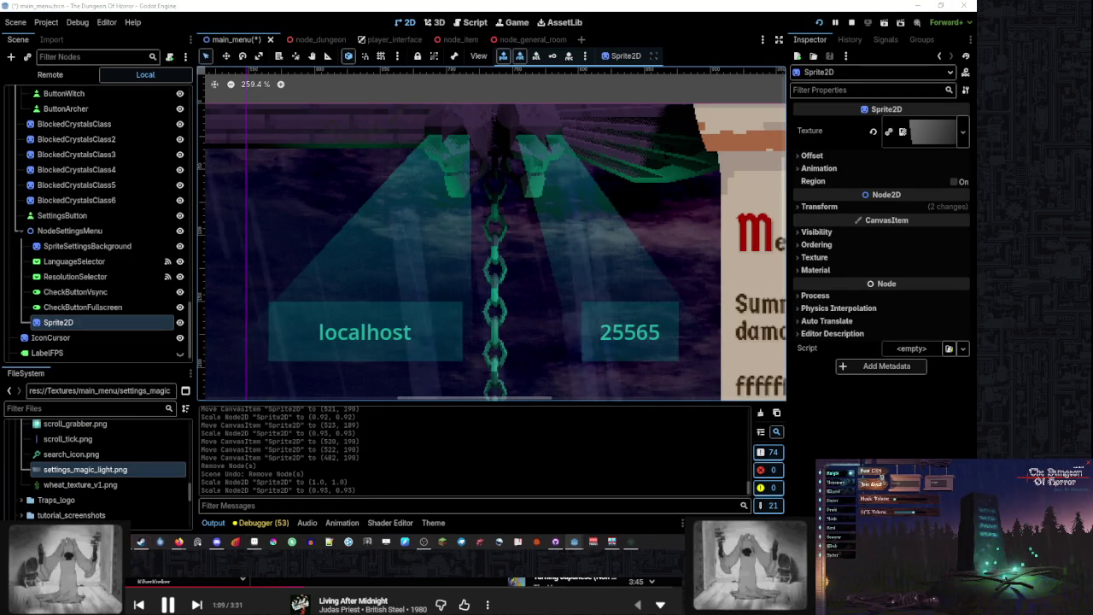
# Dismiss the ui_model File Explorer window to get back to the Godot editor
pyautogui.moveTo(141, 541)
pyautogui.click(137, 500)
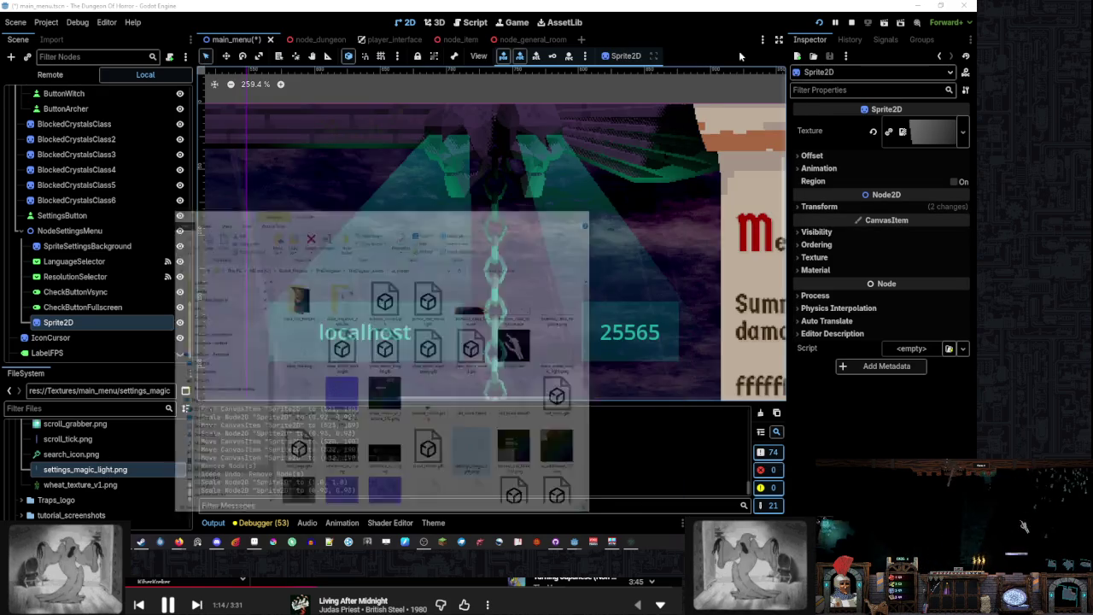
pyautogui.click(734, 51)
pyautogui.scroll(-8, 418, 222)
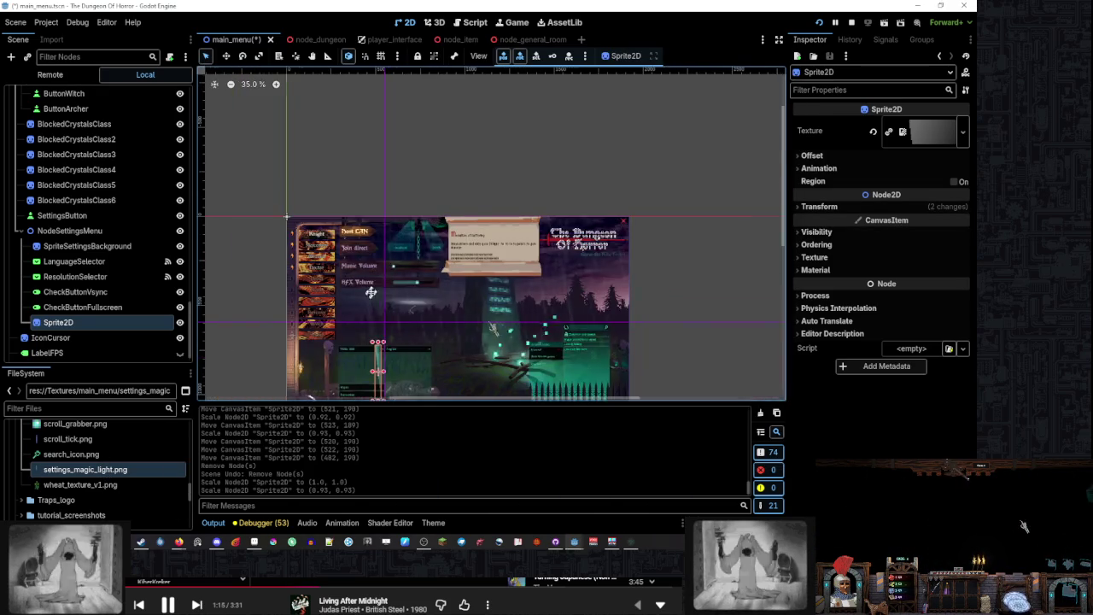
pyautogui.scroll(4, 509, 199)
# Move the beam sprite to the panel's left edge and widen it to scale 1.01
pyautogui.moveTo(491, 199)
pyautogui.mouseDown()
pyautogui.moveTo(351, 184)
pyautogui.moveTo(334, 169)
pyautogui.mouseUp()
pyautogui.scroll(6, 348, 170)
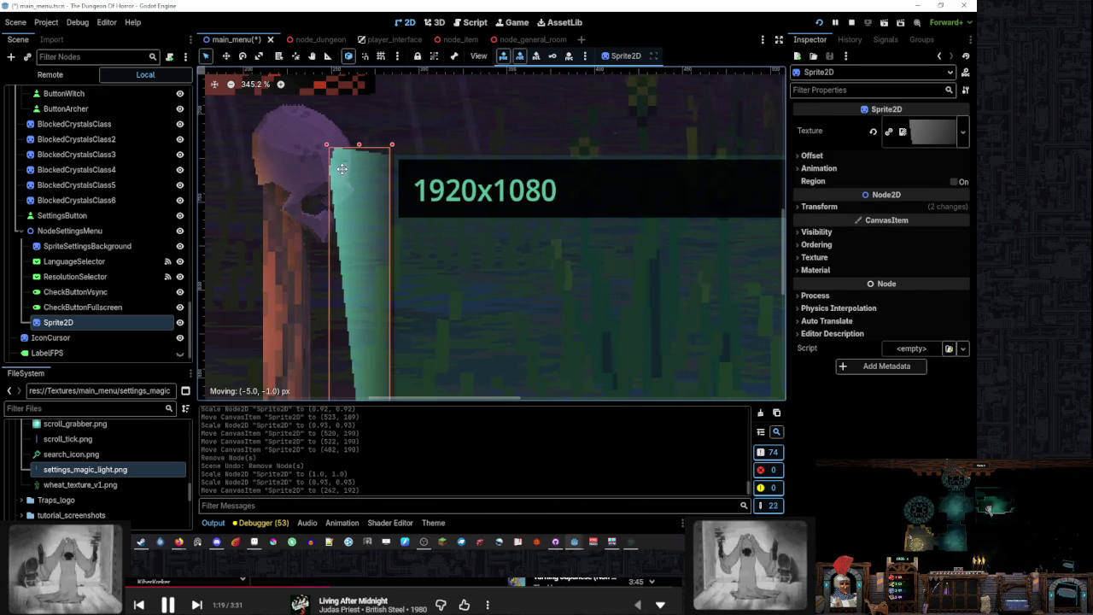
pyautogui.scroll(2, 342, 167)
pyautogui.scroll(-4, 398, 170)
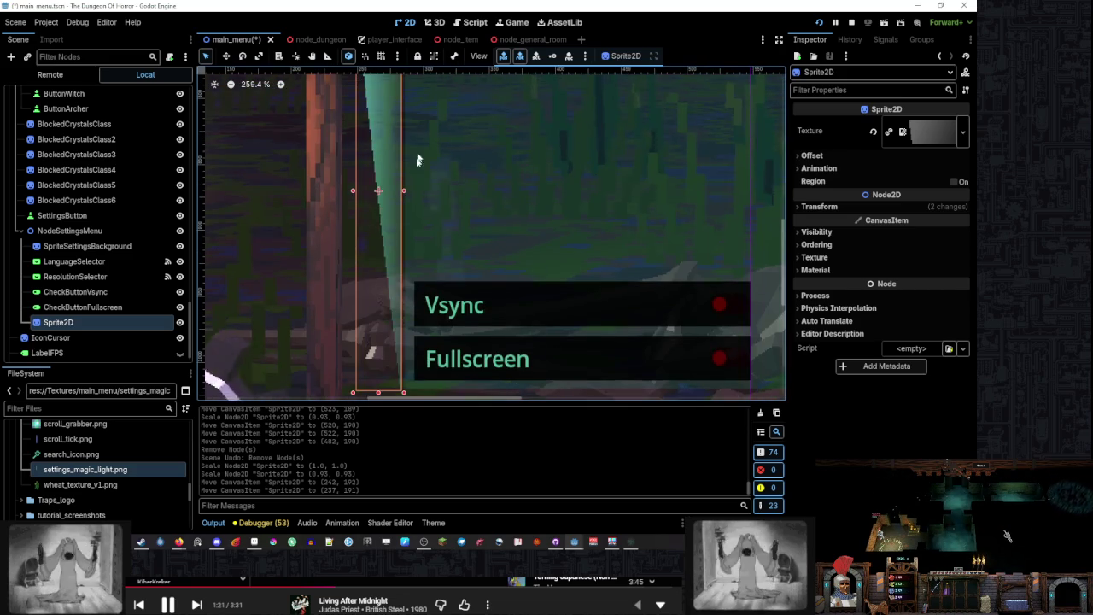
pyautogui.moveTo(405, 191); pyautogui.dragTo(409, 190)
pyautogui.scroll(4, 376, 275)
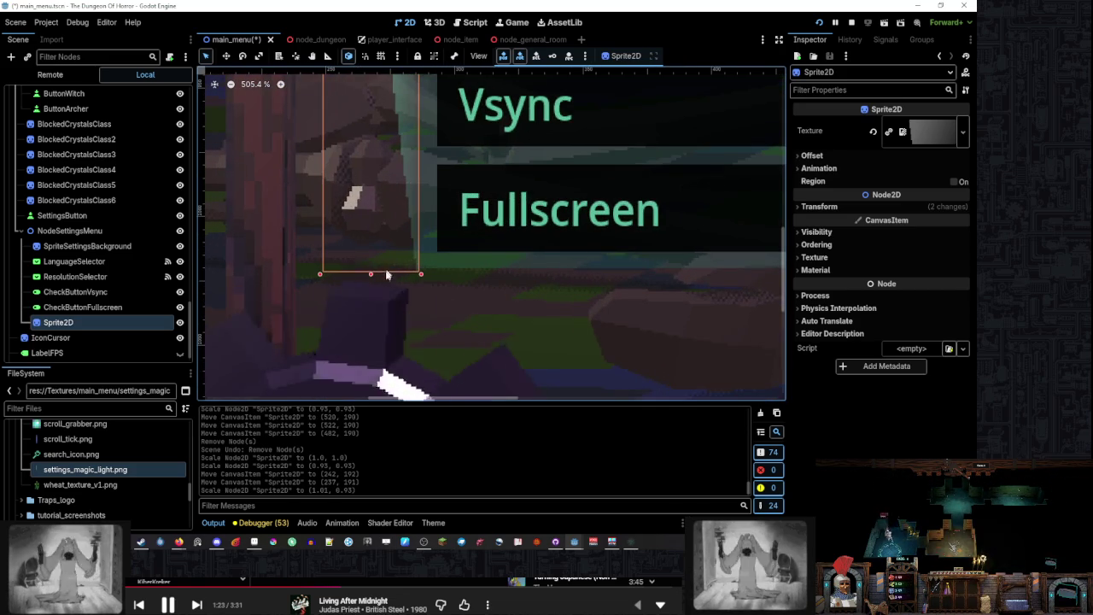
pyautogui.scroll(-5, 477, 203)
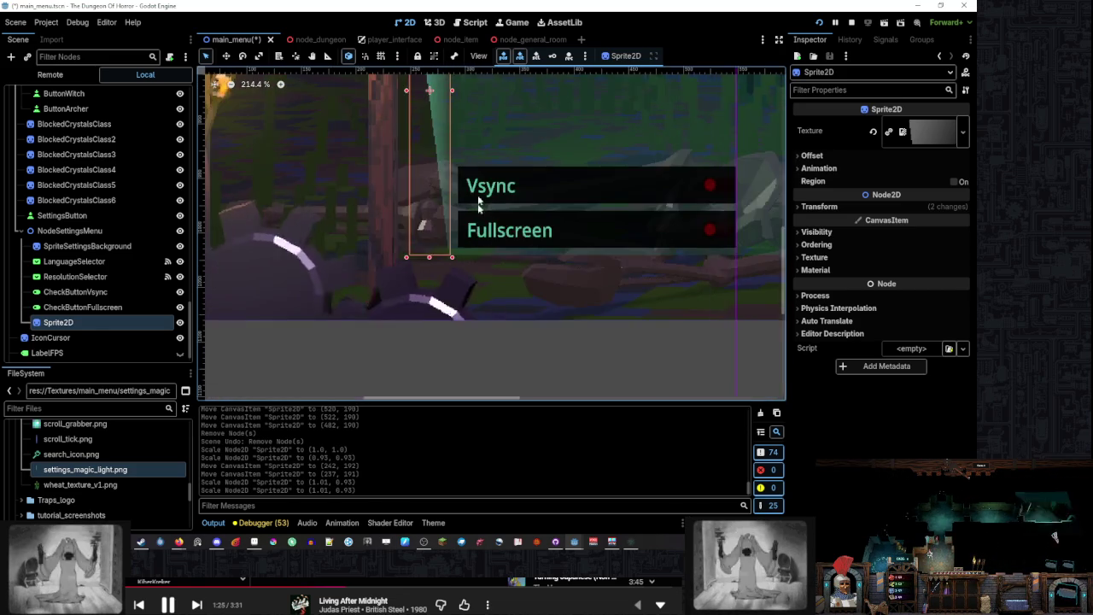
pyautogui.scroll(3, 459, 133)
pyautogui.scroll(5, 454, 200)
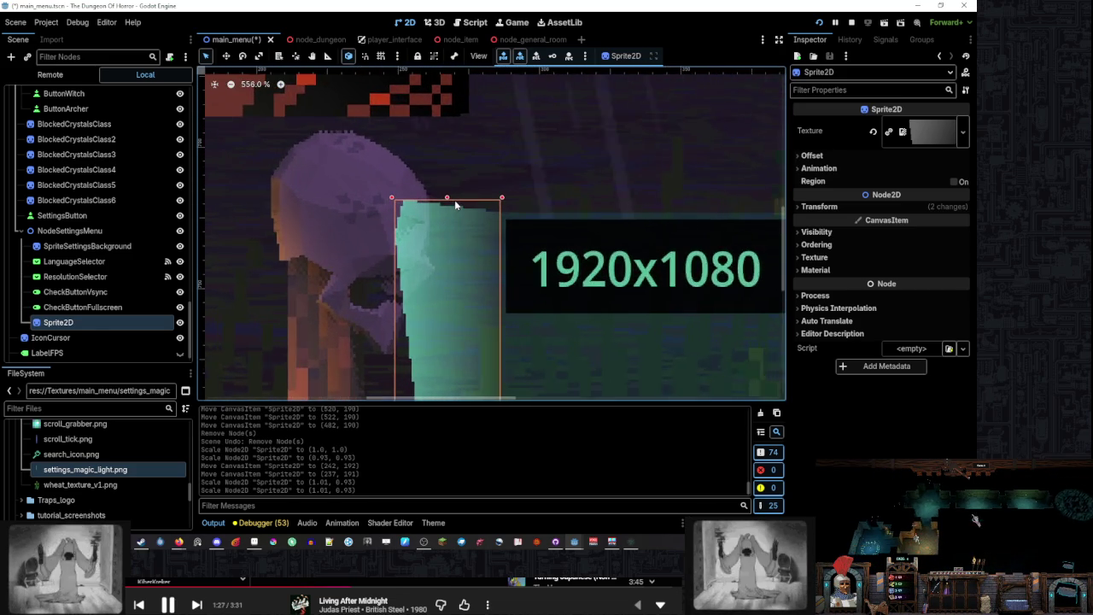
pyautogui.scroll(-8, 454, 200)
# Reselect the Sprite2D beam and bring up its Visibility Modulate colour
pyautogui.click(315, 240)
pyautogui.scroll(2, 434, 201)
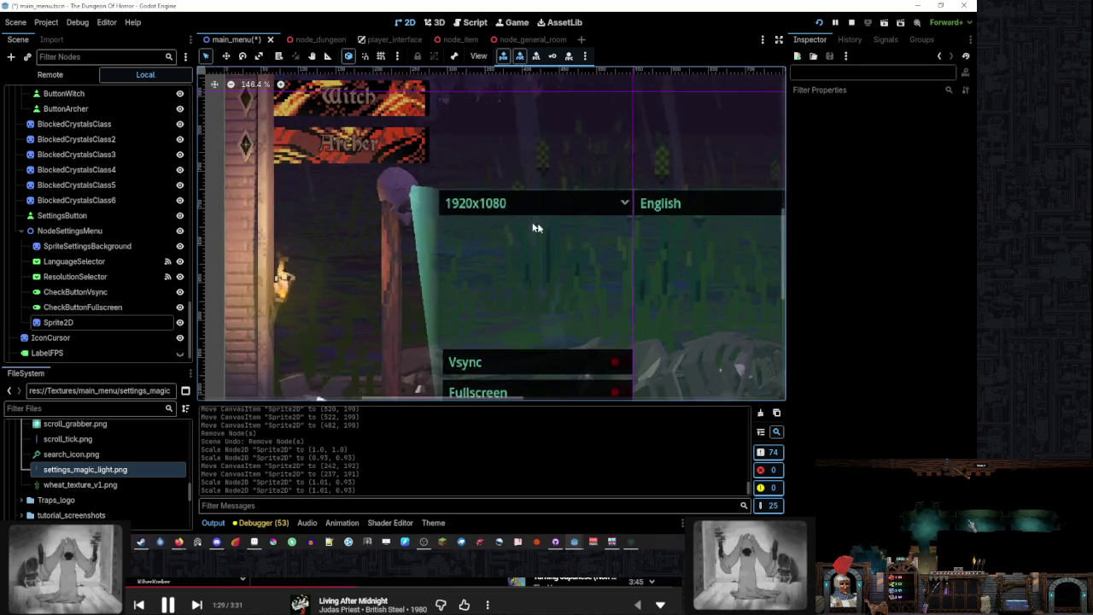
pyautogui.click(122, 322)
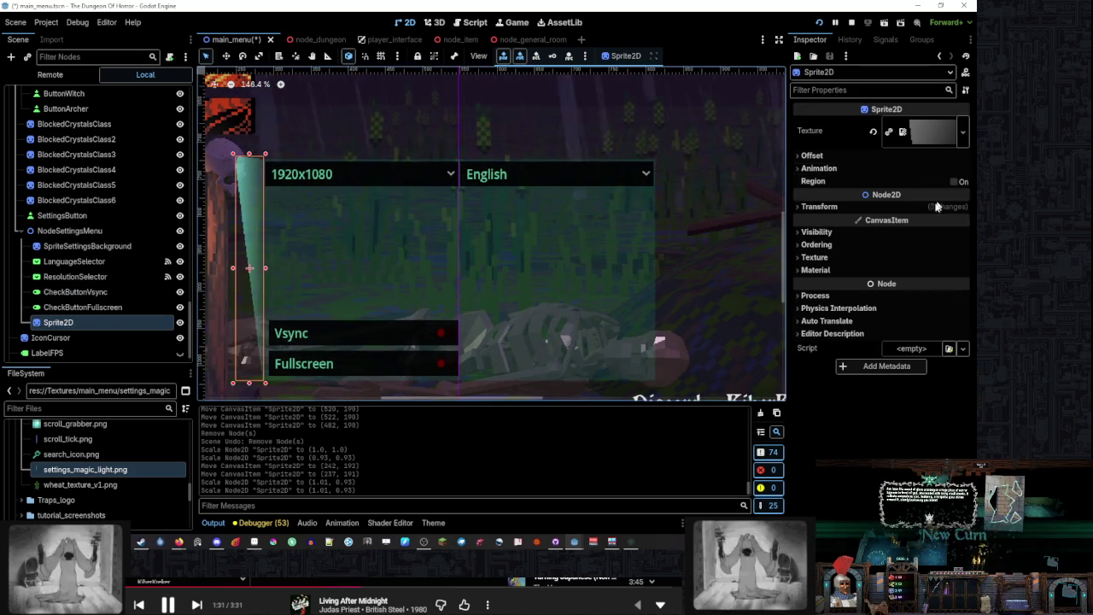
pyautogui.click(817, 232)
pyautogui.click(922, 263)
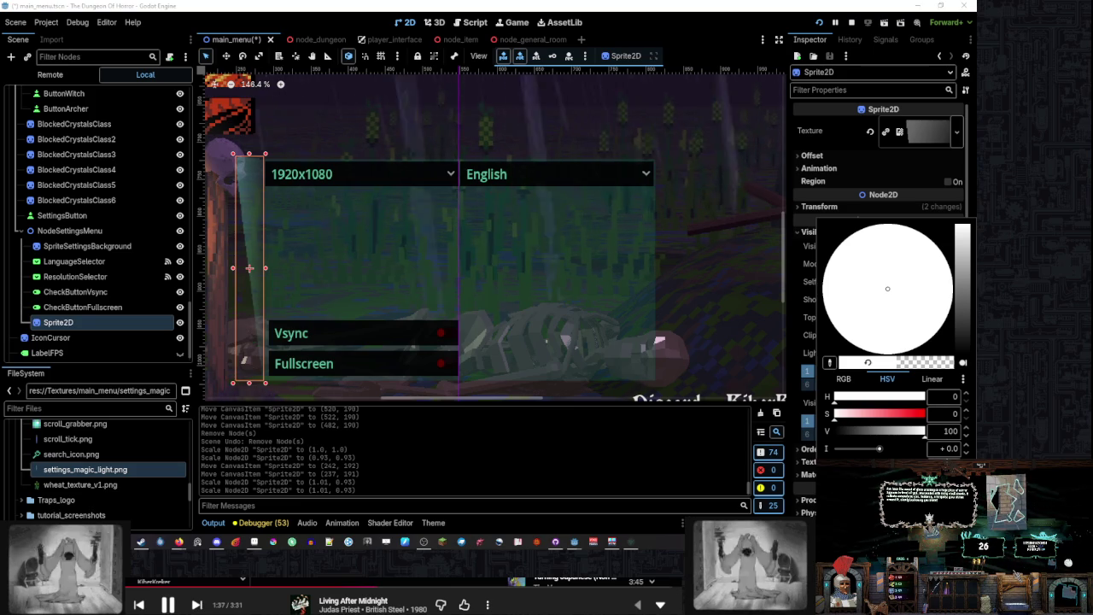
# Keep the lowered-alpha Modulate tint on the beam and pan out to review the menu
pyautogui.click(296, 225)
pyautogui.hscroll(-5, 302, 220)
pyautogui.click(452, 211)
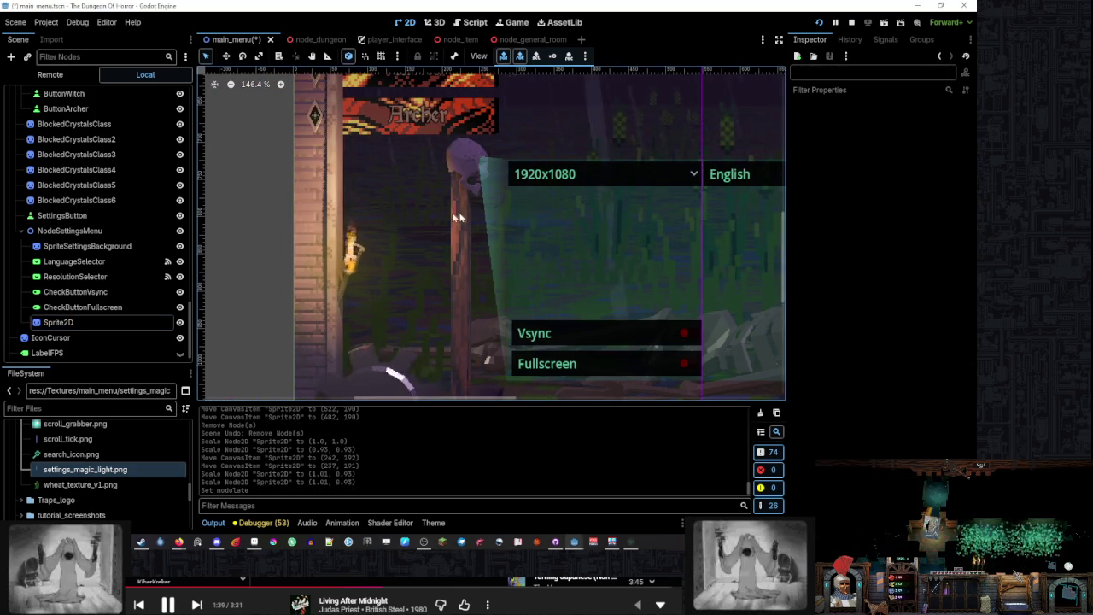
pyautogui.scroll(-4, 540, 202)
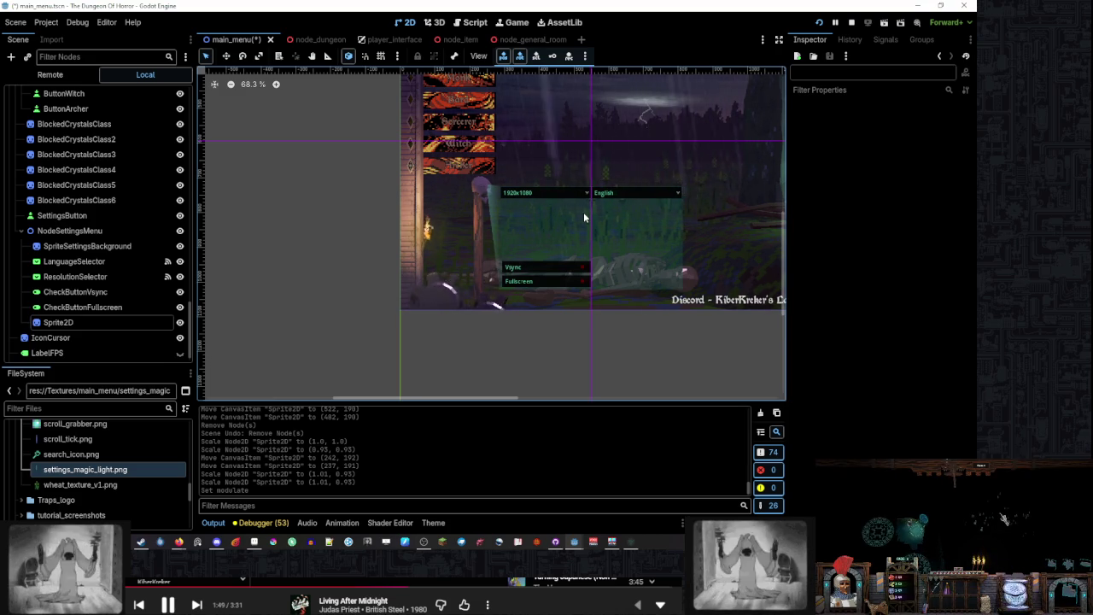
pyautogui.moveTo(584, 212); pyautogui.dragTo(457, 250)
pyautogui.scroll(-2, 457, 251)
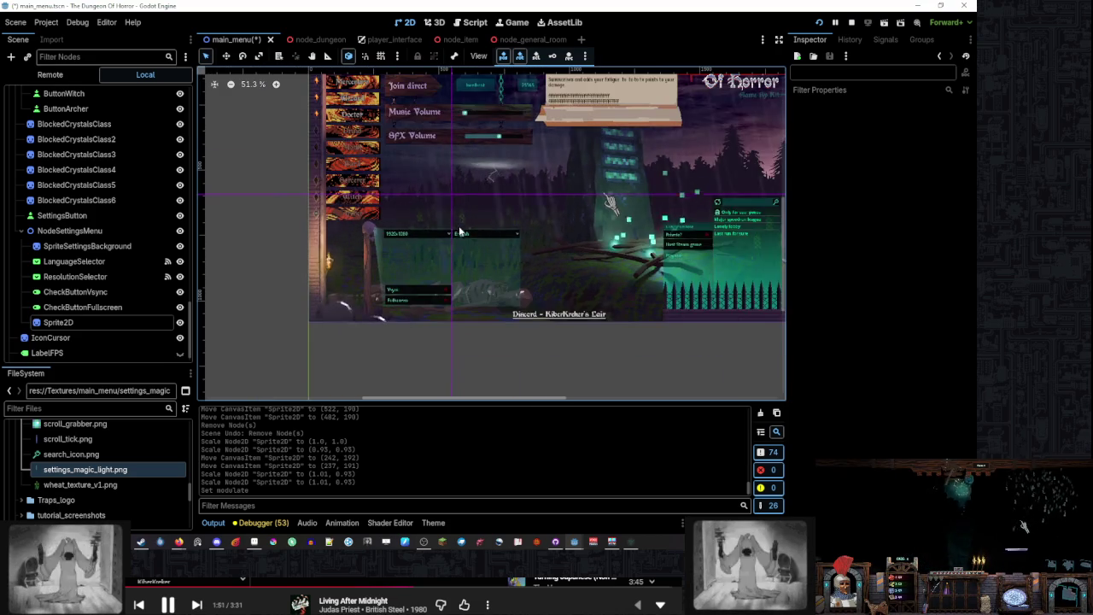
pyautogui.scroll(-1, 456, 162)
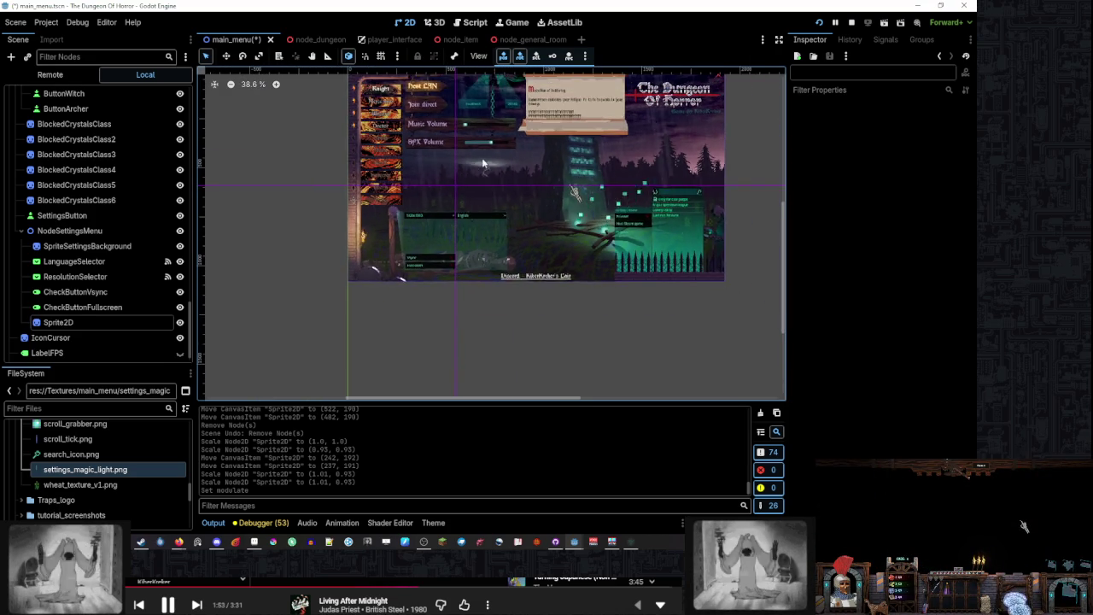
pyautogui.scroll(4, 384, 309)
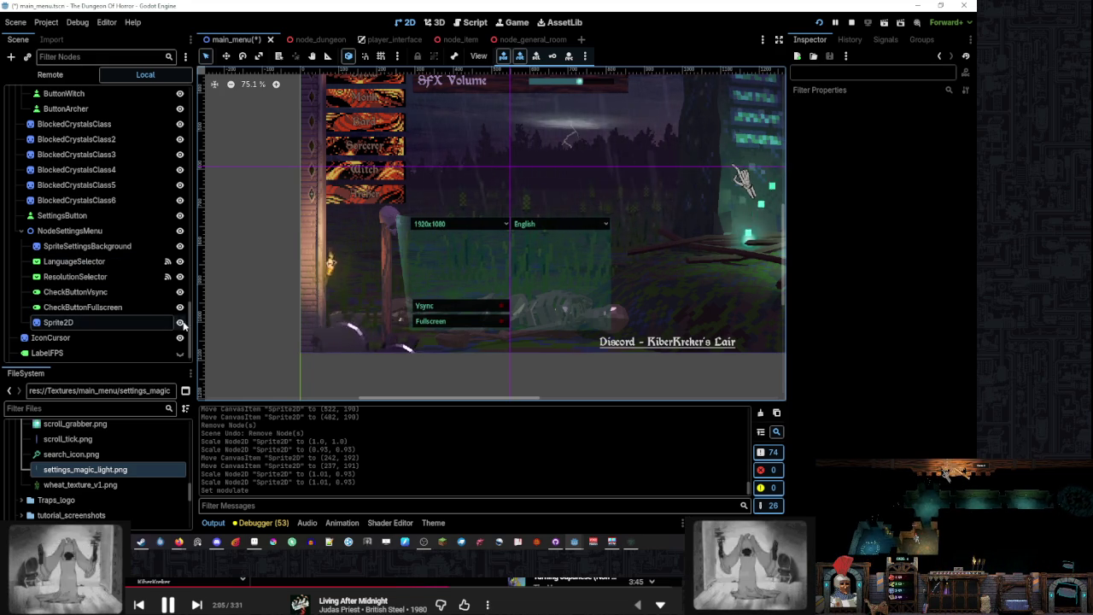
pyautogui.click(139, 322)
# Turn off the Sprite2D beam's Visible setting and toggle MeshSettingsMenu's visibility
pyautogui.click(179, 322)
pyautogui.scroll(5, 137, 291)
pyautogui.scroll(-4, 136, 290)
pyautogui.scroll(5, 136, 282)
pyautogui.scroll(5, 137, 283)
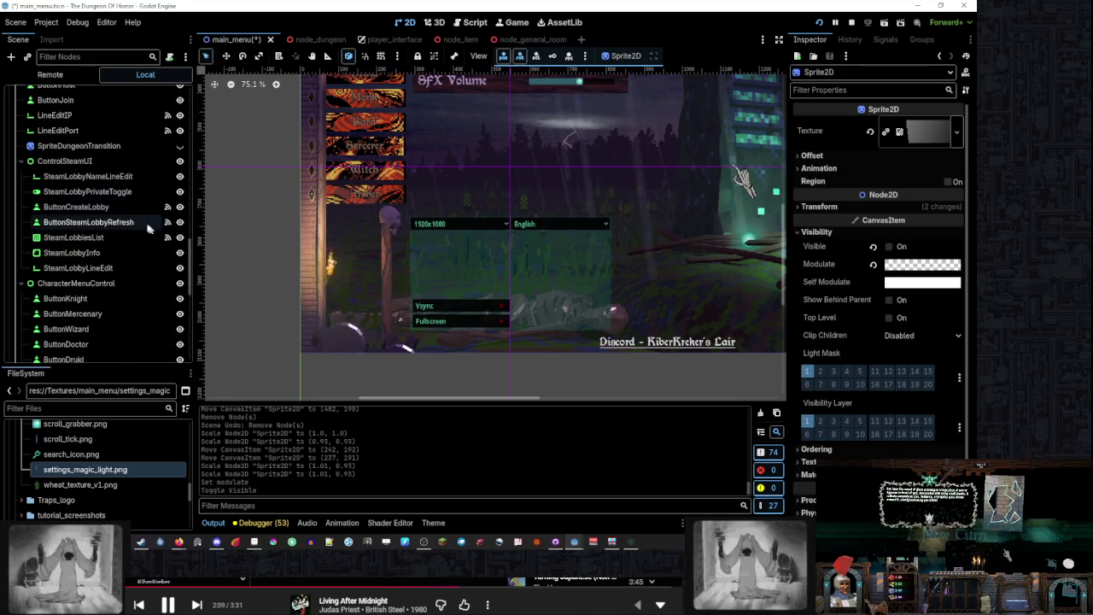
pyautogui.scroll(6, 128, 248)
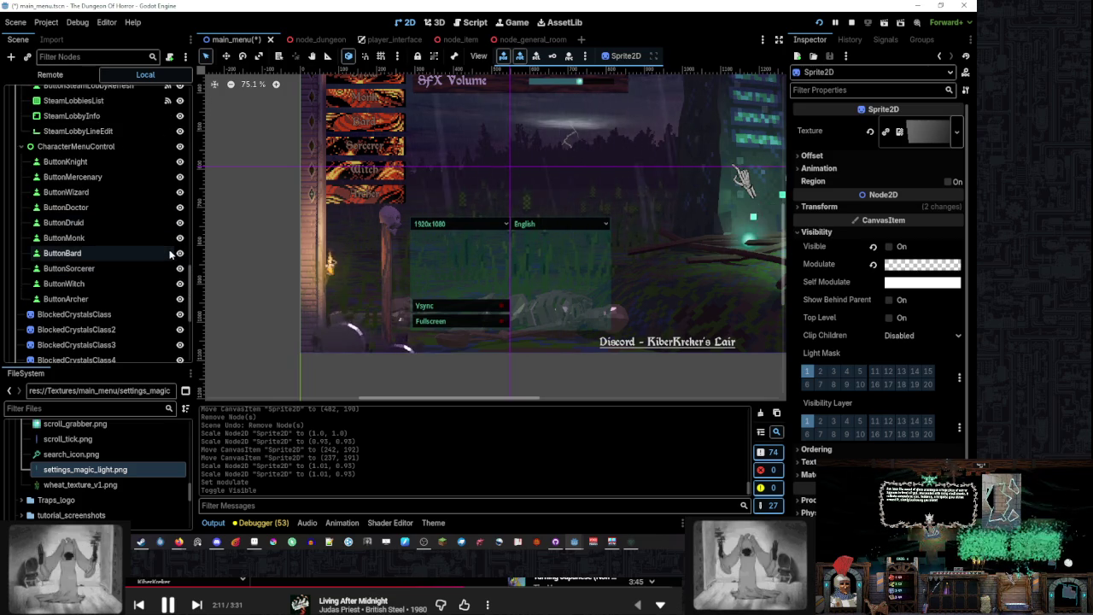
pyautogui.scroll(3, 125, 247)
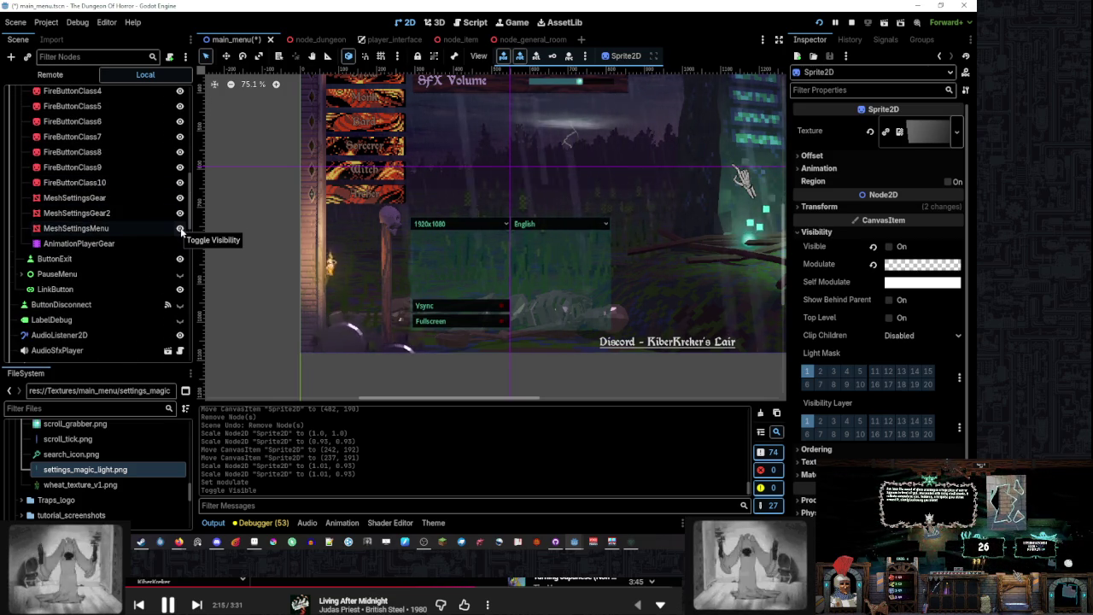
pyautogui.click(180, 228)
pyautogui.scroll(-10, 119, 257)
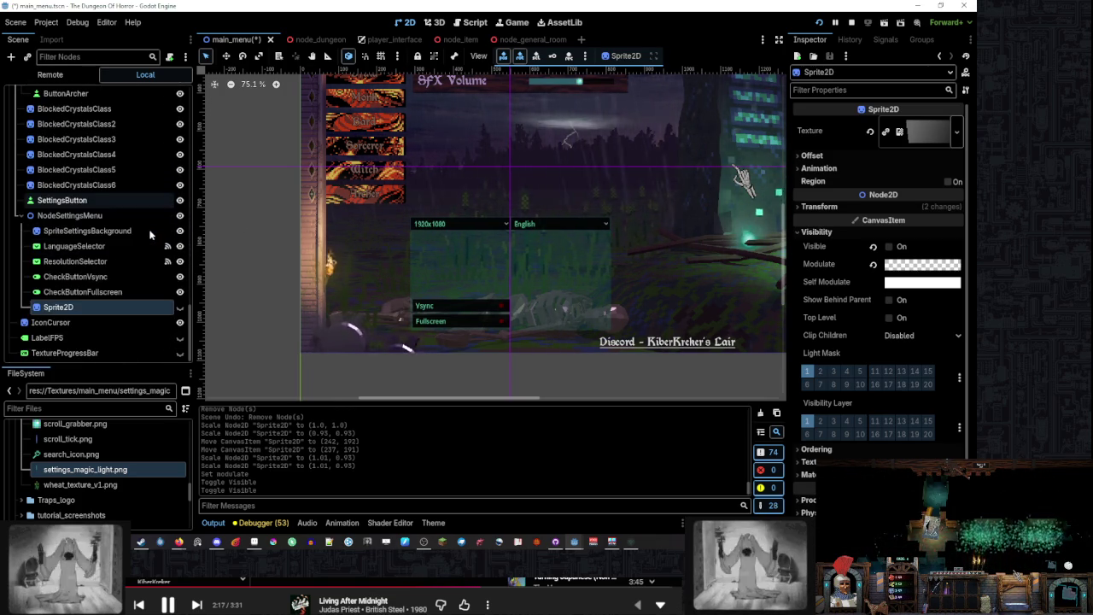
# Stretch SpriteSettingsBackground, reposition its gradient fill points and set Fill to Linear
pyautogui.click(85, 231)
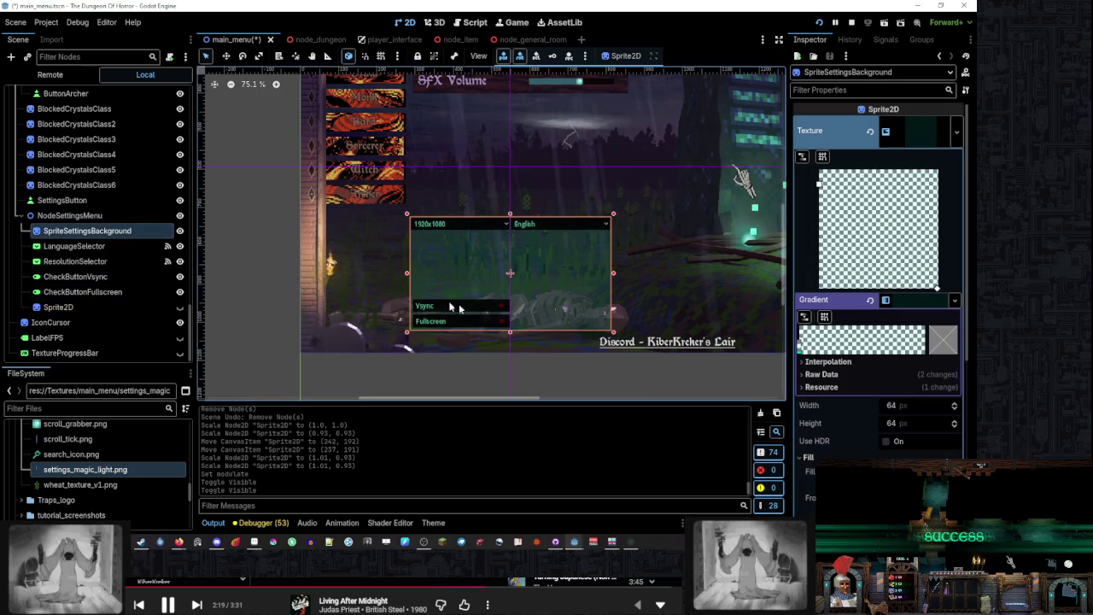
pyautogui.moveTo(508, 337); pyautogui.dragTo(509, 355)
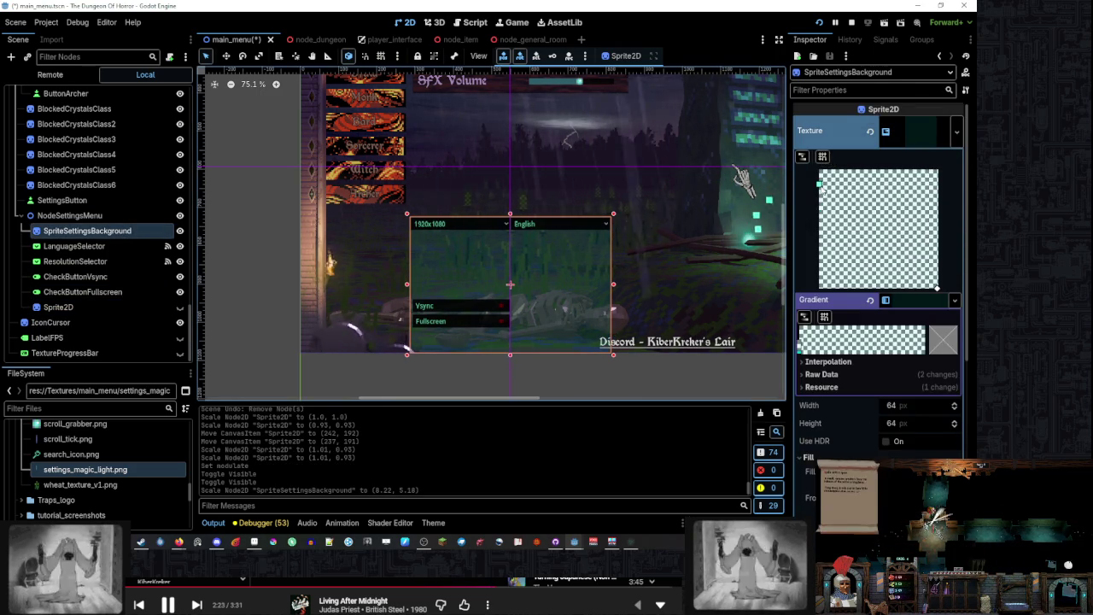
pyautogui.moveTo(937, 289); pyautogui.dragTo(935, 289)
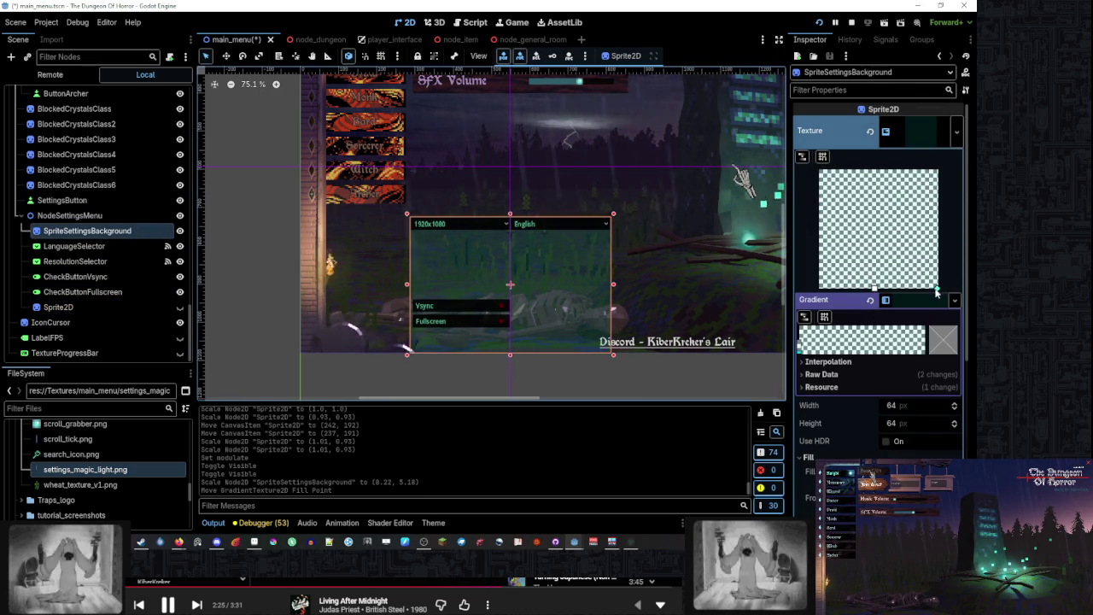
pyautogui.moveTo(873, 199); pyautogui.dragTo(819, 169)
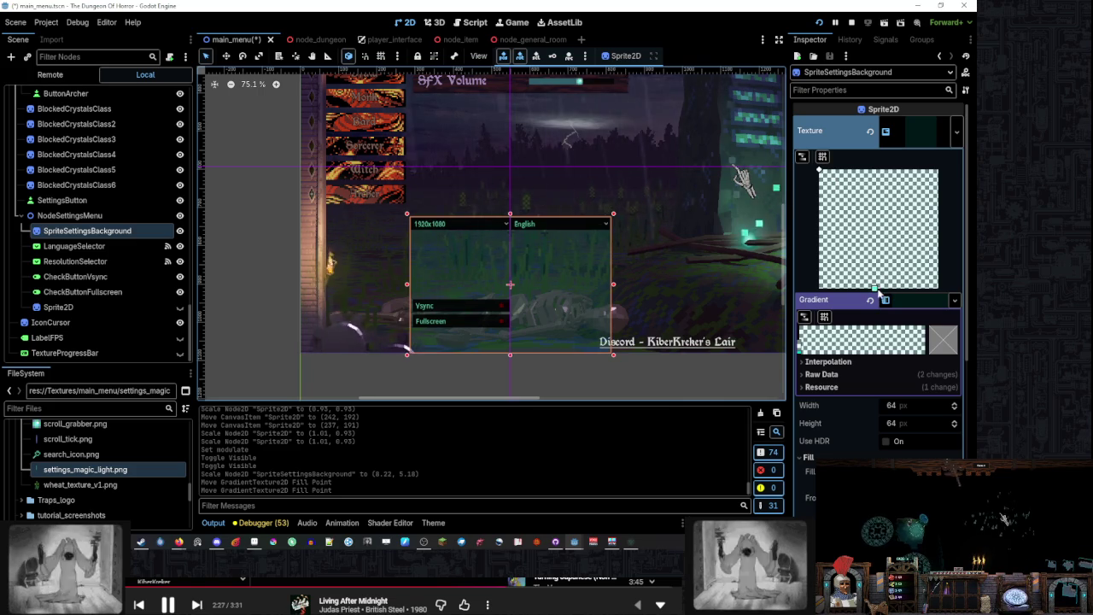
pyautogui.scroll(-3, 854, 342)
pyautogui.click(918, 322)
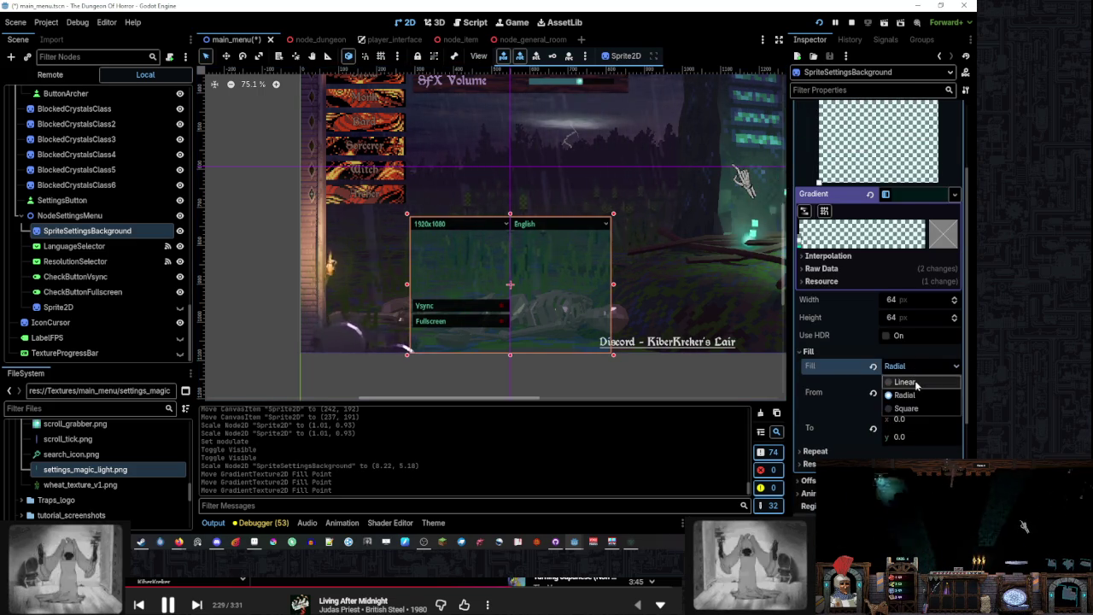
pyautogui.click(905, 385)
# Recolour the gradient point teal and add a second point with opacity 175
pyautogui.doubleClick(801, 346)
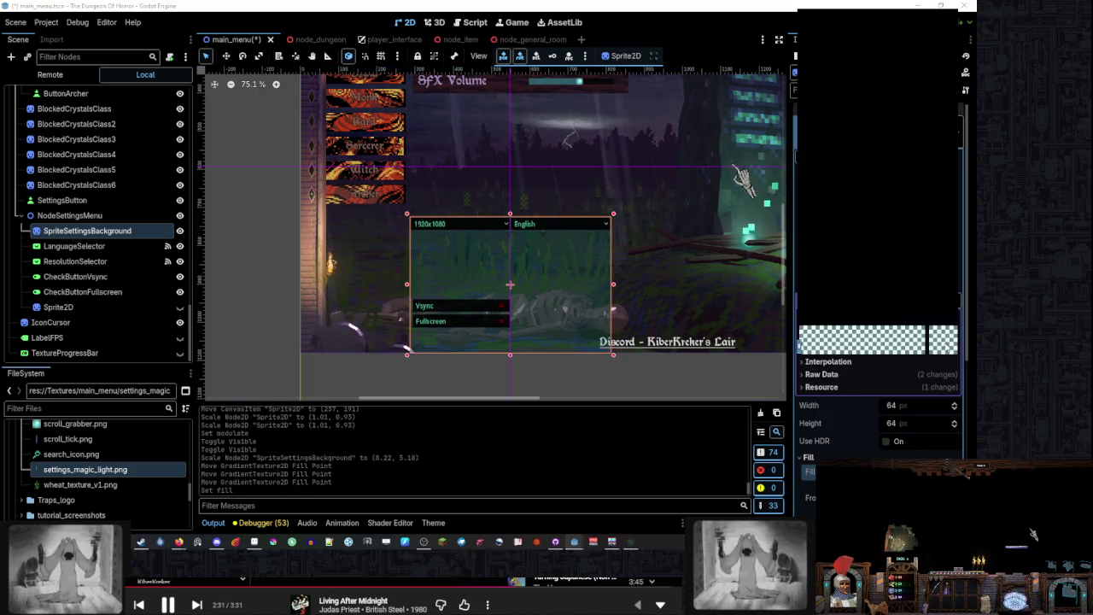
pyautogui.moveTo(905, 257); pyautogui.dragTo(854, 265)
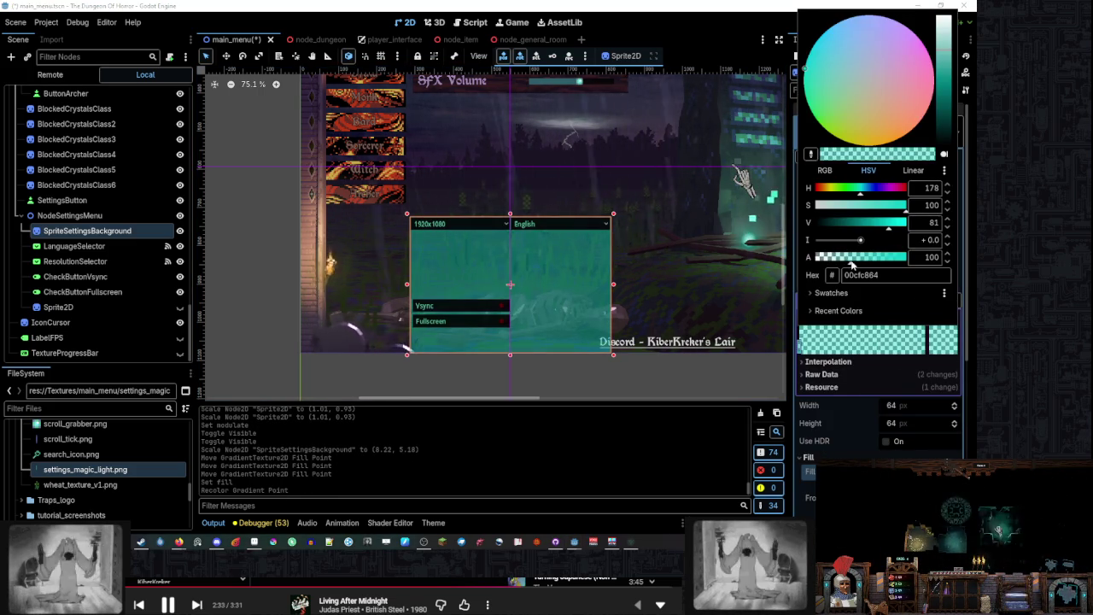
pyautogui.click(861, 346)
pyautogui.doubleClick(861, 346)
pyautogui.moveTo(852, 257)
pyautogui.mouseDown()
pyautogui.moveTo(875, 262)
pyautogui.moveTo(809, 263)
pyautogui.mouseUp()
pyautogui.click(383, 263)
pyautogui.scroll(-1, 383, 262)
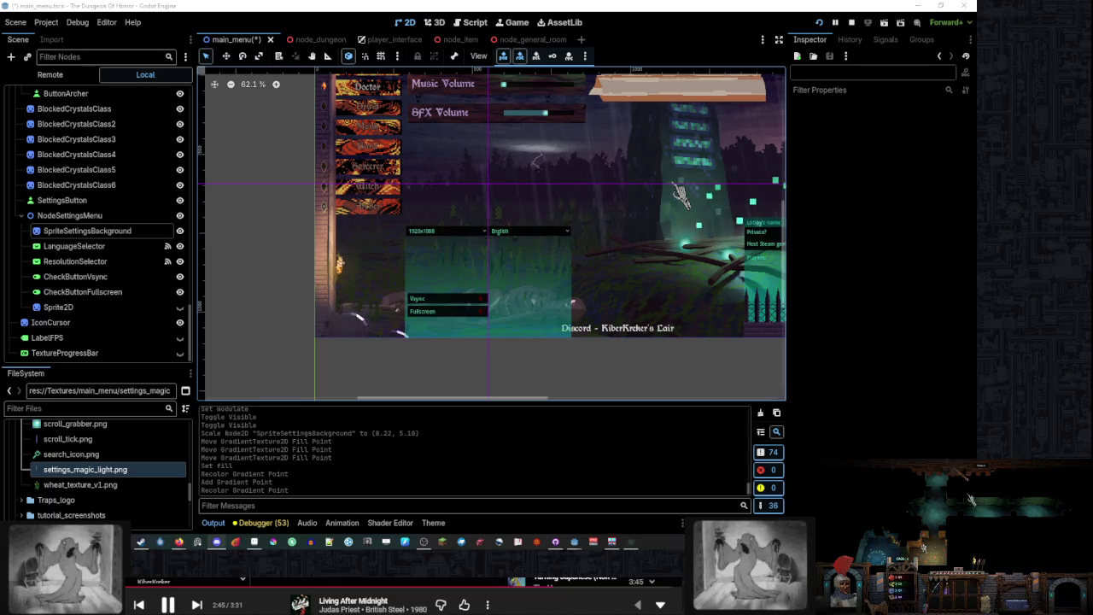
# Select SpriteSettingsBackground through CheckButtonFullscreen in the Scene tree
pyautogui.scroll(1, 501, 296)
pyautogui.click(500, 295)
pyautogui.scroll(1, 497, 306)
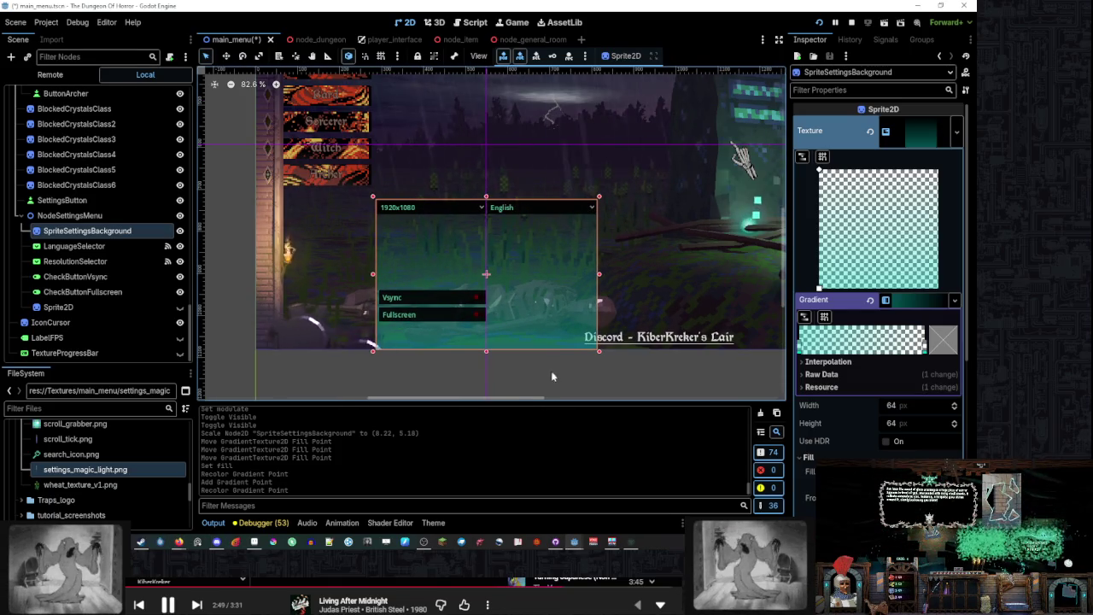
pyautogui.click(553, 374)
pyautogui.scroll(1, 486, 352)
pyautogui.click(85, 230)
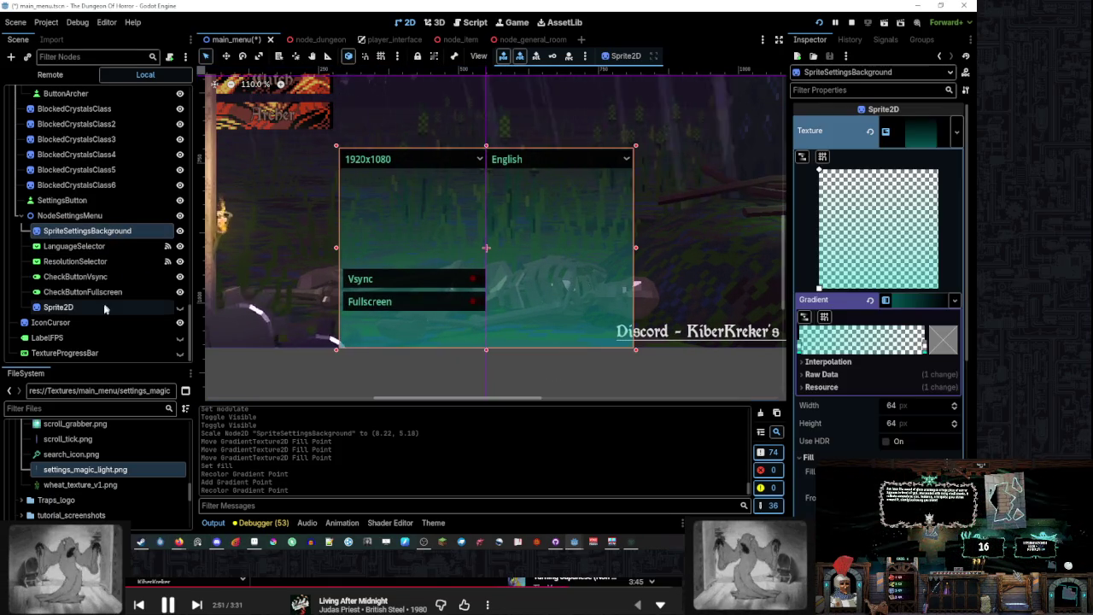
pyautogui.keyDown('shift'); pyautogui.click(105, 309); pyautogui.keyUp('shift')
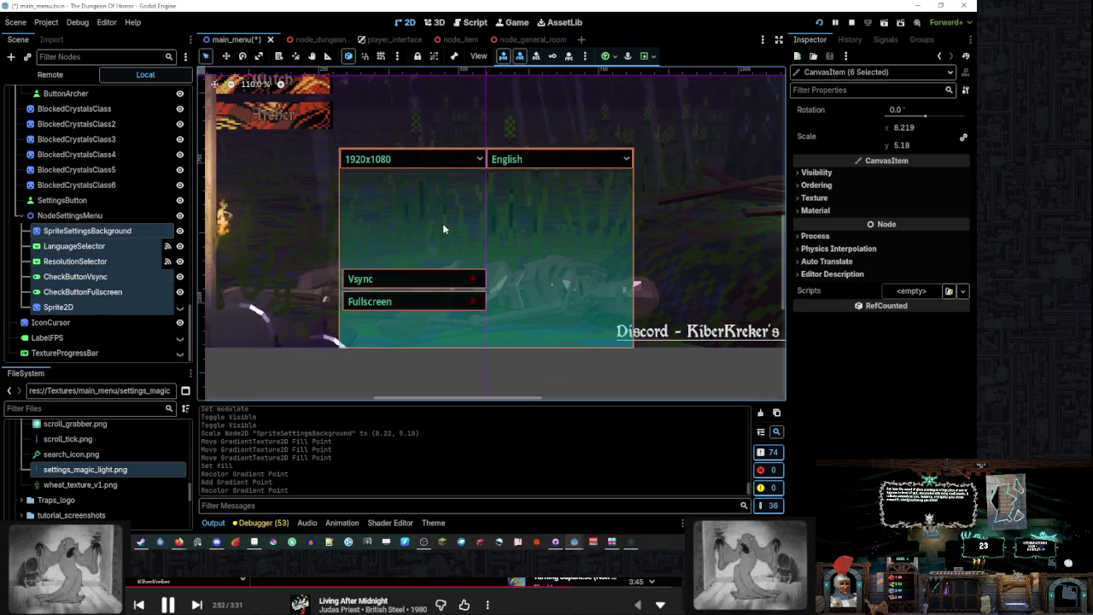
pyautogui.click(116, 241)
pyautogui.click(109, 232)
pyautogui.keyDown('shift'); pyautogui.click(82, 292); pyautogui.keyUp('shift')
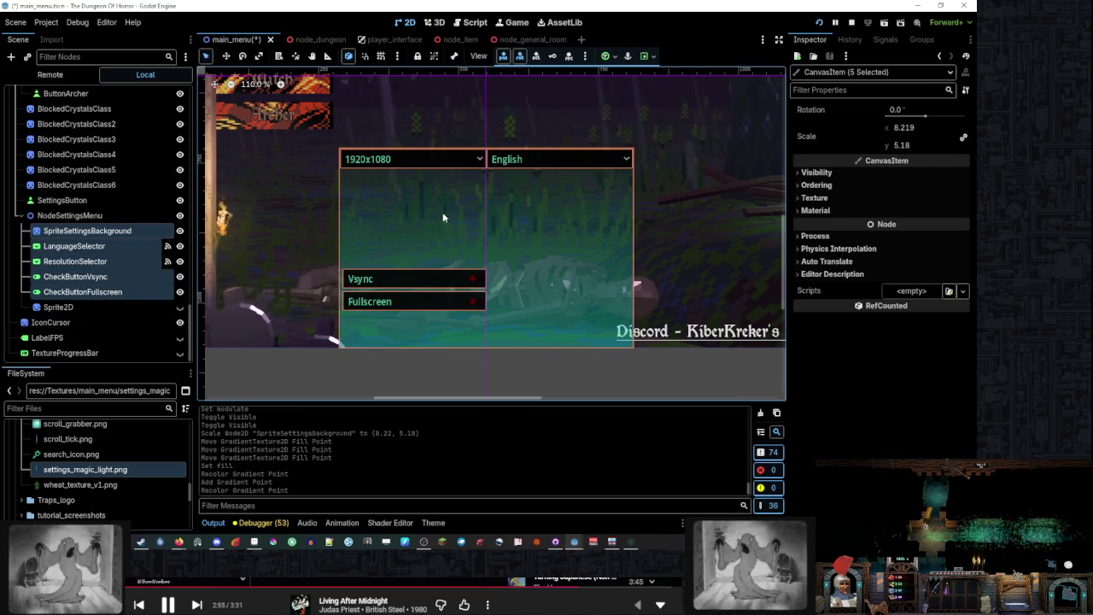
# Shift the five settings elements about 88 px left and save the main menu scene
pyautogui.moveTo(443, 214)
pyautogui.mouseDown()
pyautogui.moveTo(383, 213)
pyautogui.moveTo(404, 213)
pyautogui.mouseUp()
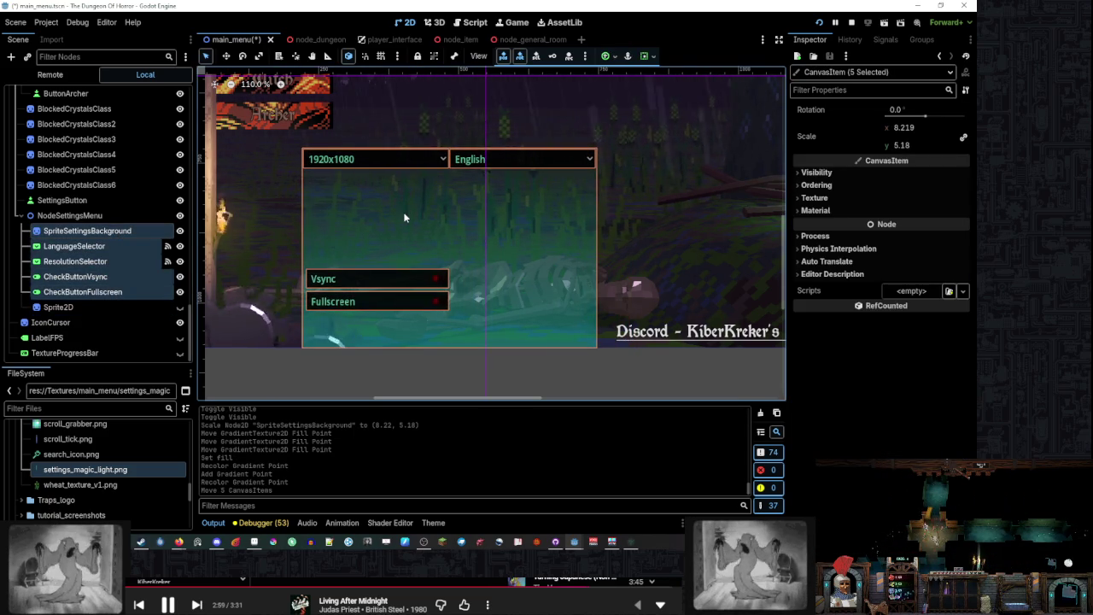
pyautogui.scroll(-5, 416, 211)
pyautogui.click(649, 341)
pyautogui.scroll(-3, 483, 254)
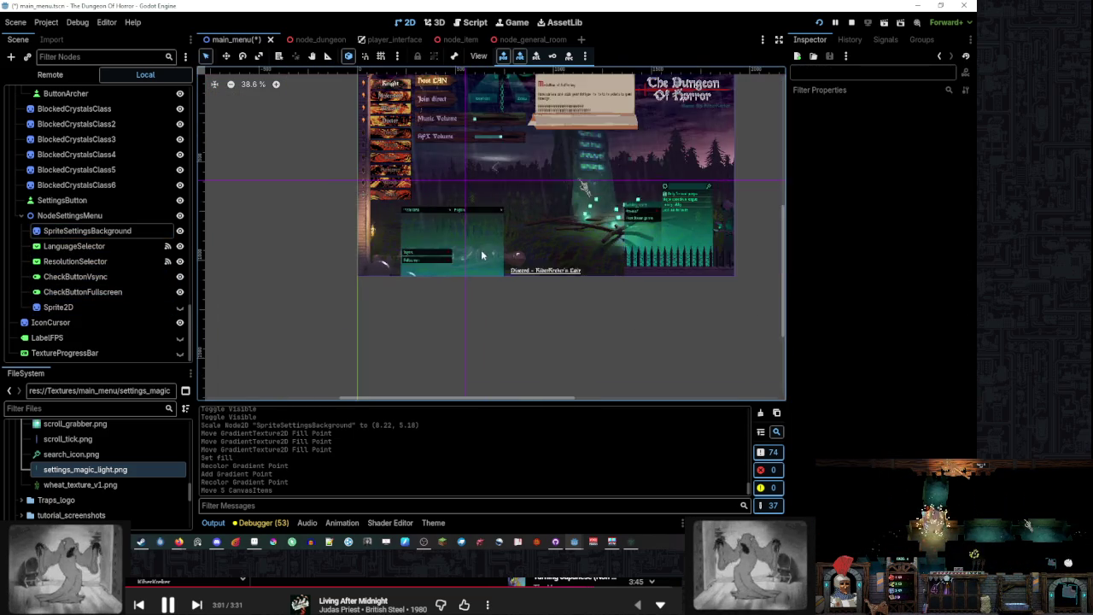
pyautogui.scroll(6, 482, 255)
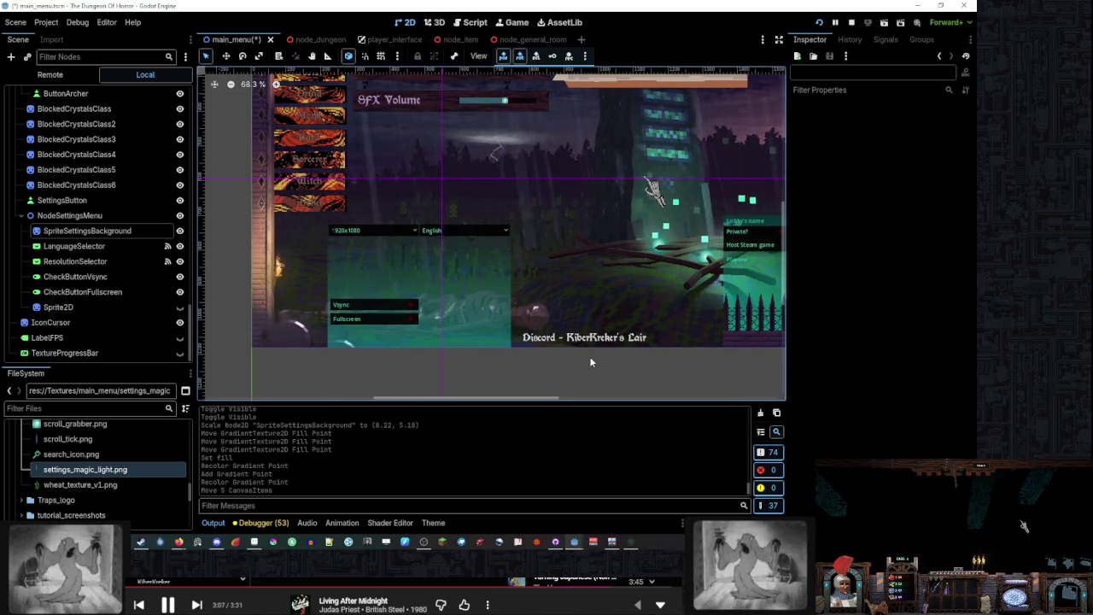
pyautogui.scroll(-1, 396, 323)
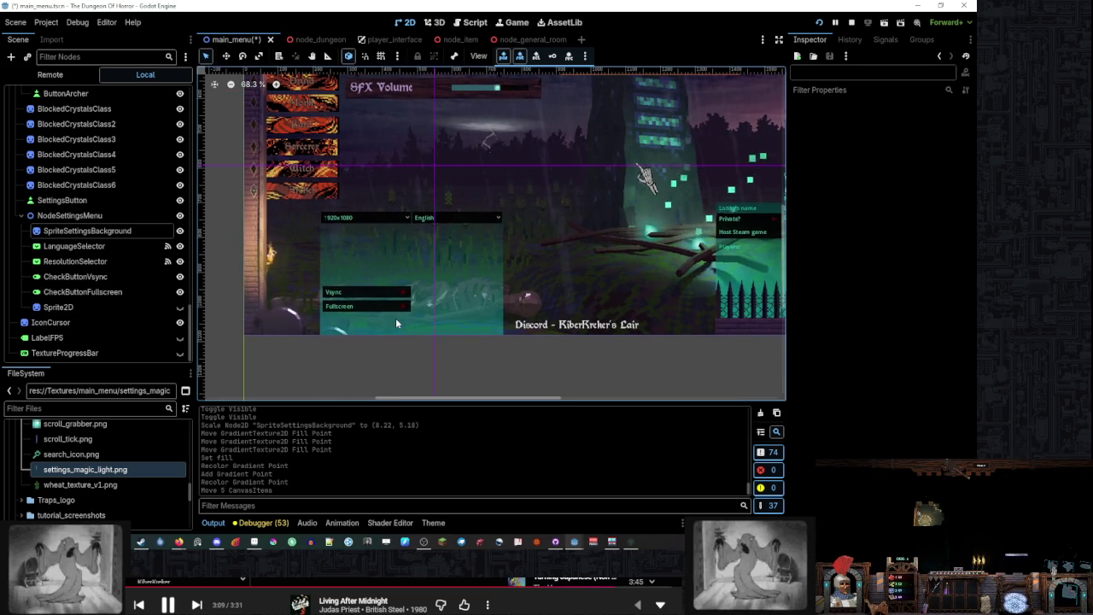
pyautogui.scroll(15, 102, 256)
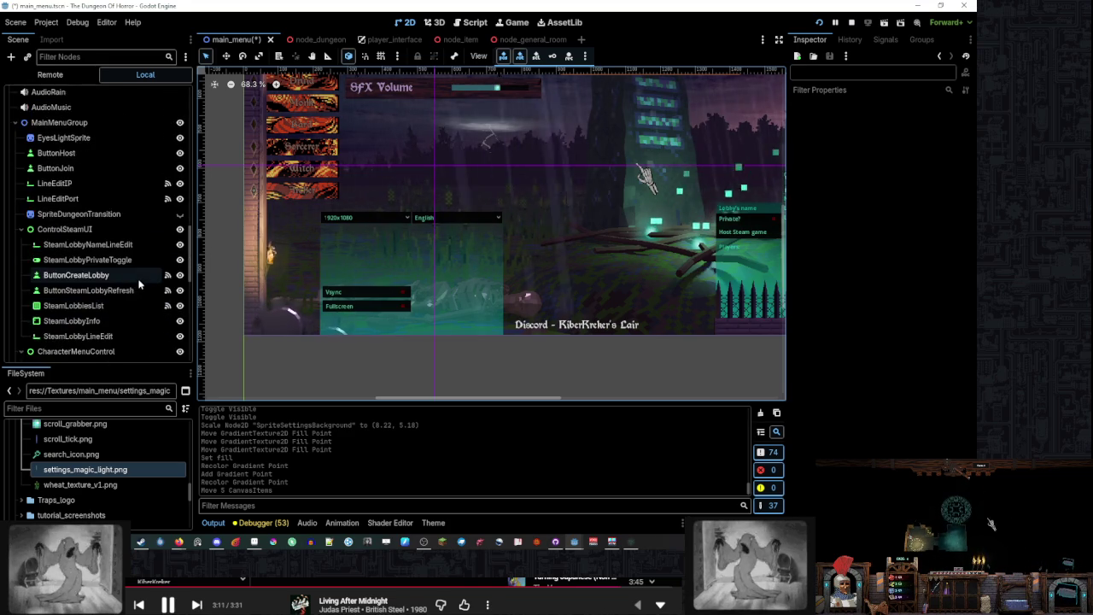
pyautogui.scroll(-5, 139, 283)
pyautogui.scroll(2, 350, 251)
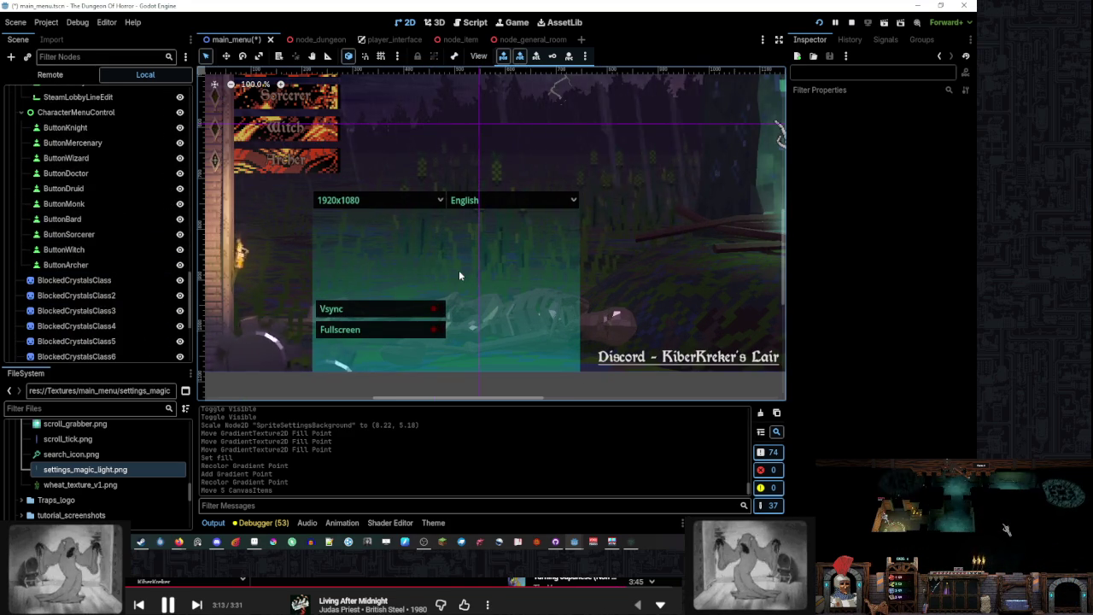
pyautogui.scroll(-3, 398, 264)
pyautogui.hscroll(-2, 398, 264)
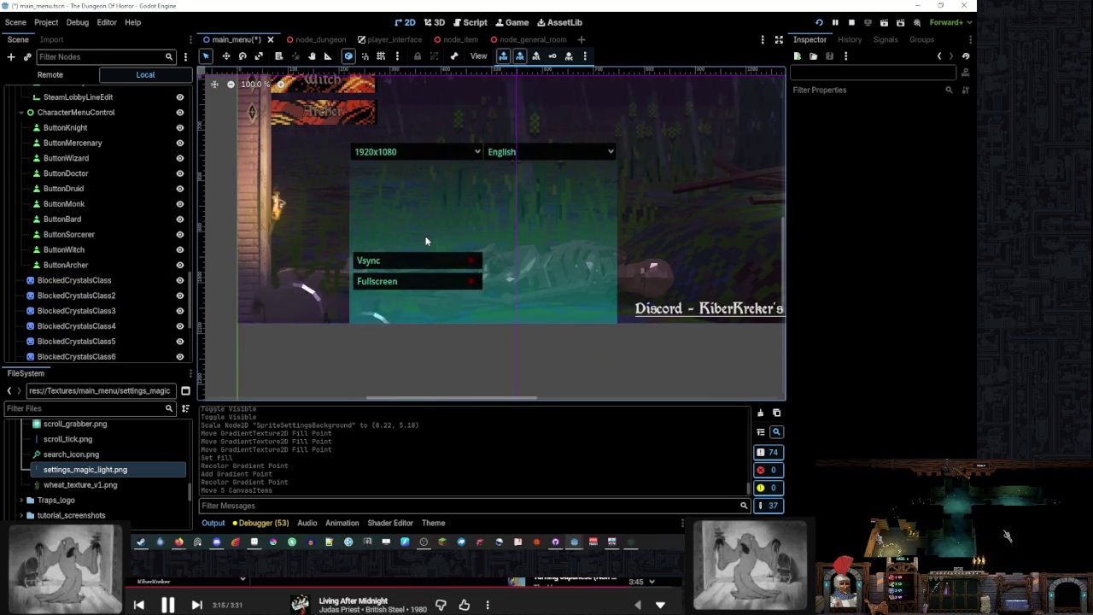
pyautogui.scroll(-4, 427, 271)
pyautogui.hscroll(2, 423, 295)
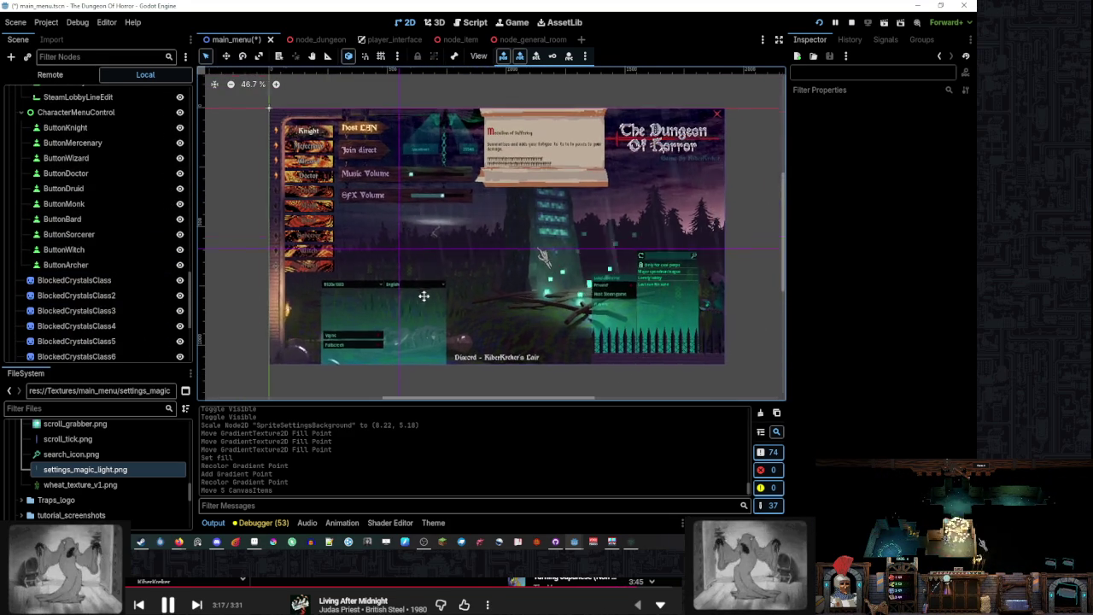
pyautogui.scroll(1, 423, 296)
pyautogui.hscroll(1, 424, 296)
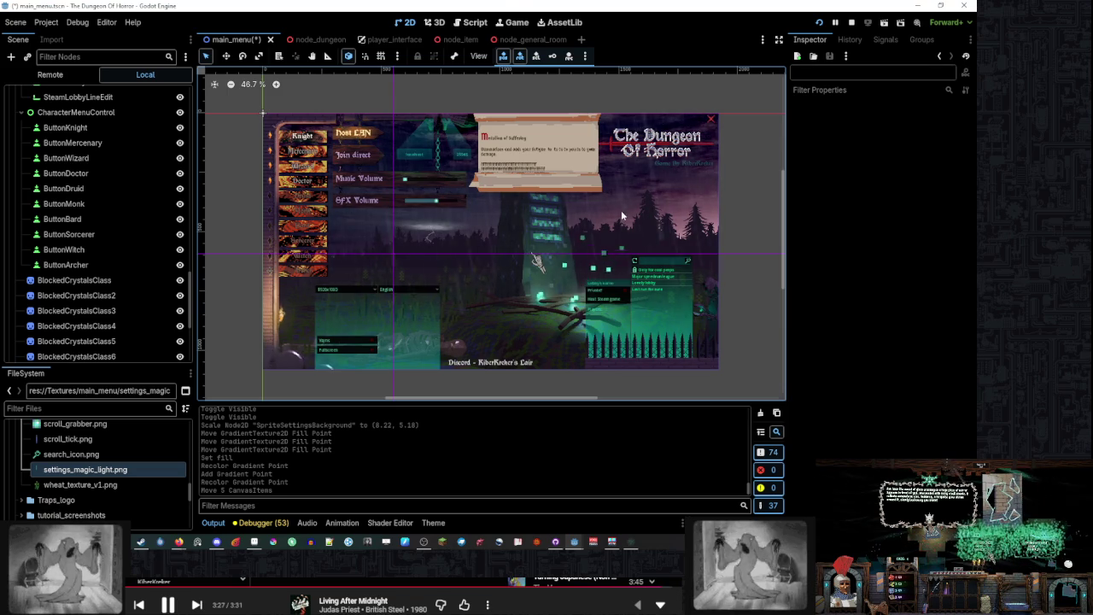
pyautogui.hotkey('ctrl', 's')
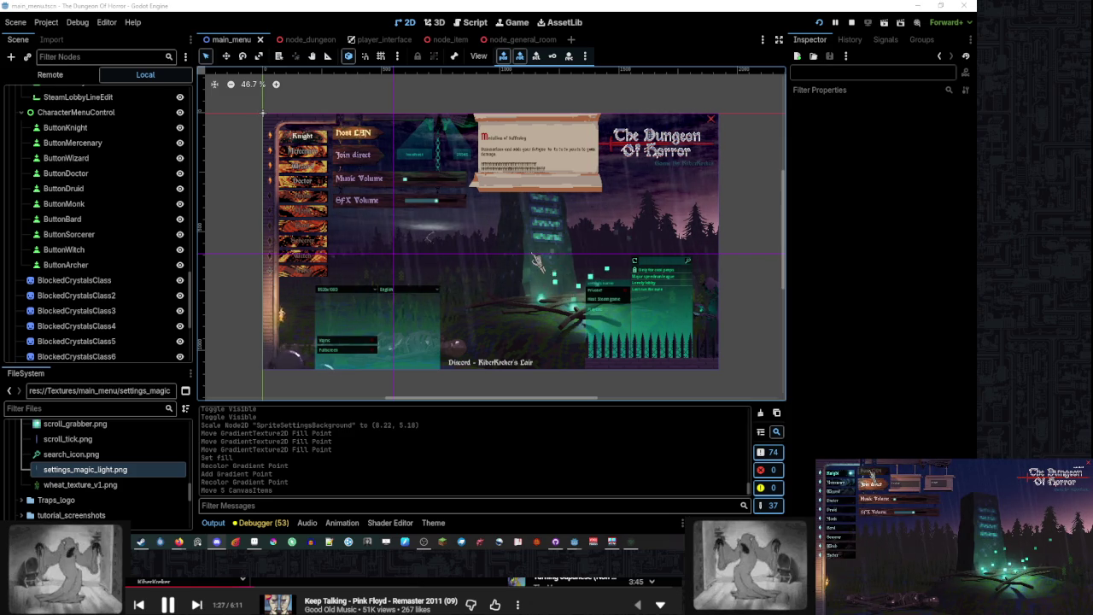
# Start a game from the running main menu
pyautogui.click(870, 475)
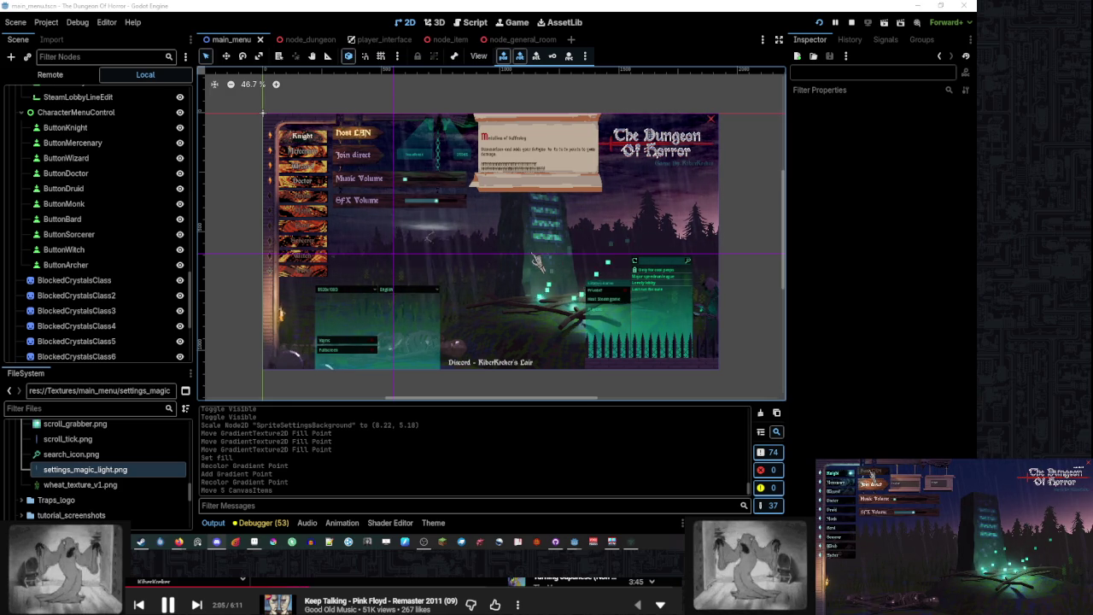
# Test hosting a local network game, then joining a game directly from the menu
pyautogui.click(872, 475)
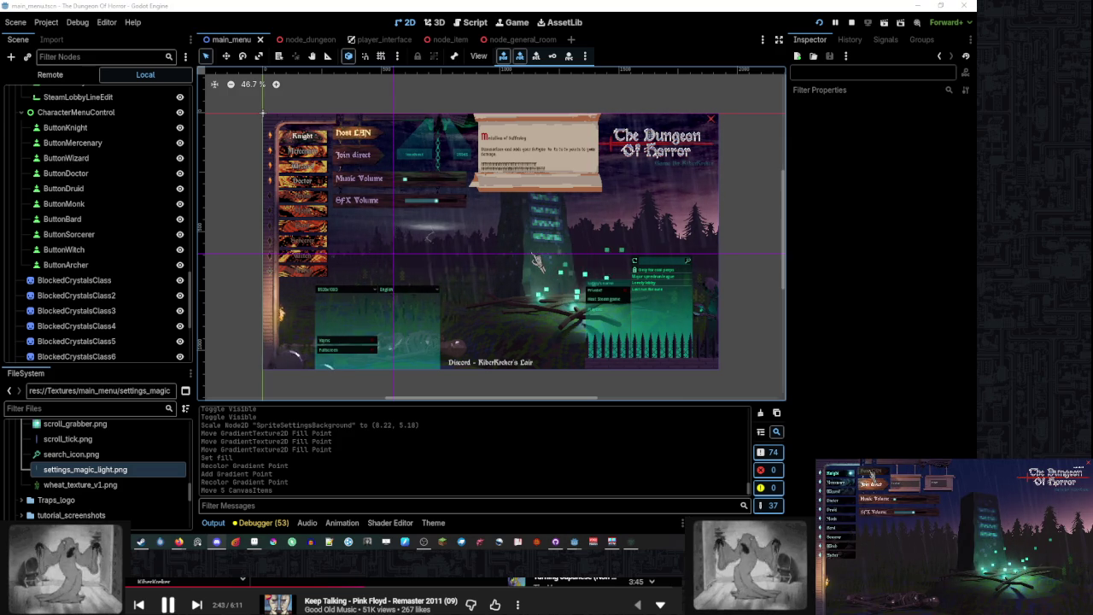
pyautogui.click(871, 475)
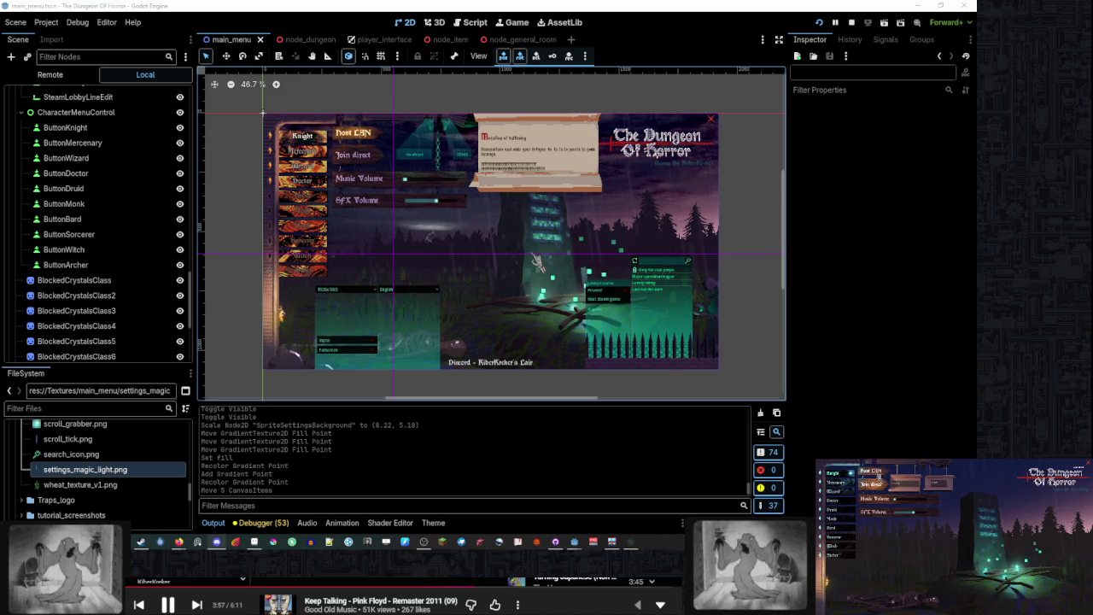
# Choose Join direct on the running game's main menu to load into the dungeon
pyautogui.click(871, 476)
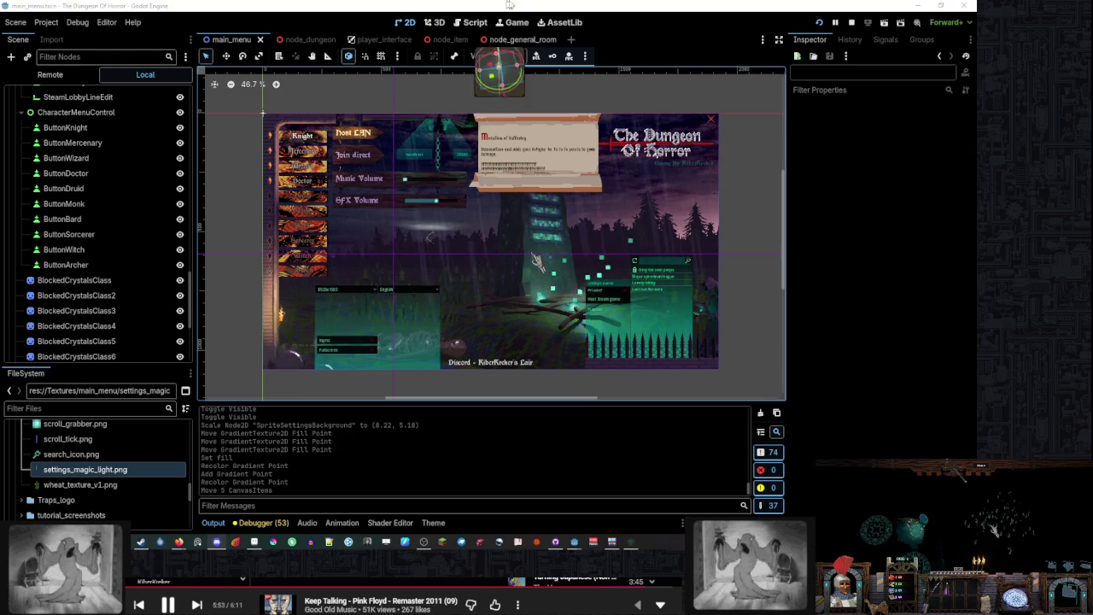
pyautogui.scroll(-3, 410, 197)
pyautogui.hscroll(-5, 410, 197)
# Zoom the 2D canvas and pan down to the lower part of the settings panel
pyautogui.scroll(3, 468, 243)
pyautogui.scroll(-1, 478, 239)
pyautogui.scroll(-1, 487, 235)
pyautogui.scroll(1, 493, 233)
pyautogui.scroll(-1, 493, 239)
pyautogui.scroll(2, 491, 245)
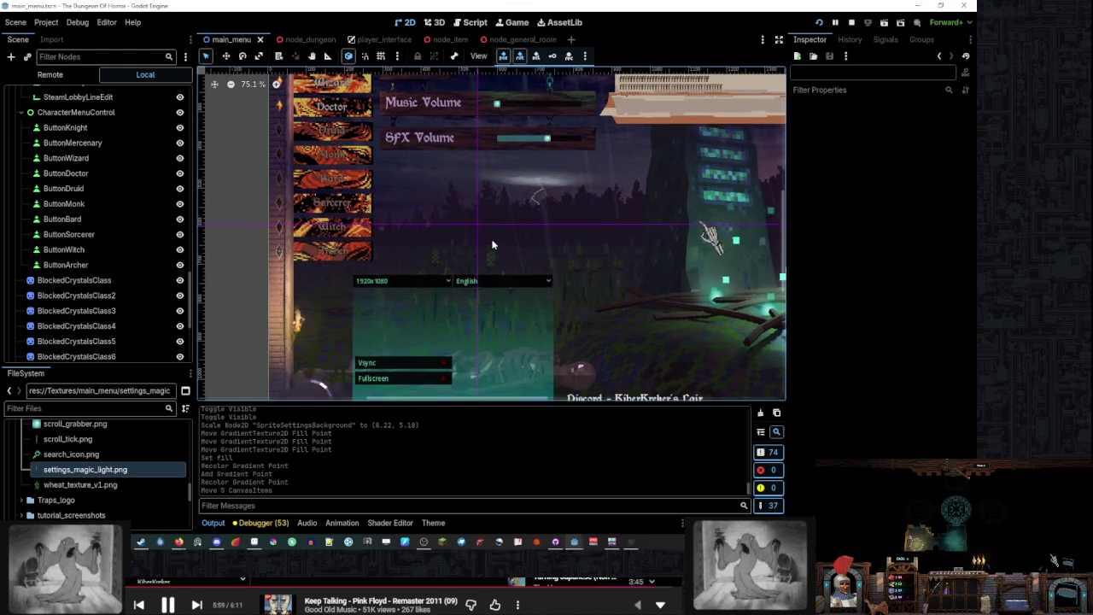
pyautogui.scroll(1, 487, 243)
pyautogui.moveTo(486, 241)
pyautogui.mouseDown()
pyautogui.moveTo(491, 211)
pyautogui.moveTo(467, 219)
pyautogui.mouseUp()
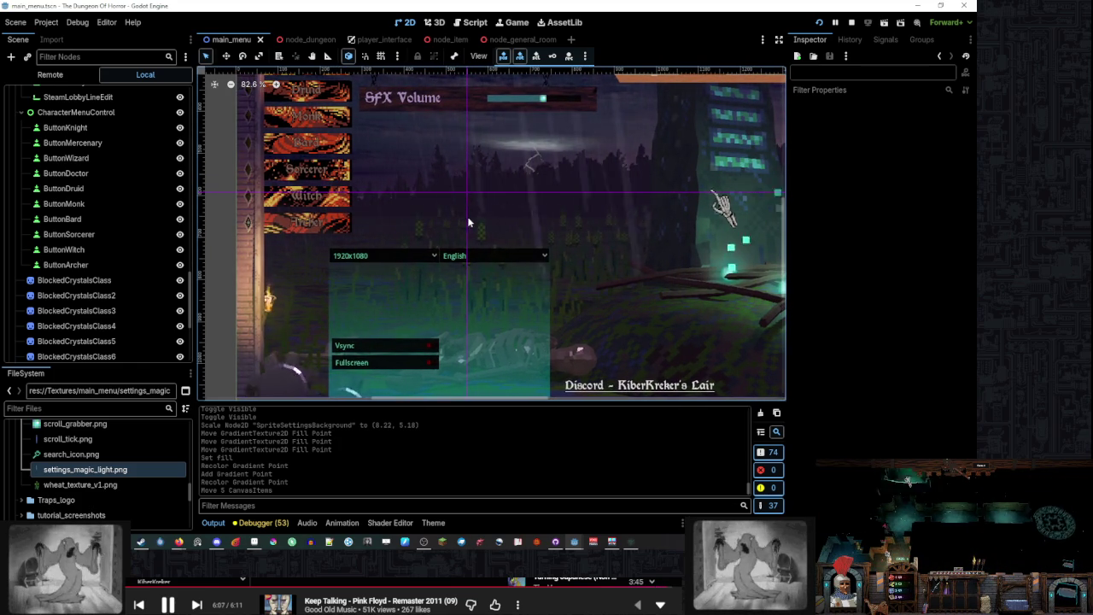
pyautogui.moveTo(468, 220); pyautogui.dragTo(489, 211)
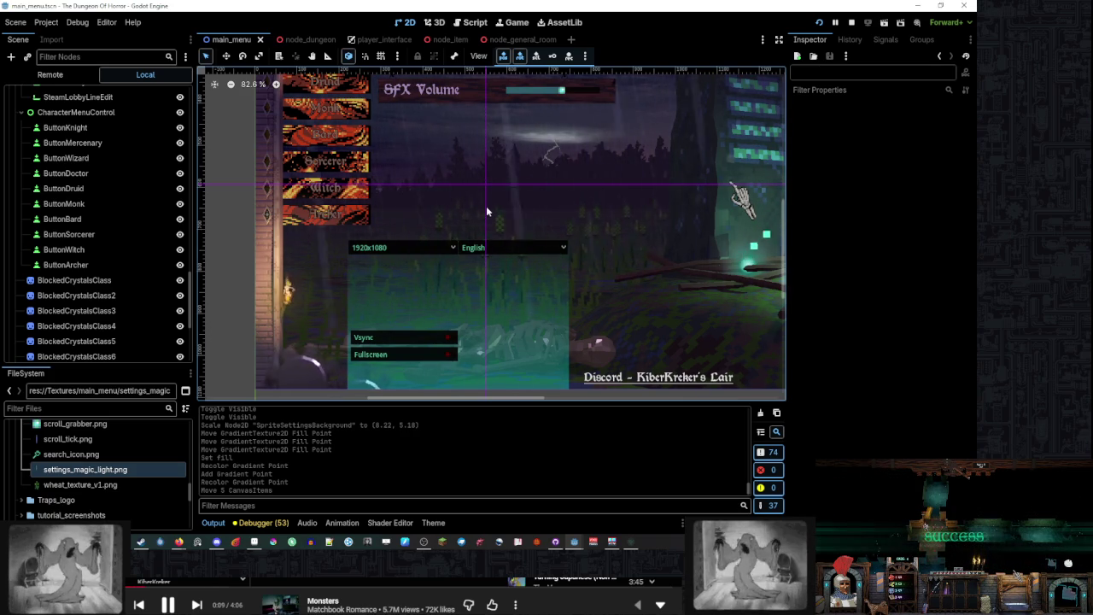
# Recentre the view so the resolution, language, Vsync and Fullscreen rows fill the canvas
pyautogui.hscroll(2, 487, 205)
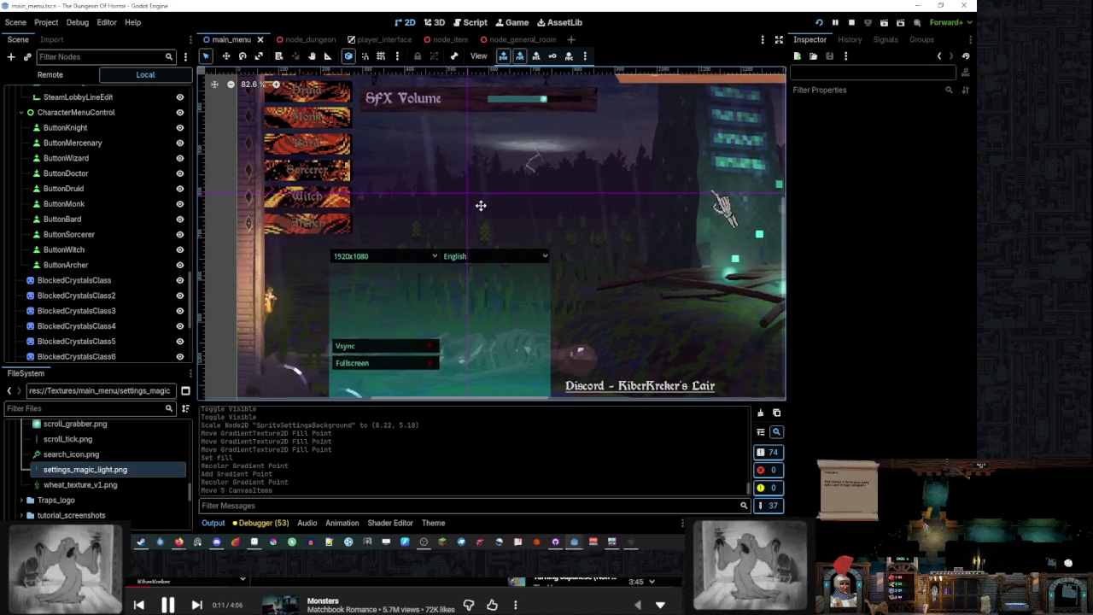
pyautogui.scroll(1, 479, 203)
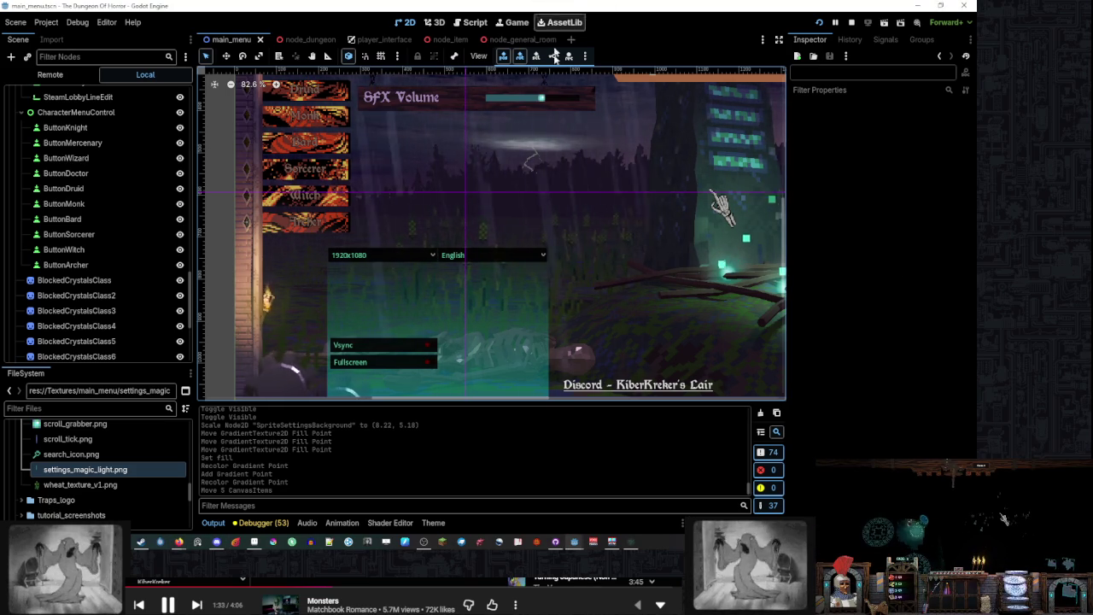
pyautogui.moveTo(599, 180); pyautogui.dragTo(555, 151)
pyautogui.scroll(-3, 453, 175)
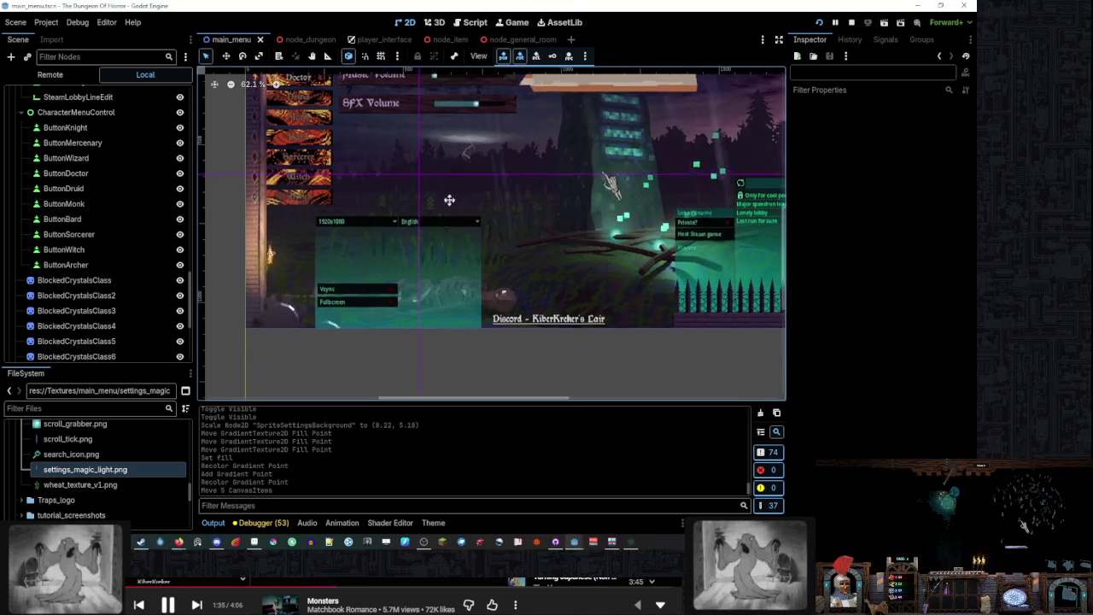
pyautogui.scroll(5, 477, 313)
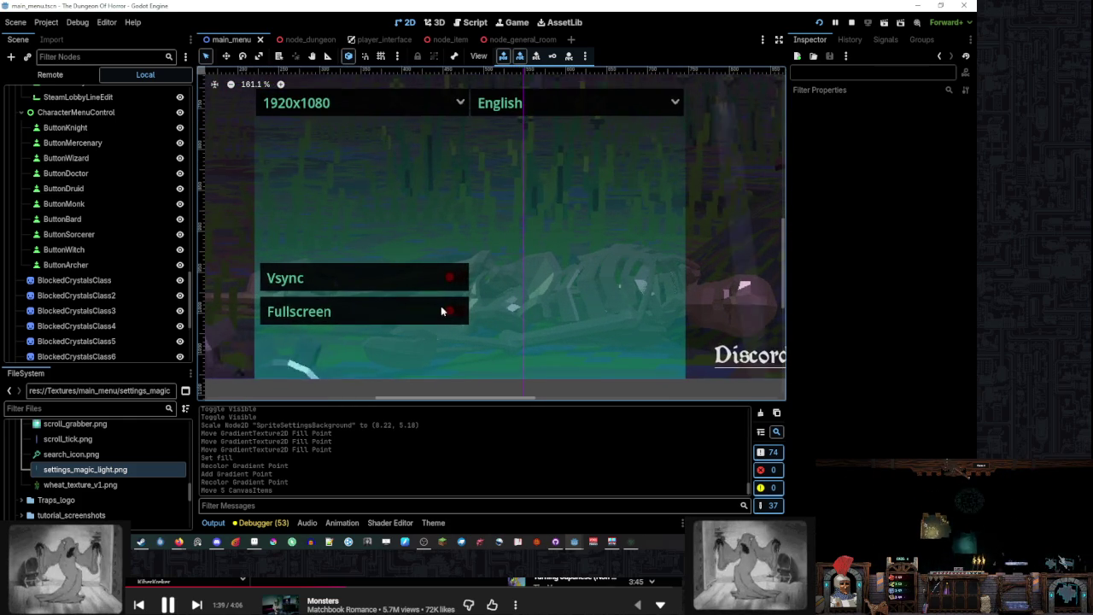
# Make the FileSystem dock taller so textures like light_texture.png and minimap_atlas.png are listed
pyautogui.scroll(1, 469, 314)
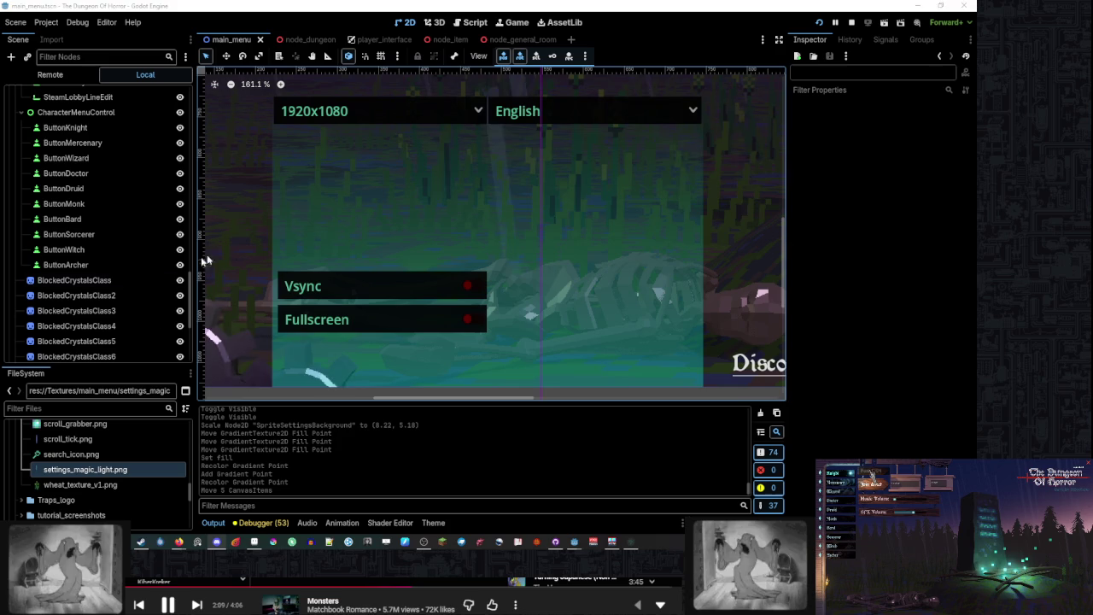
pyautogui.moveTo(142, 368); pyautogui.dragTo(173, 278)
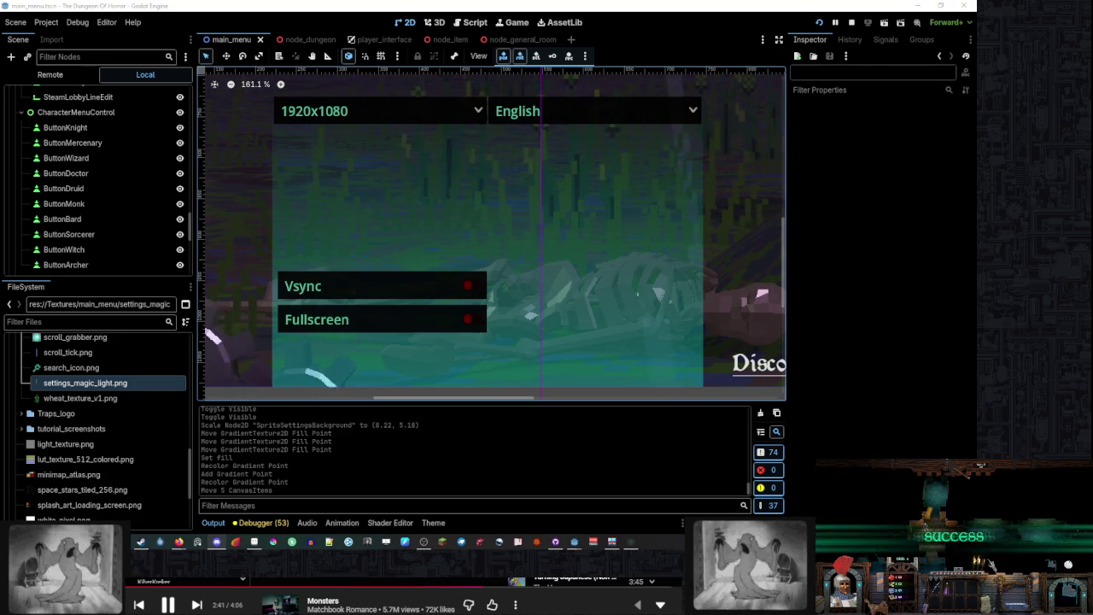
pyautogui.moveTo(531, 164); pyautogui.dragTo(599, 168)
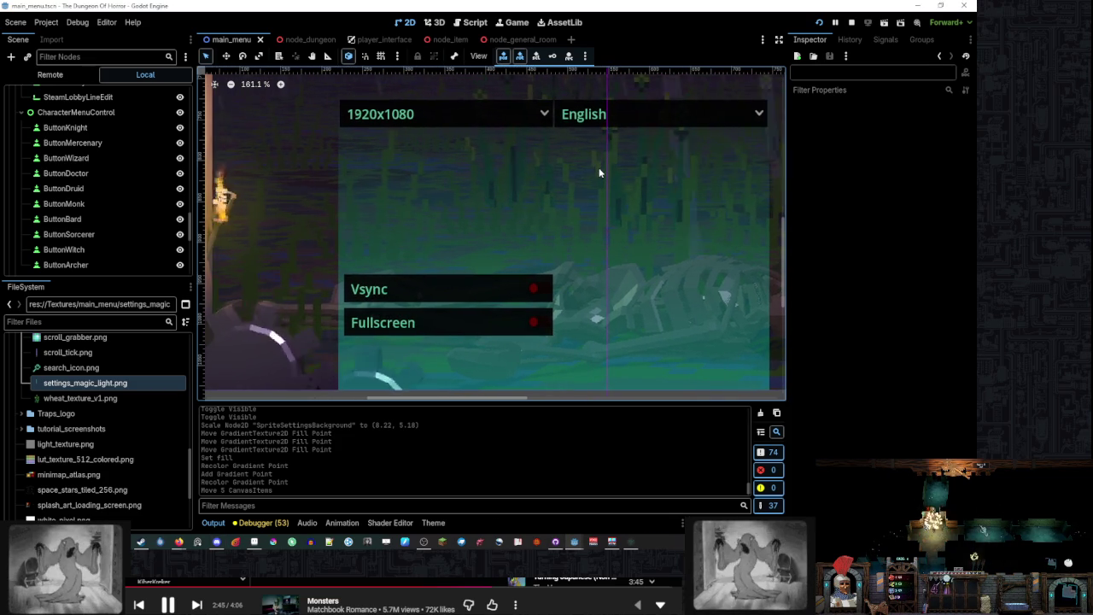
pyautogui.scroll(1, 598, 167)
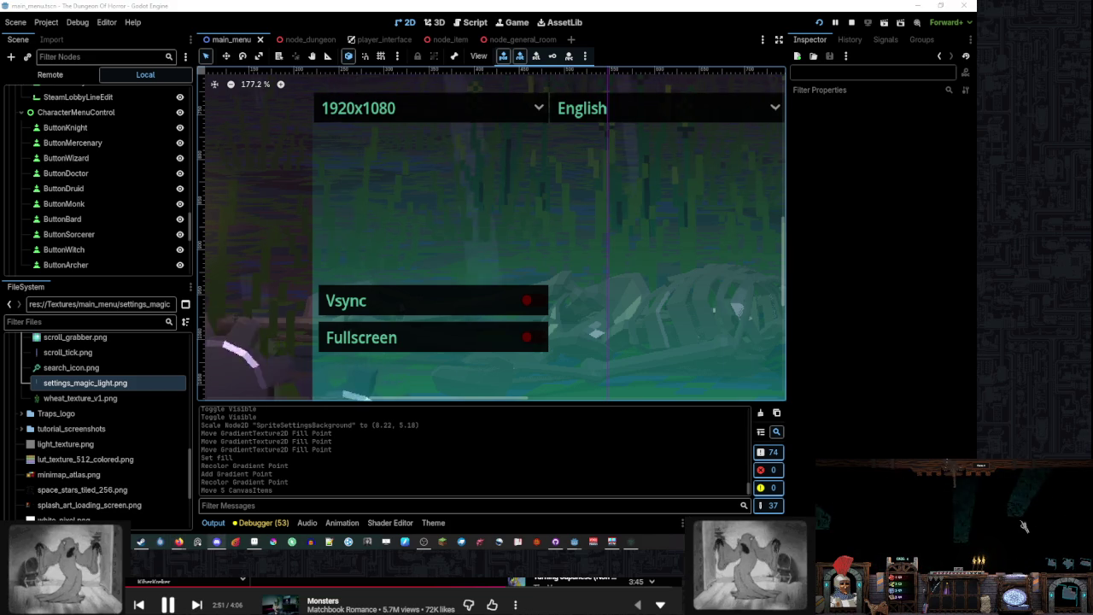
pyautogui.scroll(-1, 586, 225)
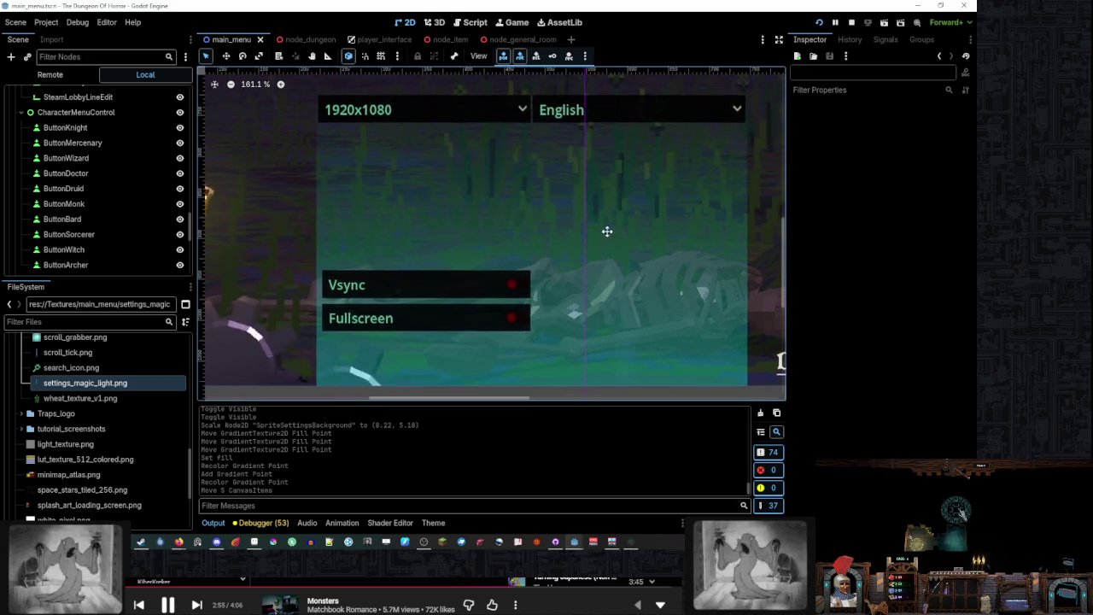
pyautogui.moveTo(607, 232); pyautogui.dragTo(578, 239)
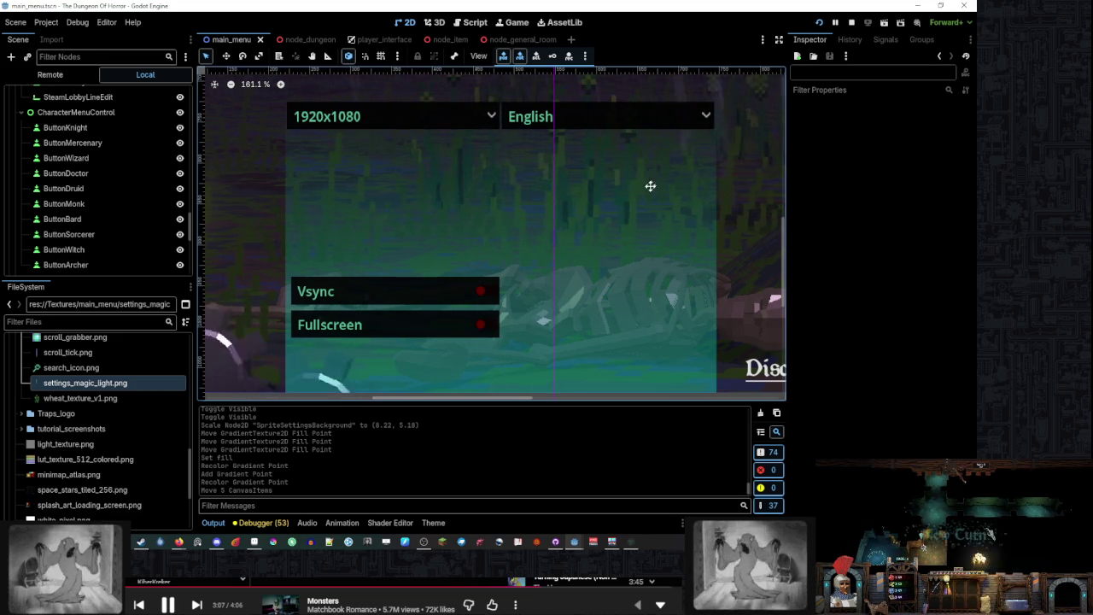
pyautogui.scroll(-3, 636, 189)
pyautogui.moveTo(620, 187); pyautogui.dragTo(493, 218)
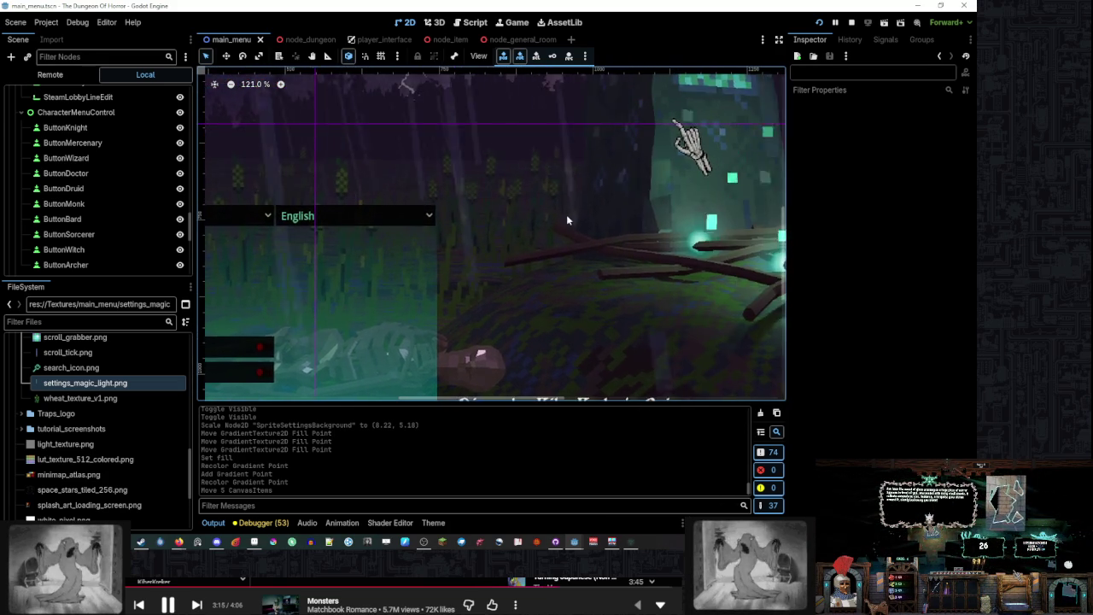
pyautogui.scroll(-5, 513, 248)
pyautogui.hscroll(-3, 510, 254)
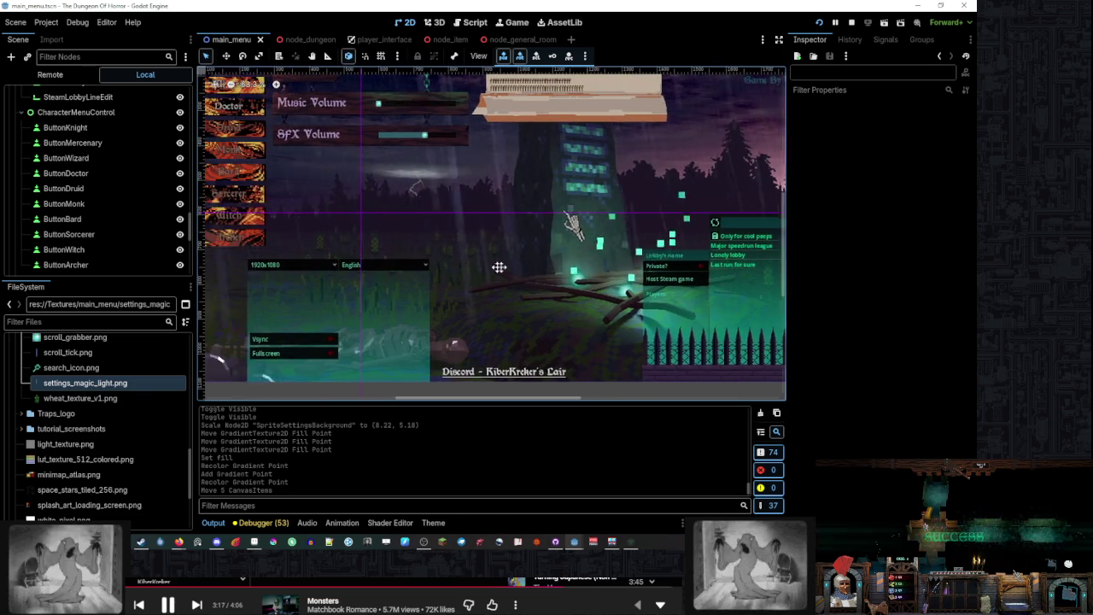
pyautogui.scroll(1, 615, 259)
pyautogui.scroll(3, 548, 245)
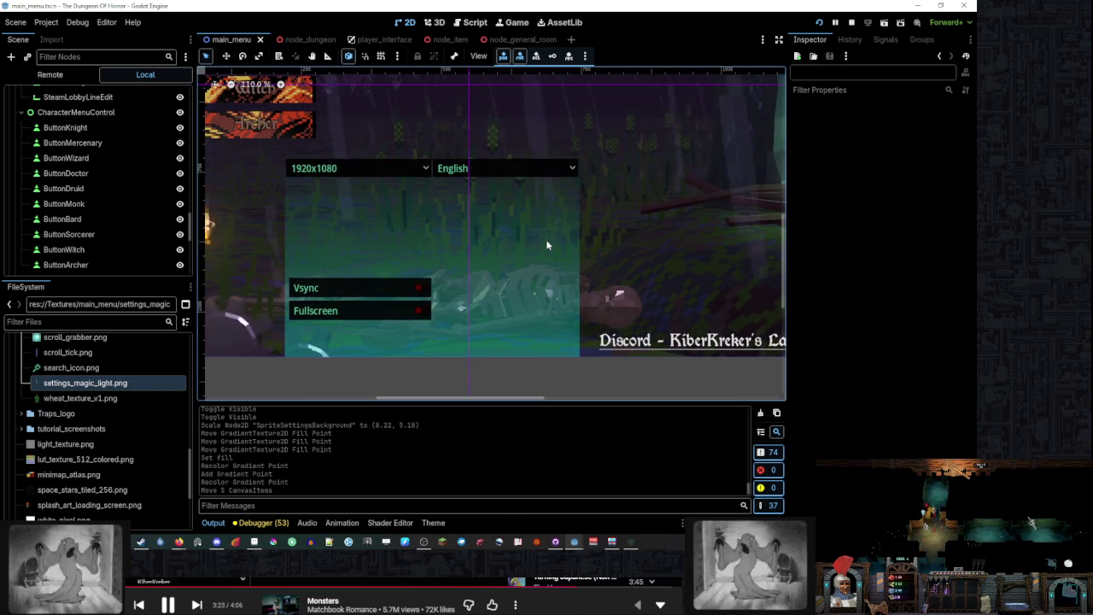
pyautogui.moveTo(496, 214); pyautogui.dragTo(595, 242)
pyautogui.scroll(1, 502, 237)
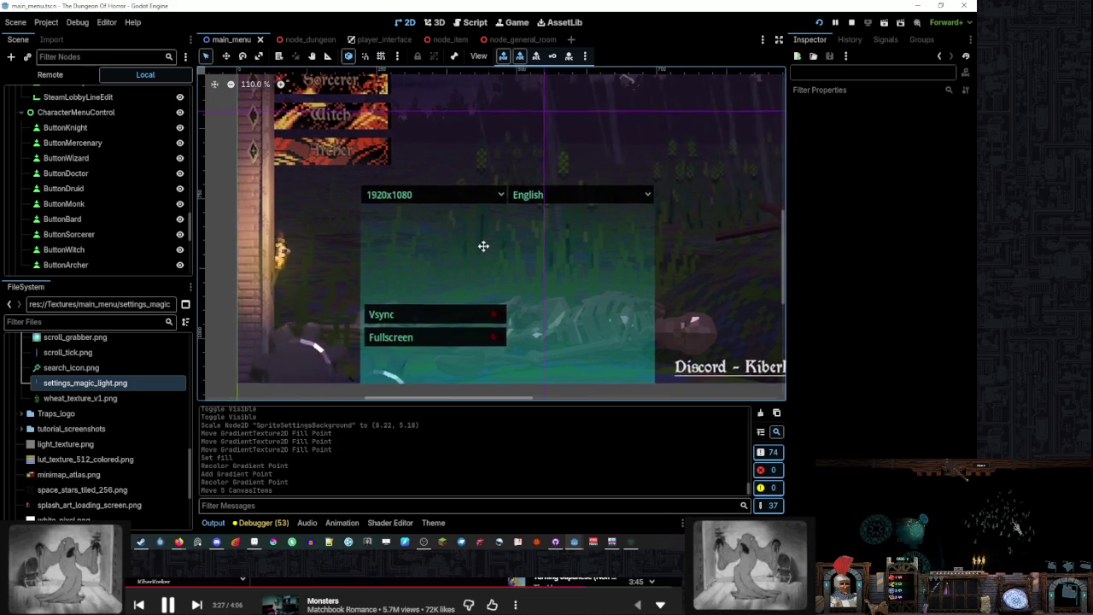
pyautogui.scroll(1, 464, 252)
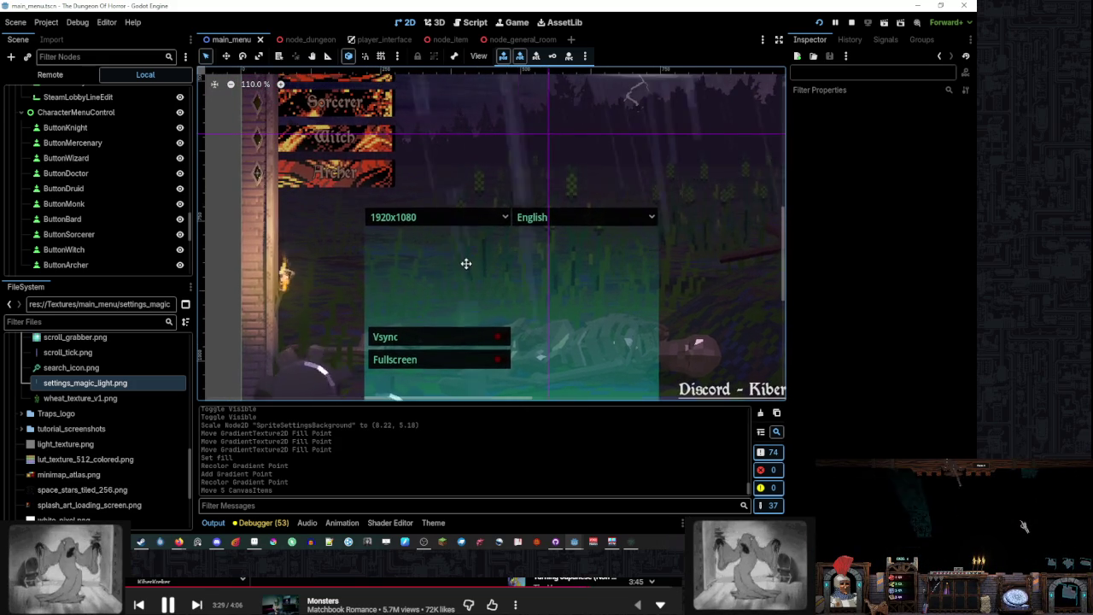
pyautogui.scroll(-1, 493, 252)
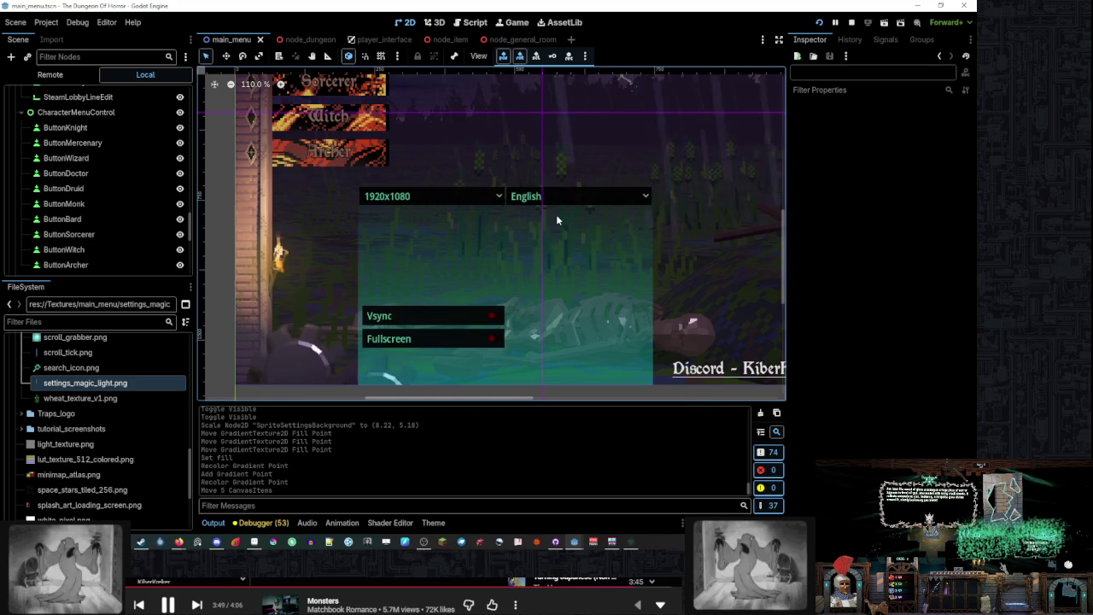
pyautogui.moveTo(517, 209); pyautogui.dragTo(523, 219)
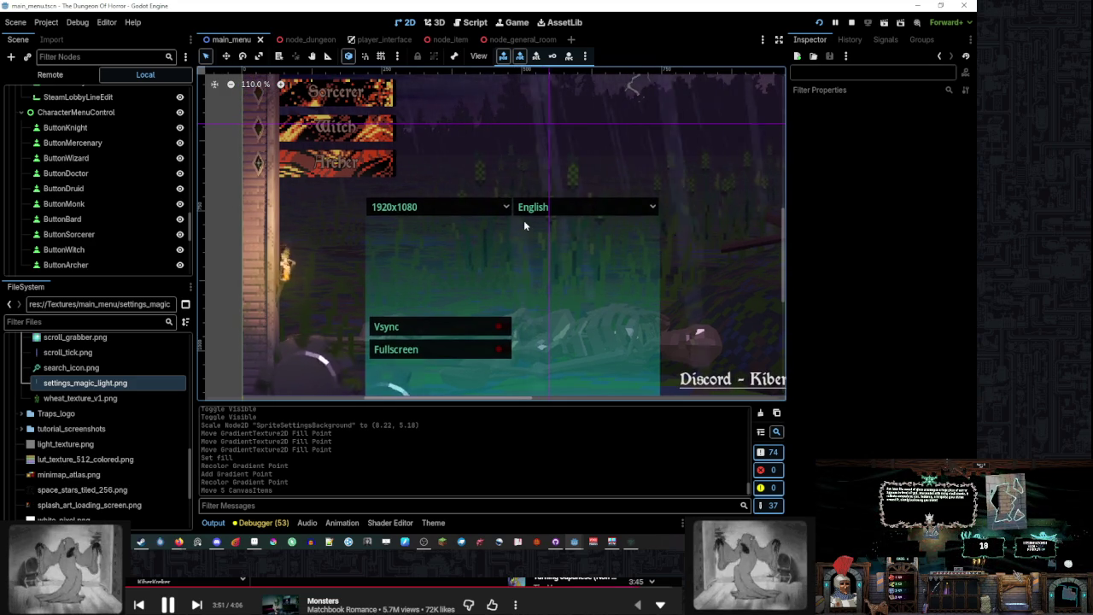